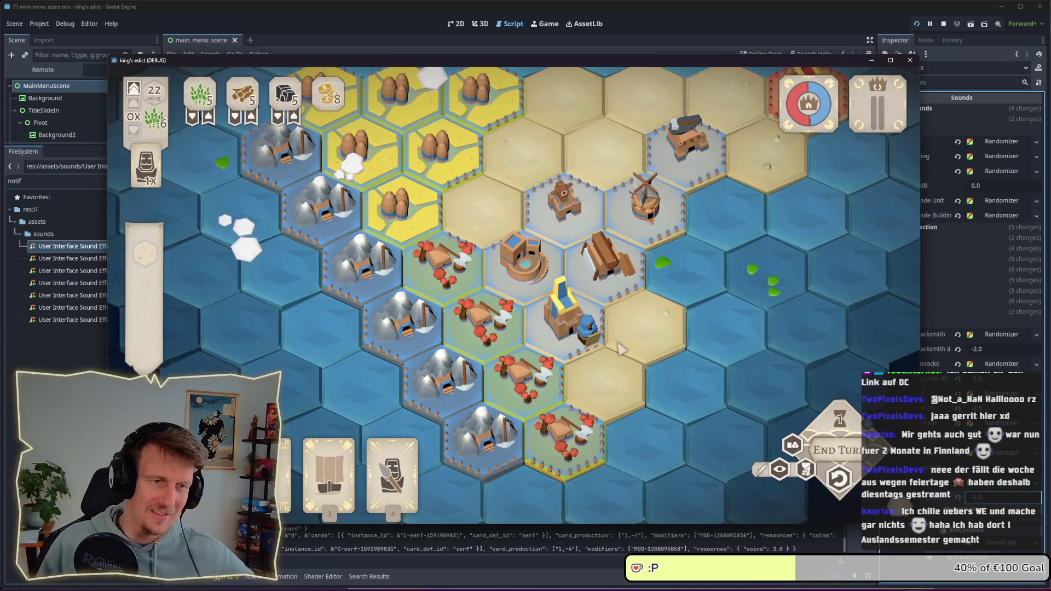
Select the castle, recruit a serf beside it, then undo the recruitment to restore 10 coins
click(489, 263)
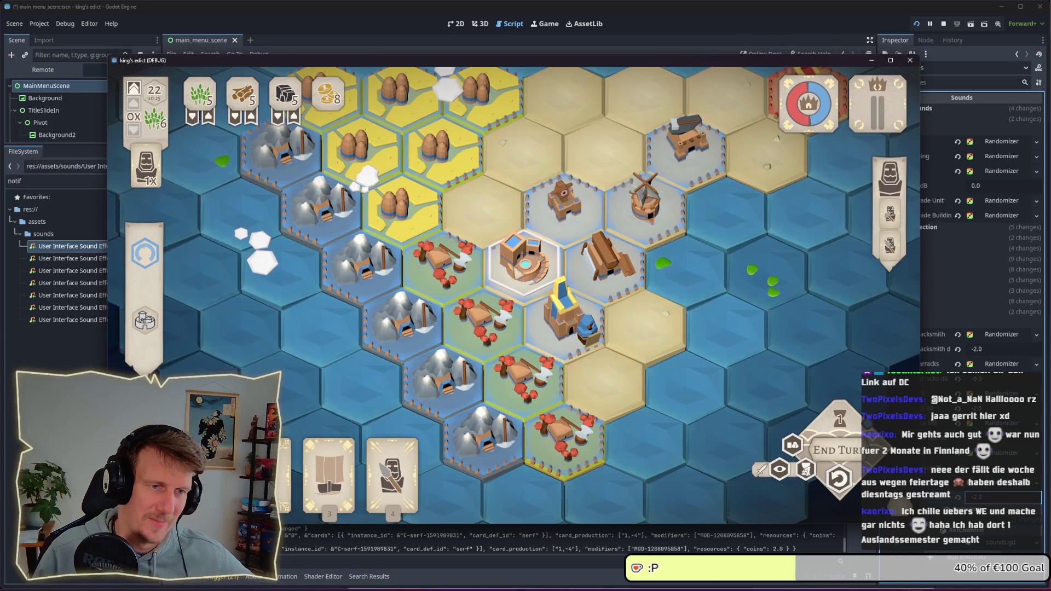
click(563, 317)
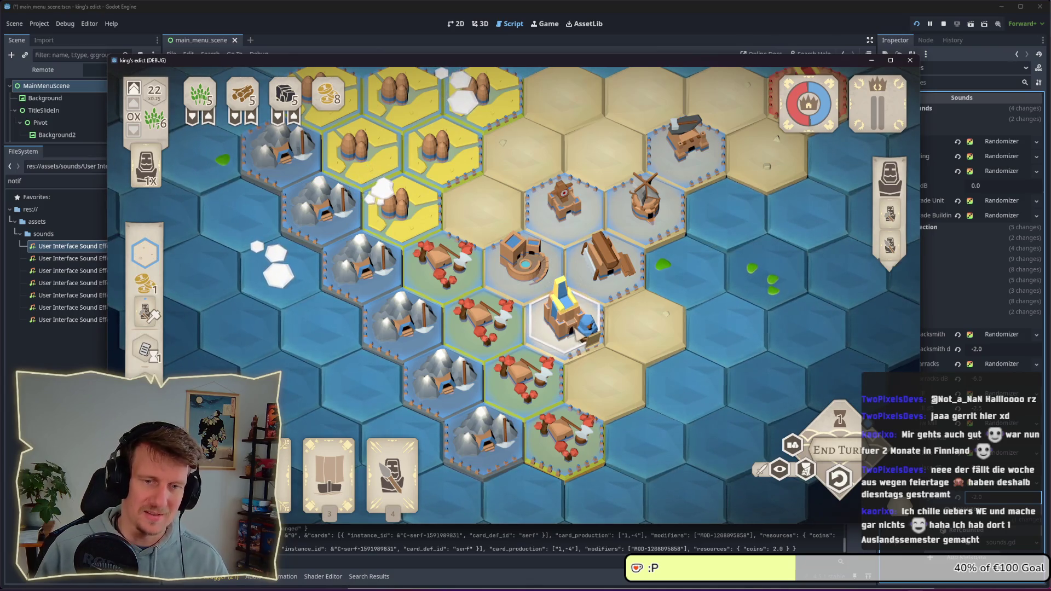
click(838, 478)
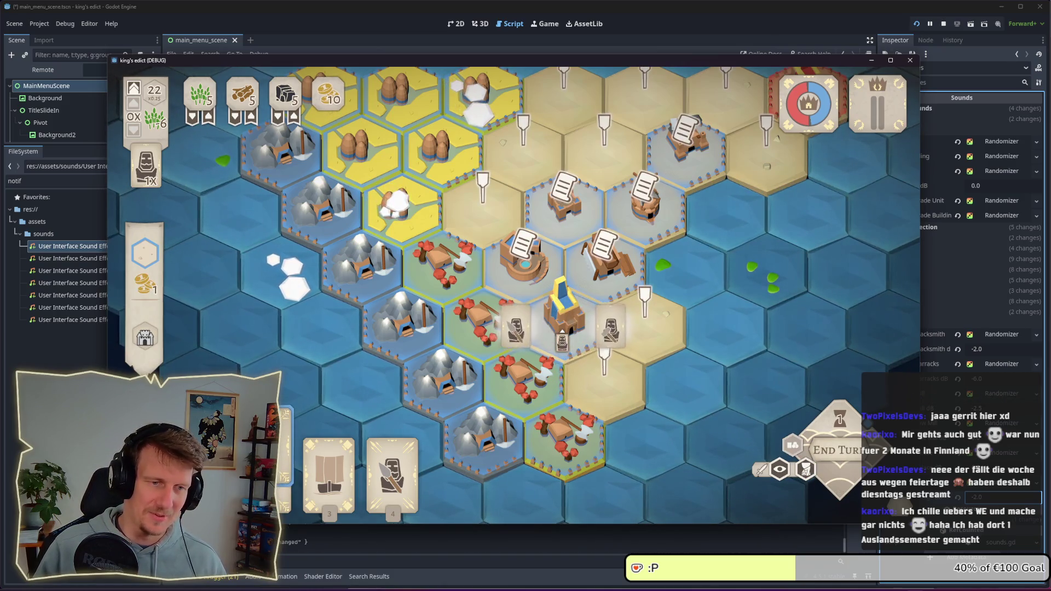
click(611, 329)
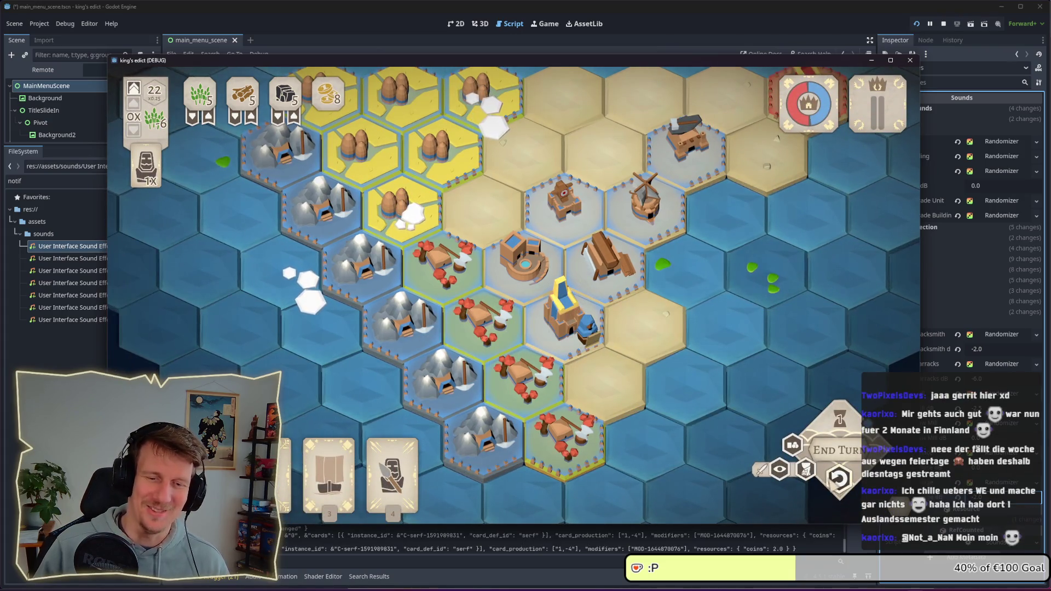
click(838, 478)
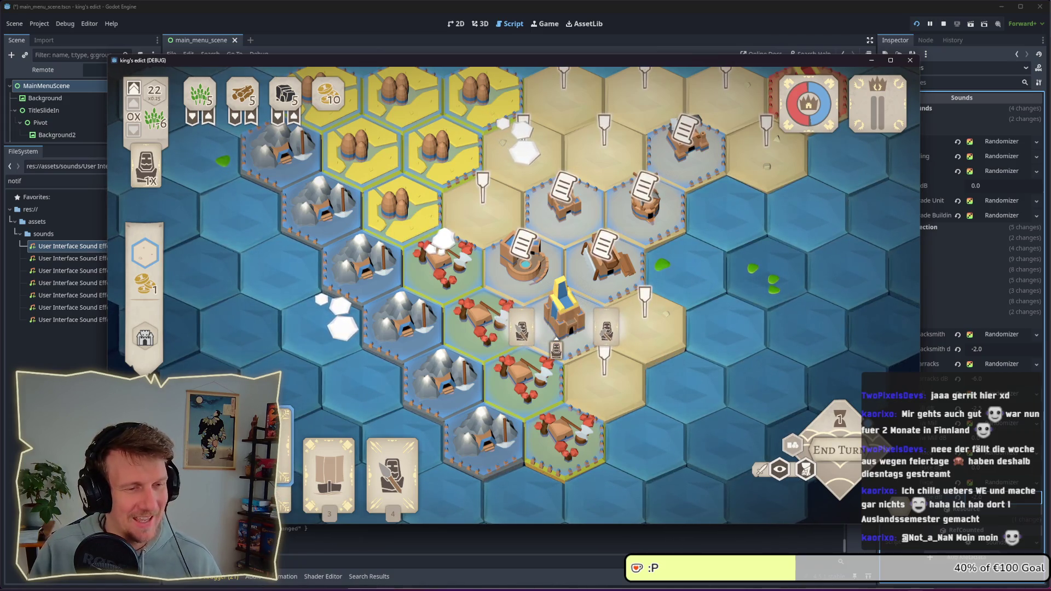
click(606, 328)
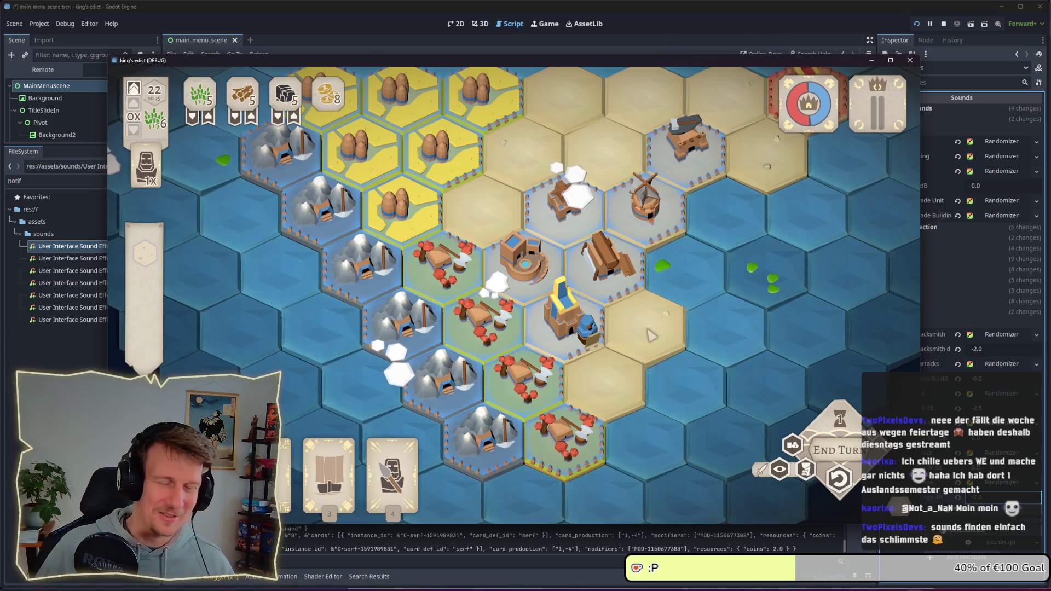
click(597, 362)
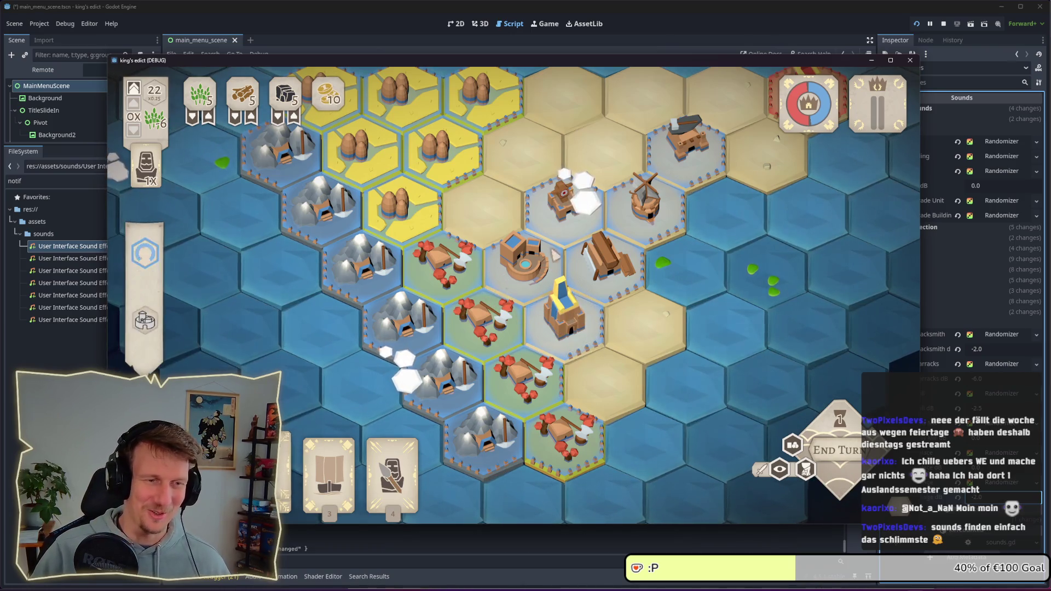
Inspect the details of an empty tile and the forest tile
mouse_move(470, 335)
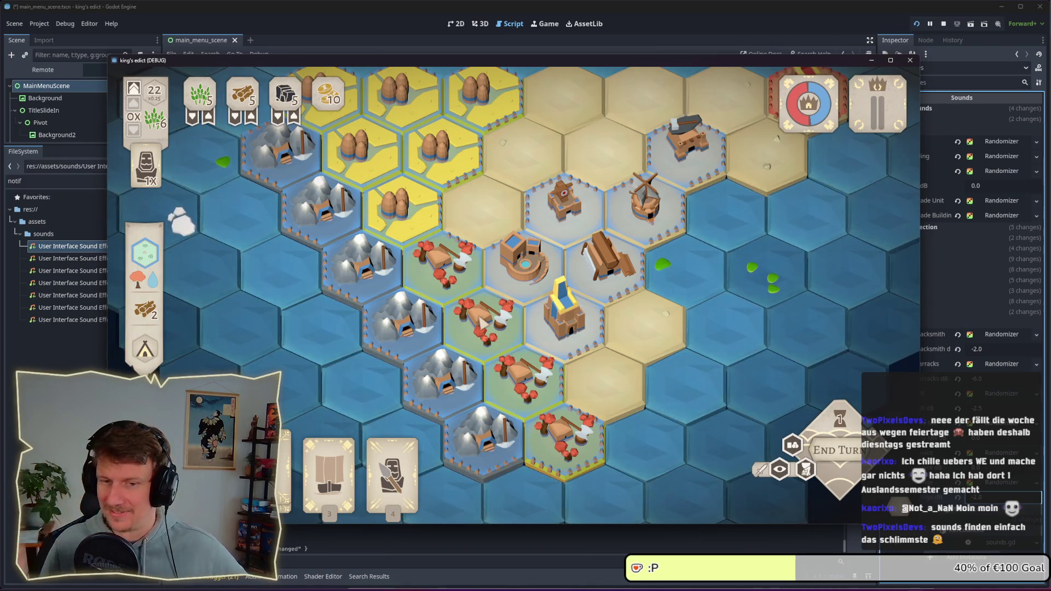
click(474, 318)
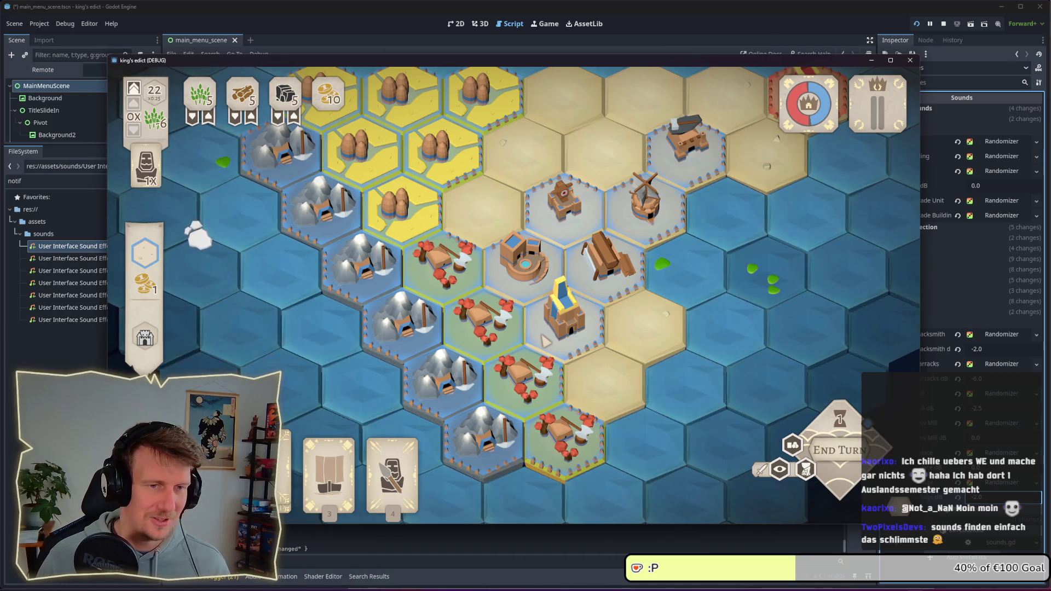
click(469, 276)
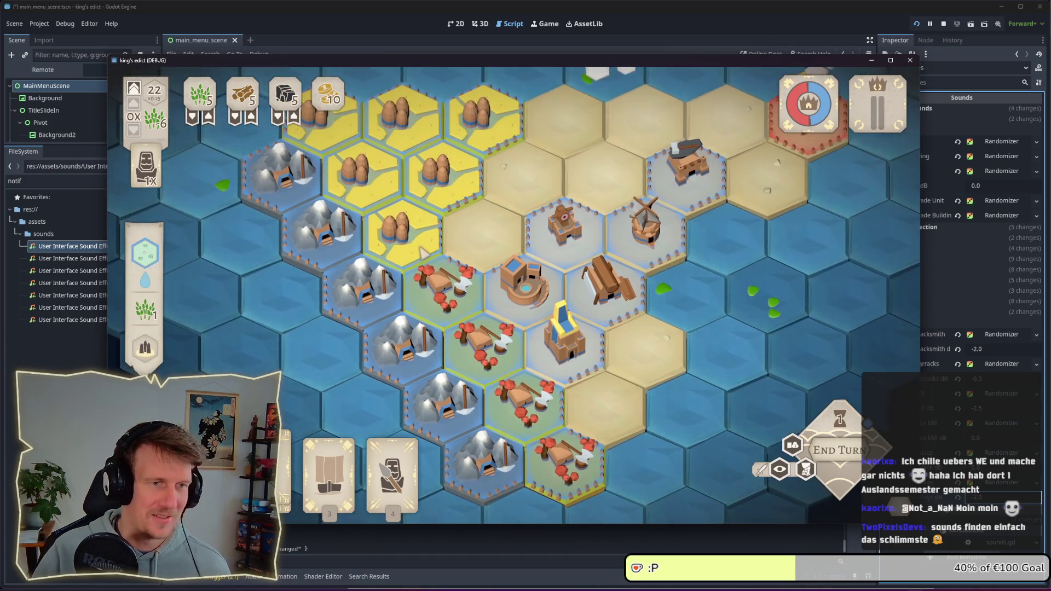
Buy Spearmen at the castle, then undo the purchase
scroll(470, 299, down, 3)
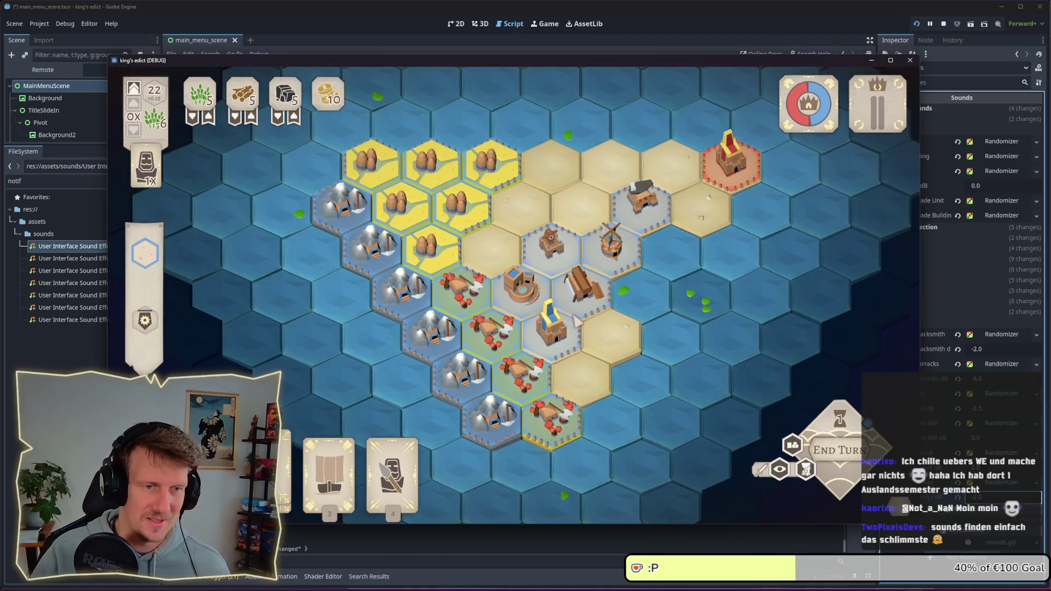
scroll(470, 300, up, 3)
click(572, 331)
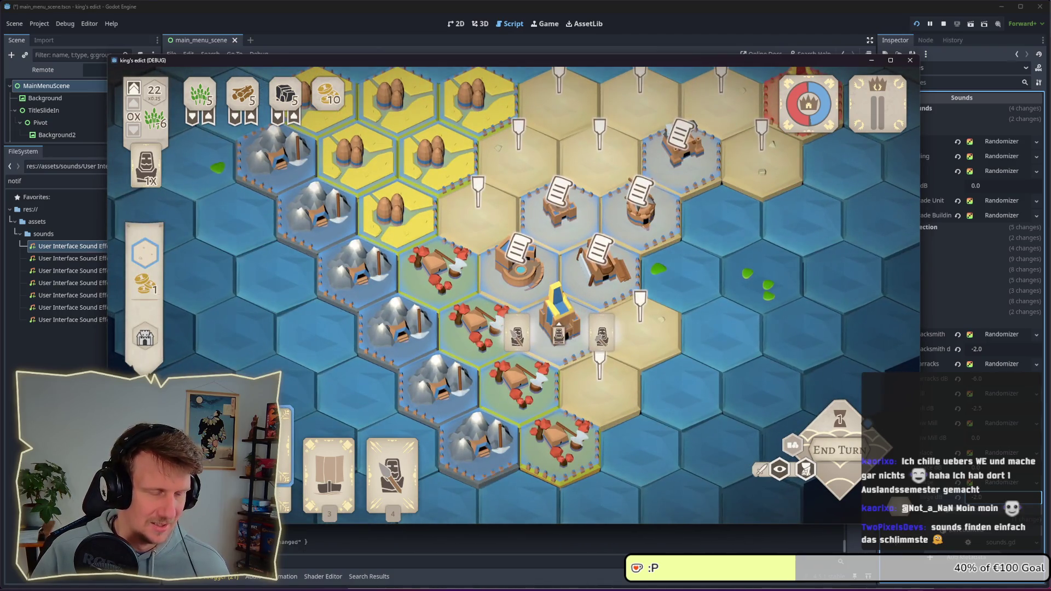
click(464, 331)
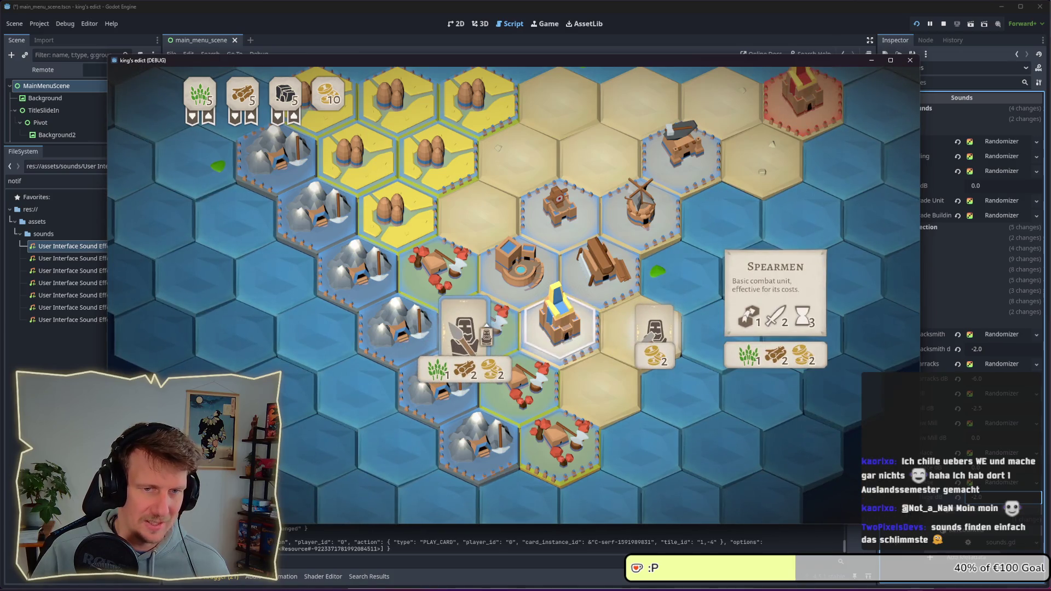
click(465, 331)
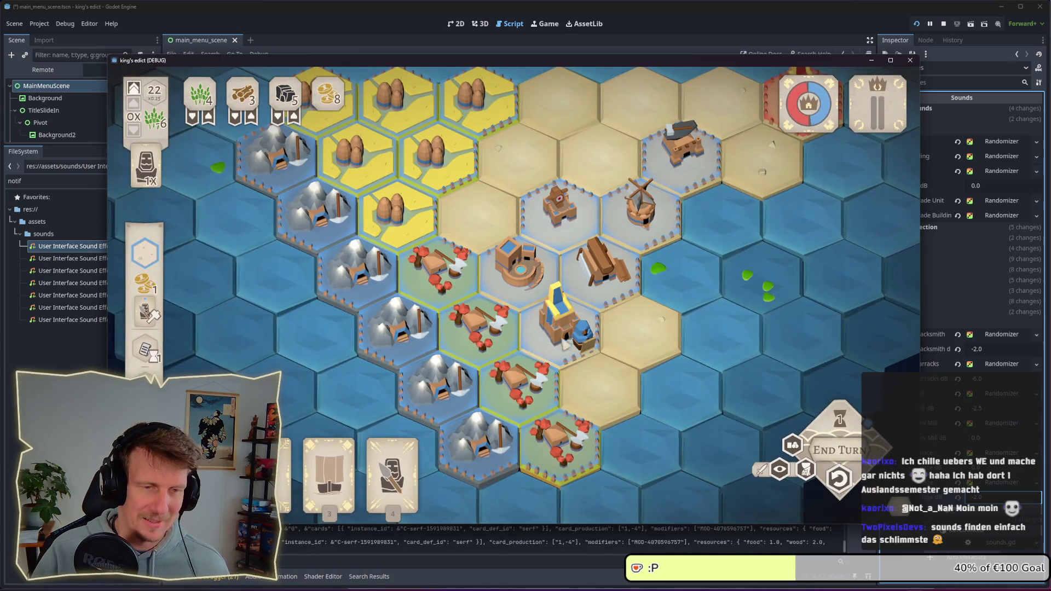
click(839, 478)
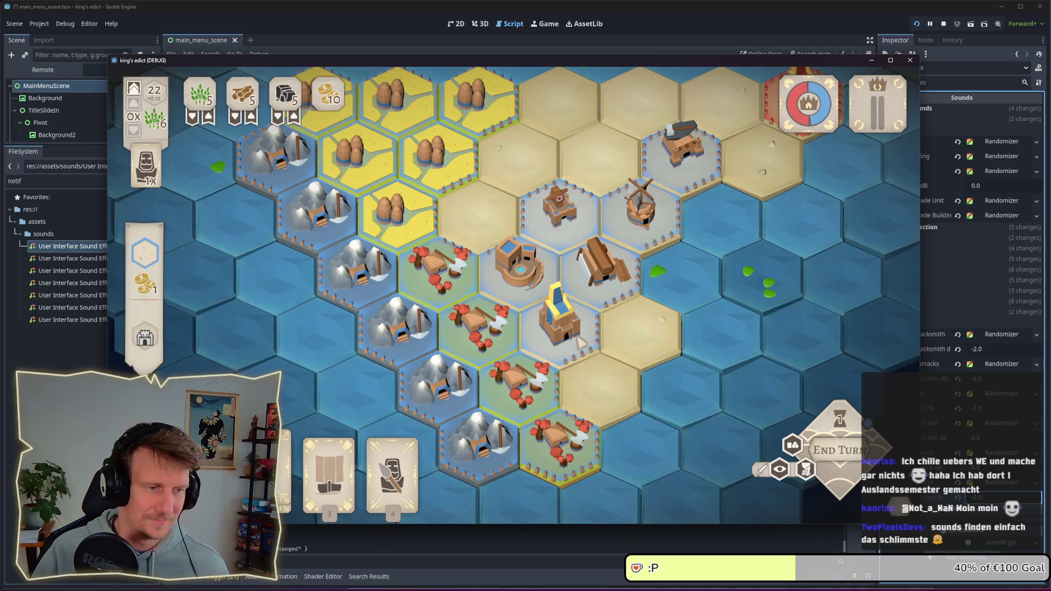
Build a cart on the sawmill tile and place a serf on the barracks, undoing both
click(601, 276)
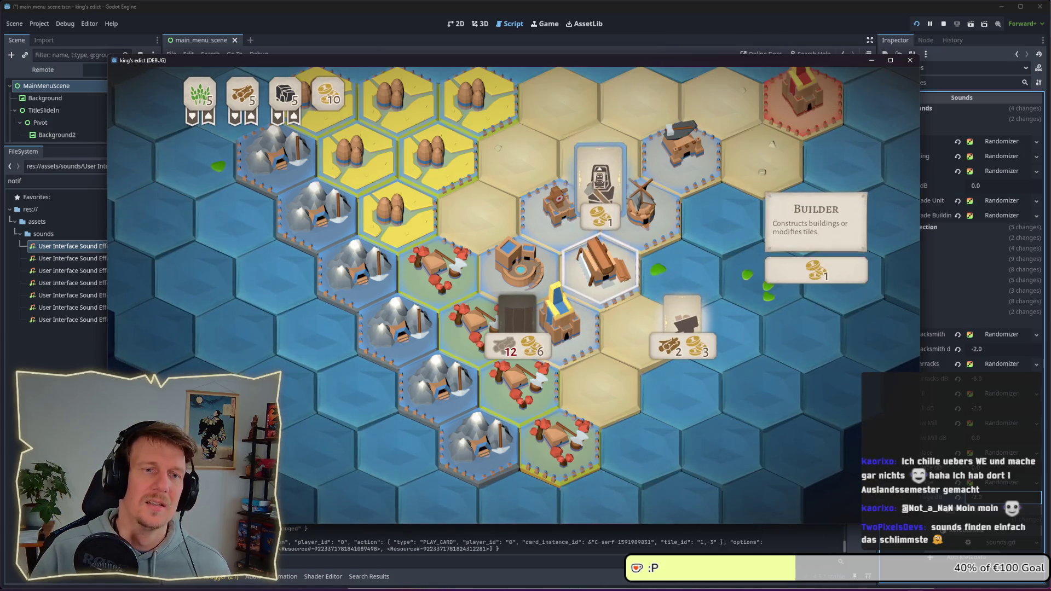
click(680, 319)
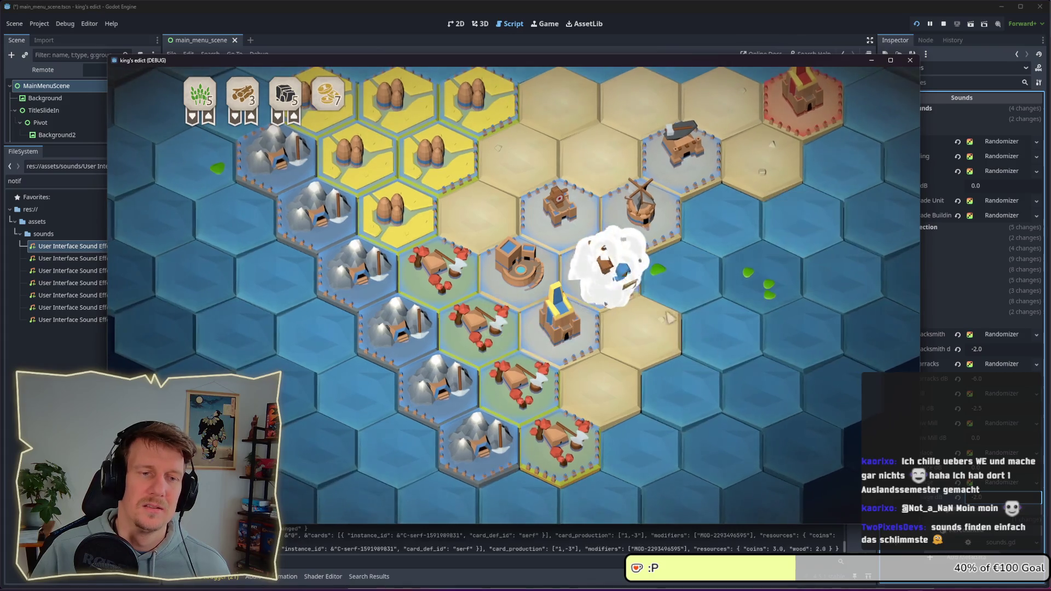
click(839, 478)
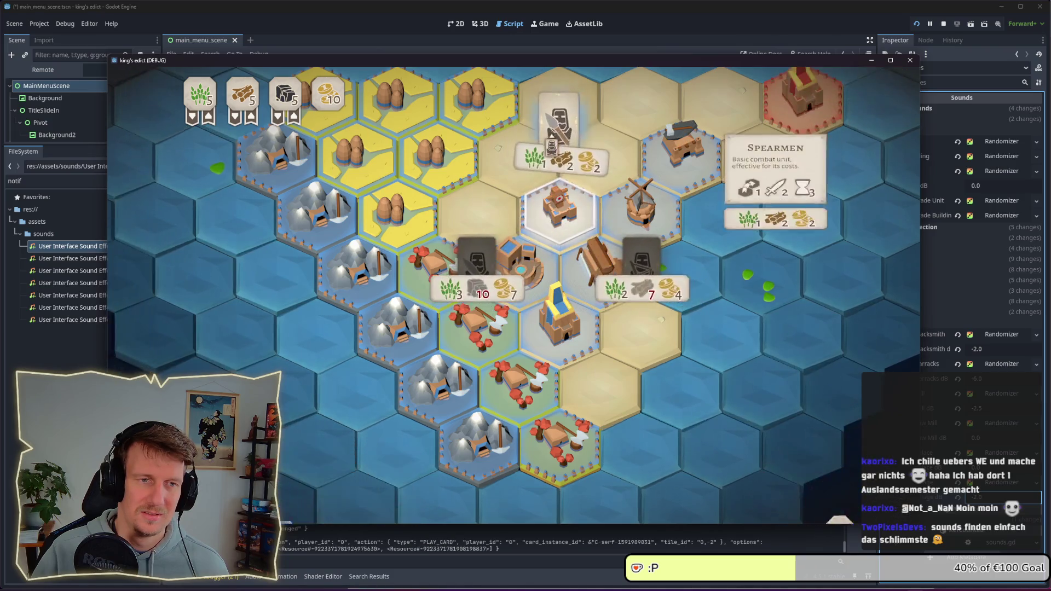
click(559, 211)
click(838, 477)
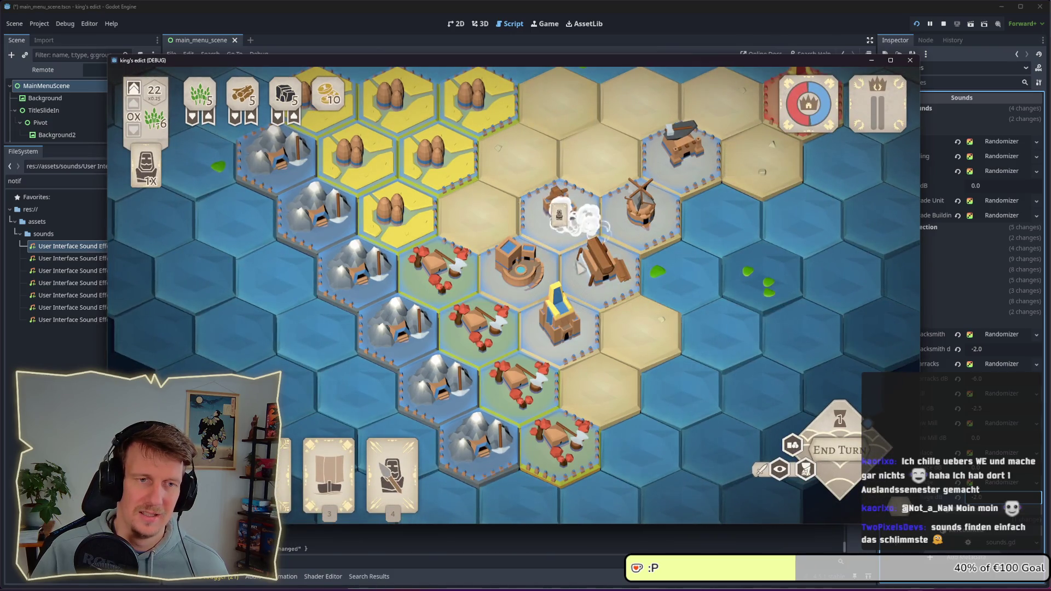
Play the wheat card onto the windmill tile, then undo the serf placement
click(642, 176)
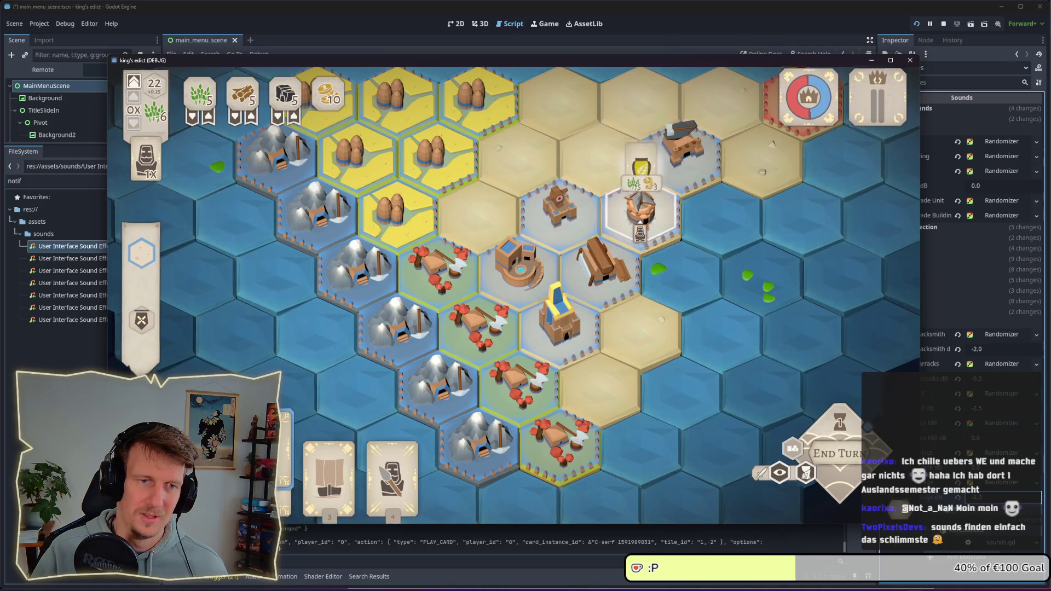
click(623, 217)
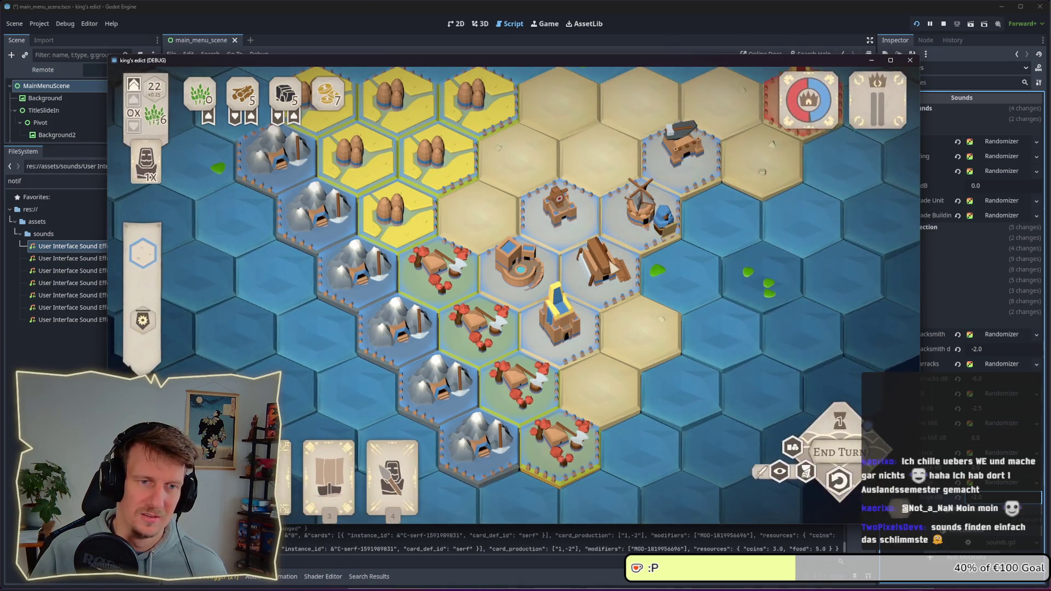
click(839, 478)
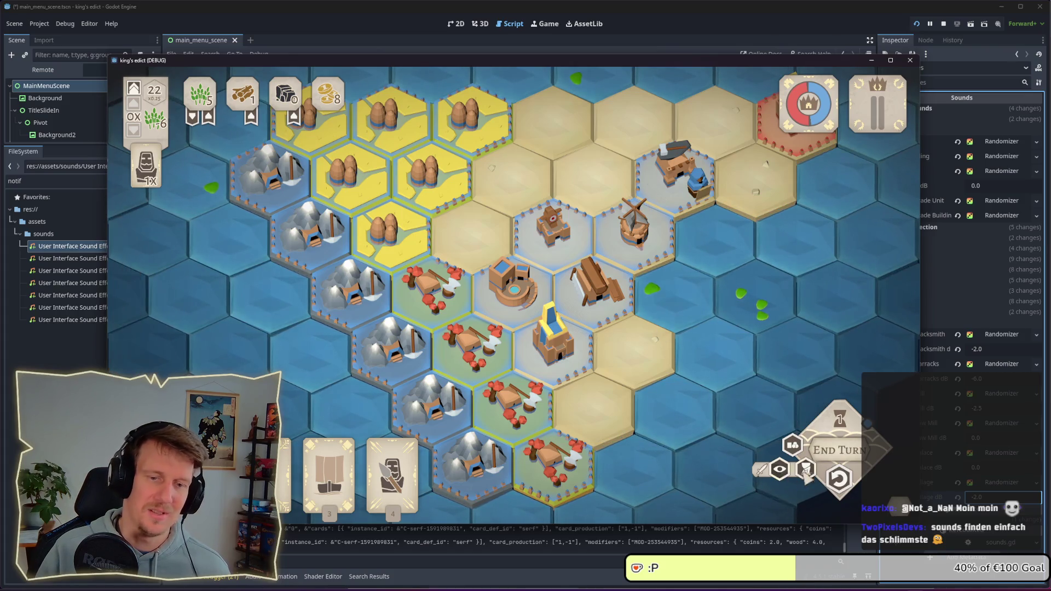
Undo the blacksmith unit placement so wood, stone and coins read 5, 5 and 10
click(839, 478)
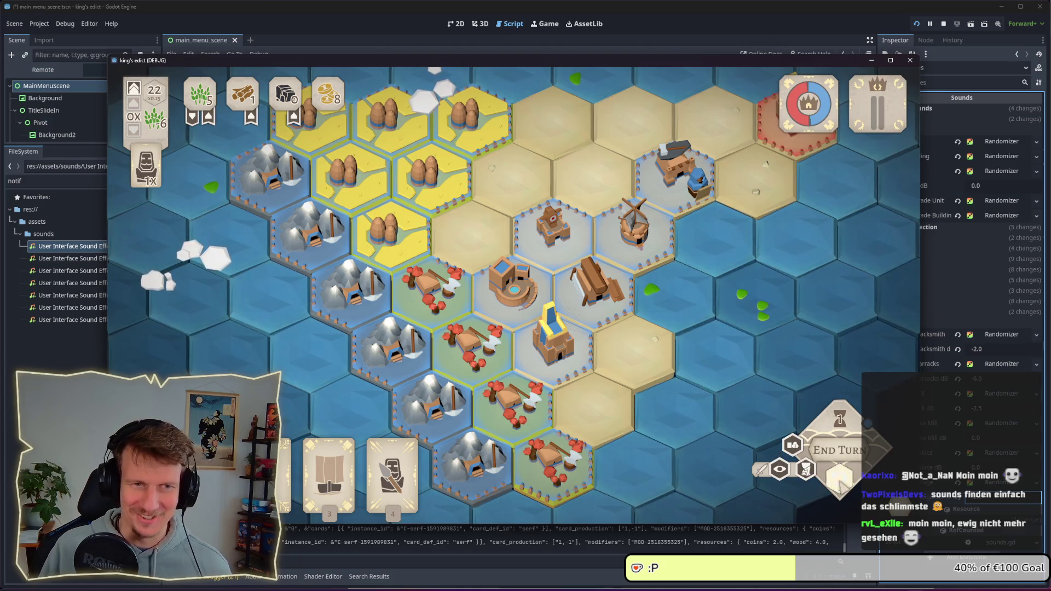
click(838, 475)
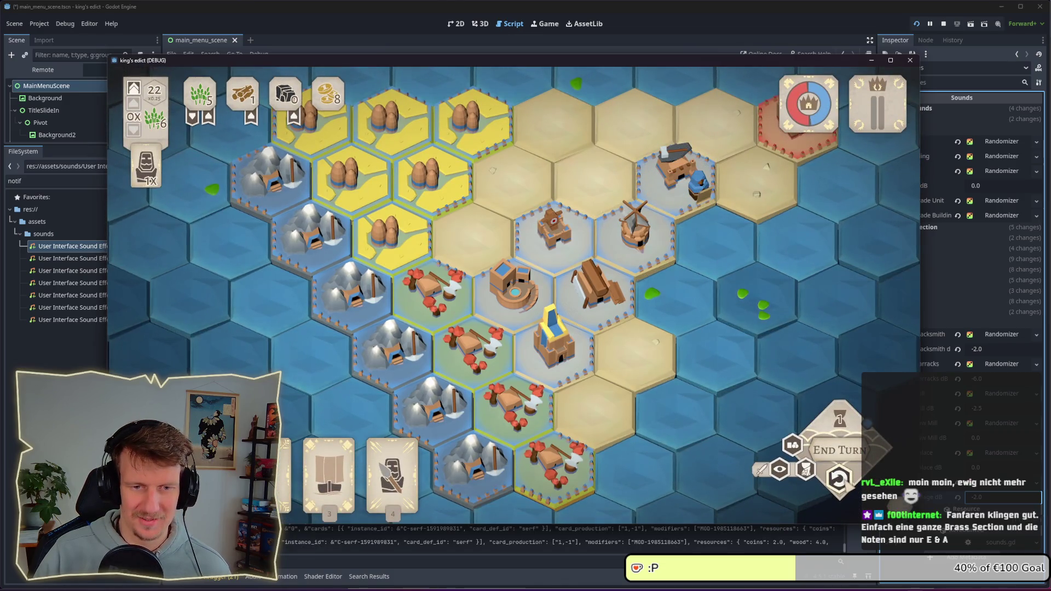
click(838, 477)
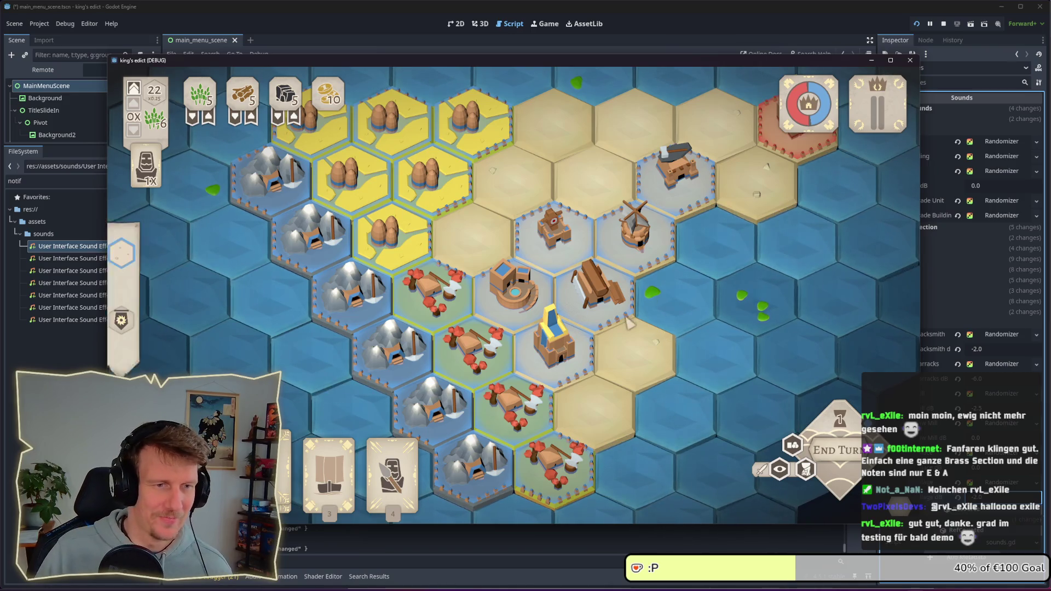
Zoom the hex map in and back out until the island and sea show
scroll(629, 323, down, 2)
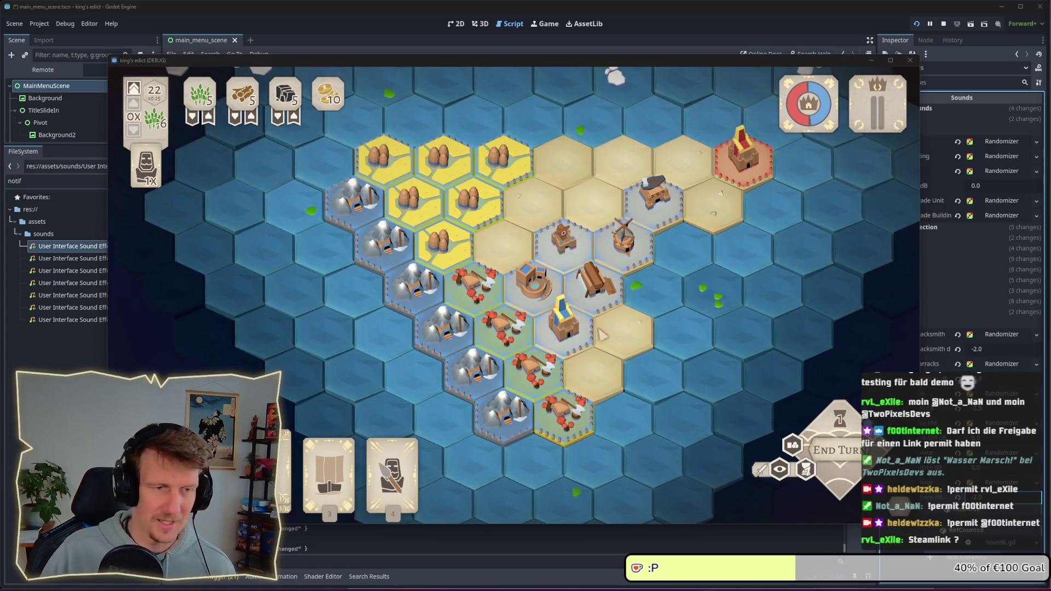
mouse_move(513, 253)
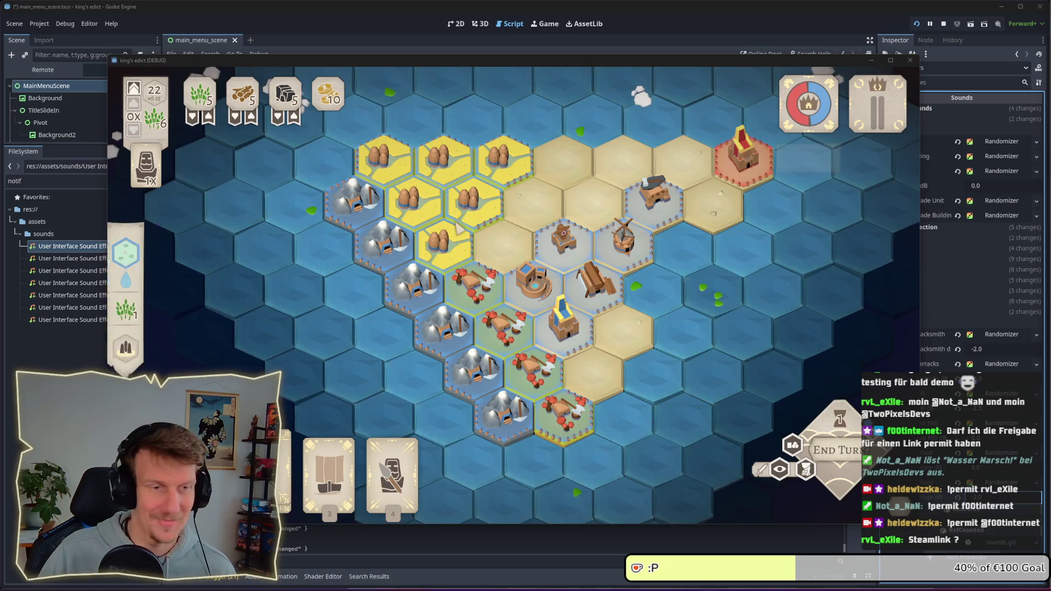
scroll(504, 339, up, 1)
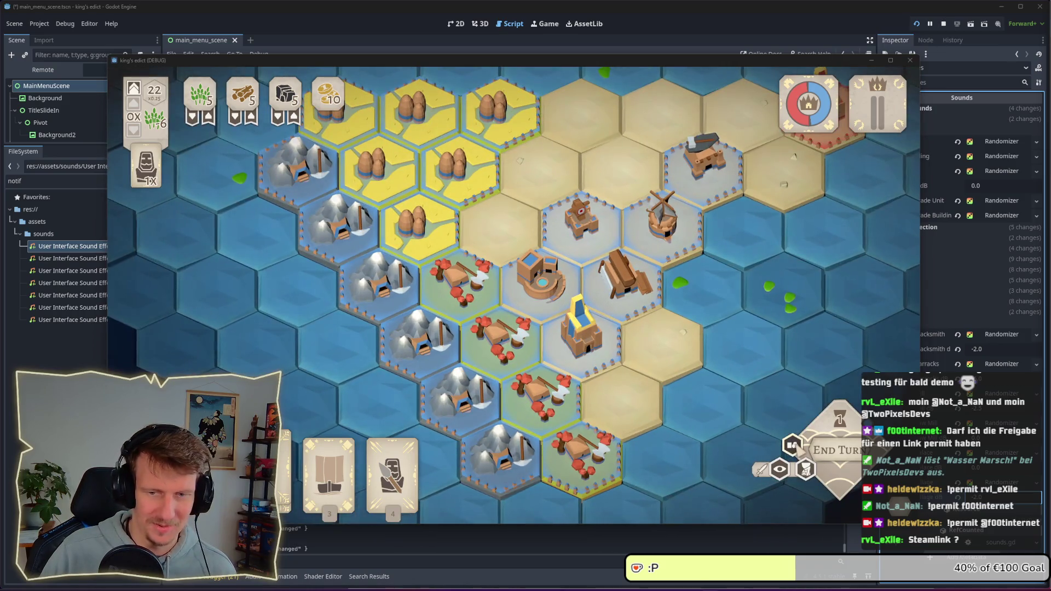
scroll(490, 215, down, 1)
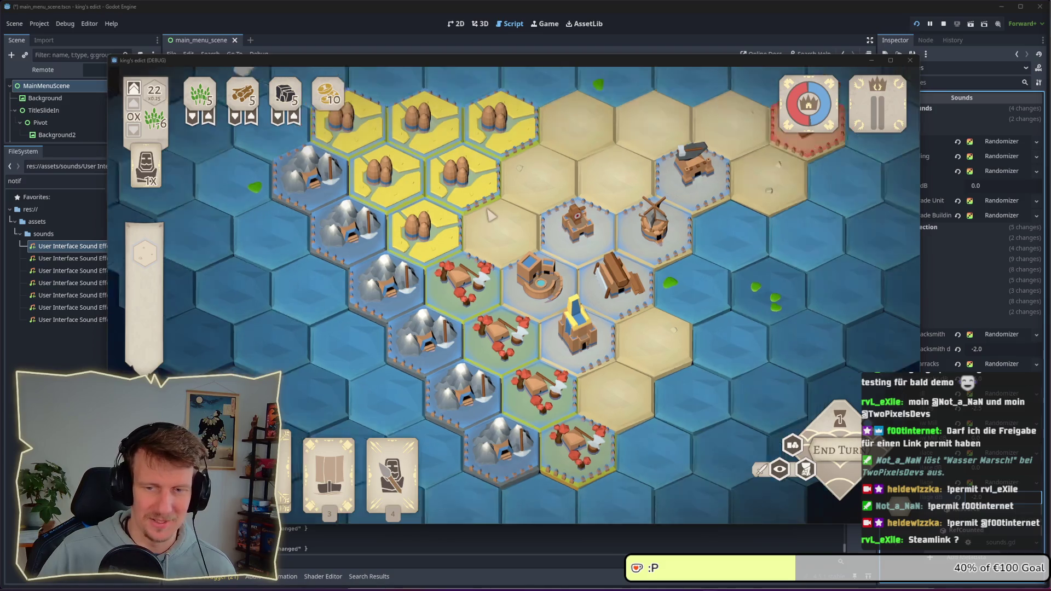
scroll(490, 213, down, 1)
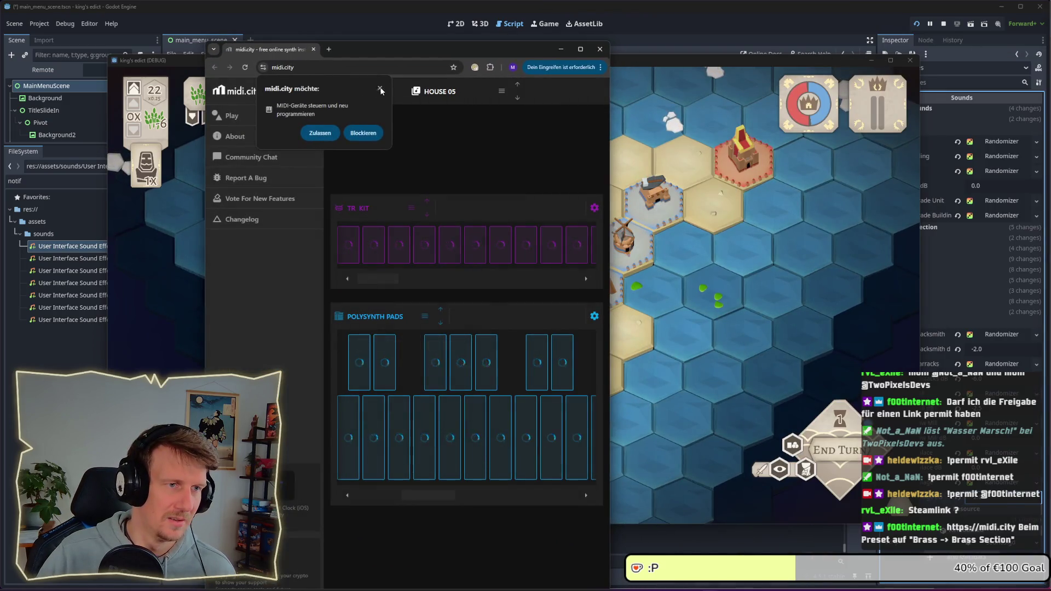
Dismiss the MIDI access popup and widen the midi.city window twice so the pads fit
click(380, 89)
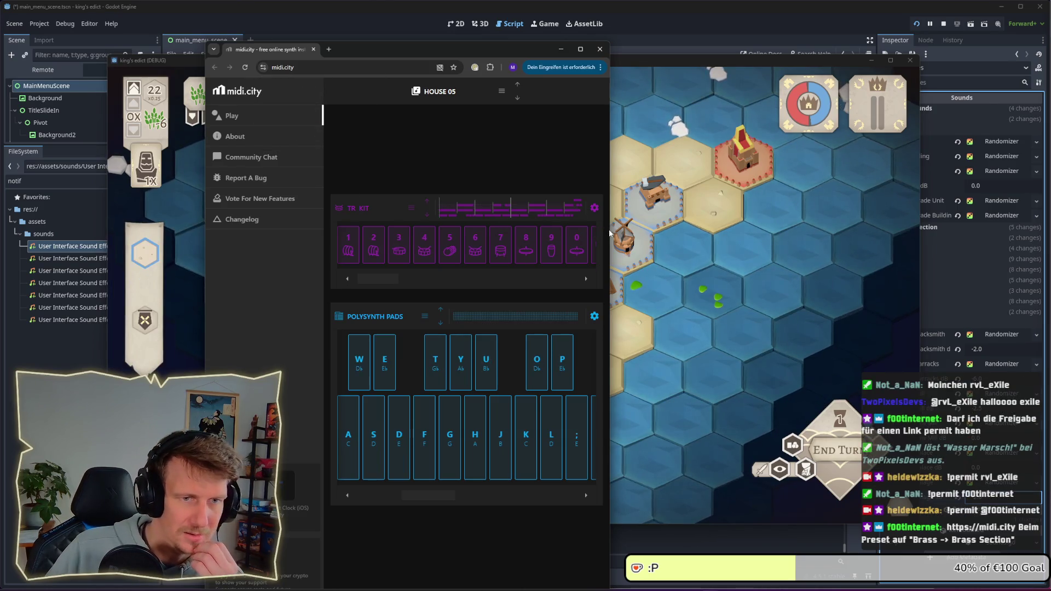
drag(610, 233, 830, 234)
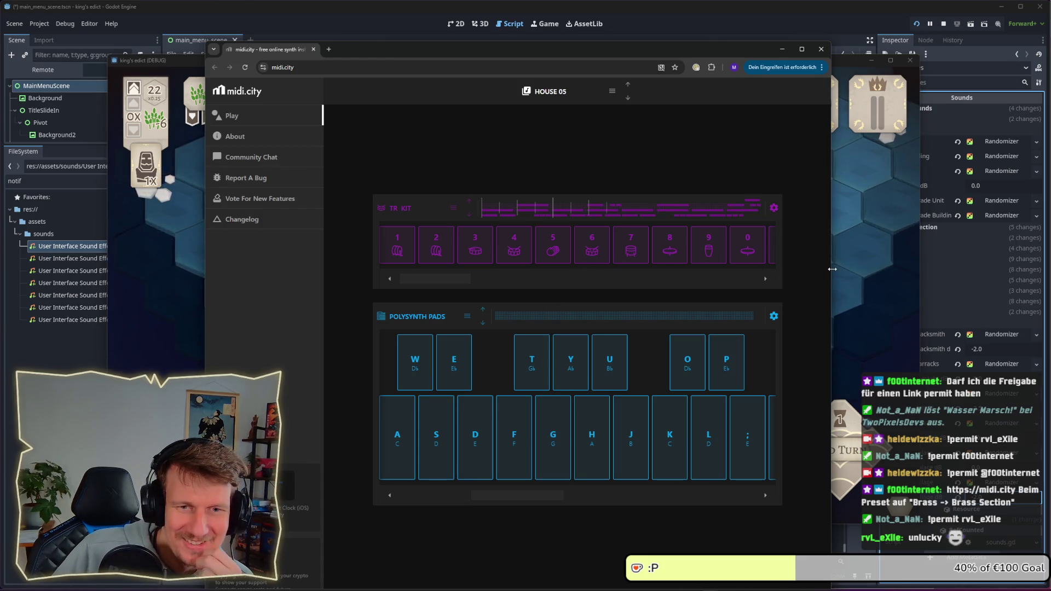
drag(829, 272, 956, 279)
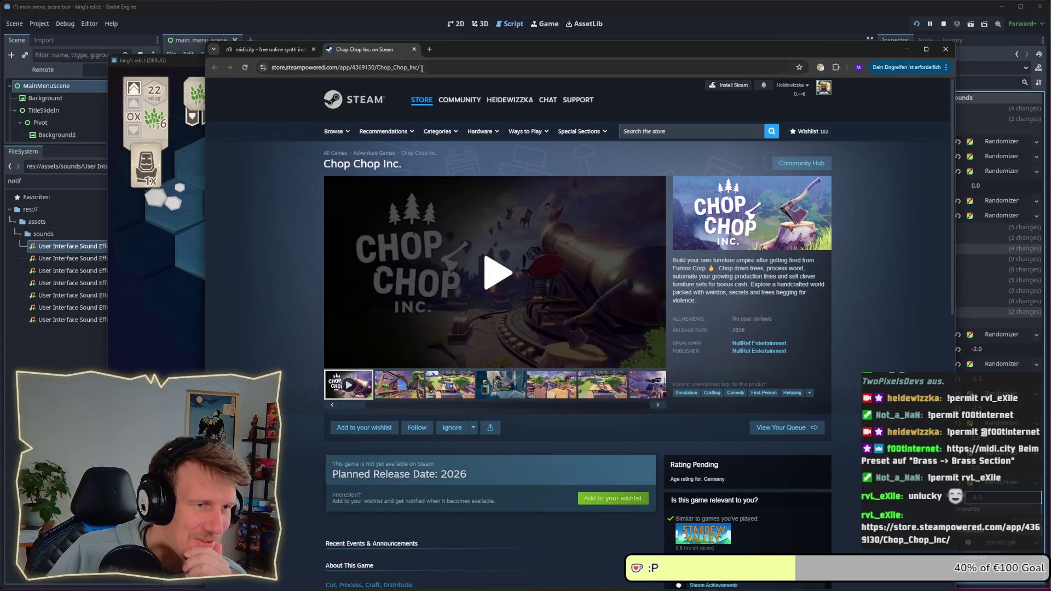
Add Chop Chop Inc. to the wishlist and start its gameplay trailer
drag(487, 56, 498, 39)
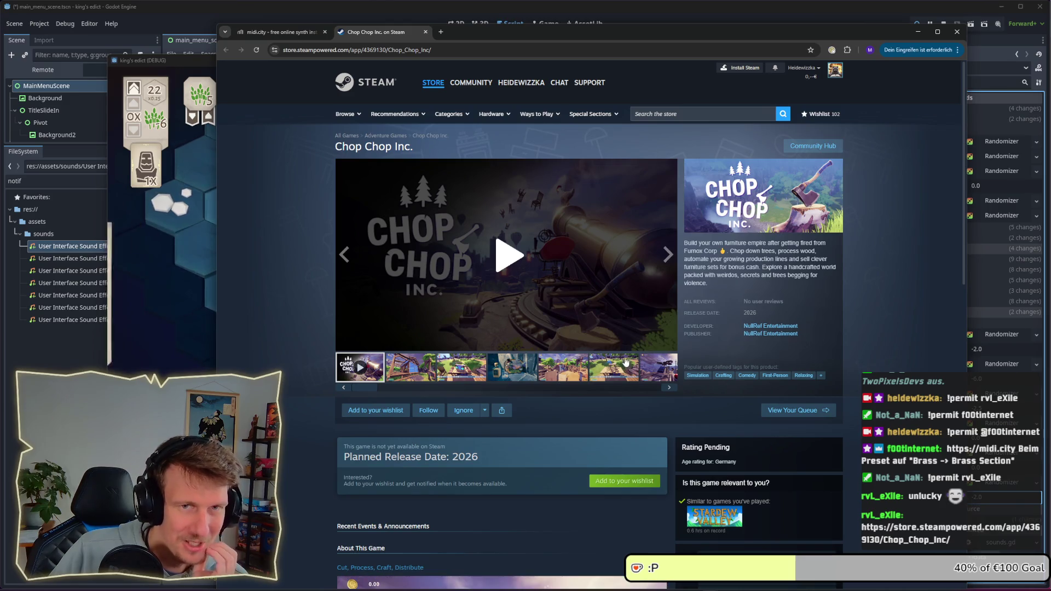
click(628, 485)
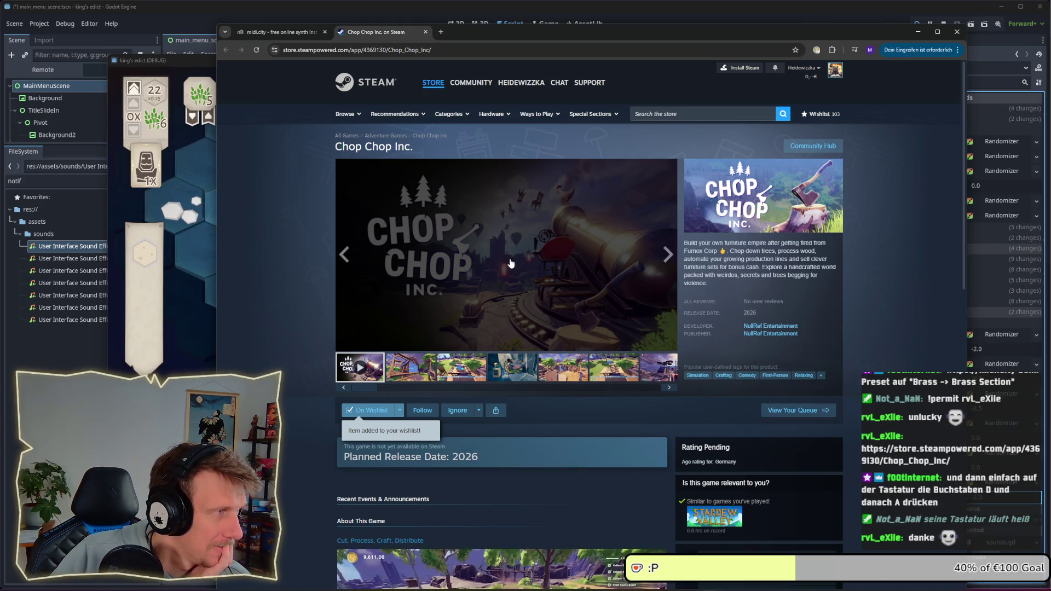
click(510, 263)
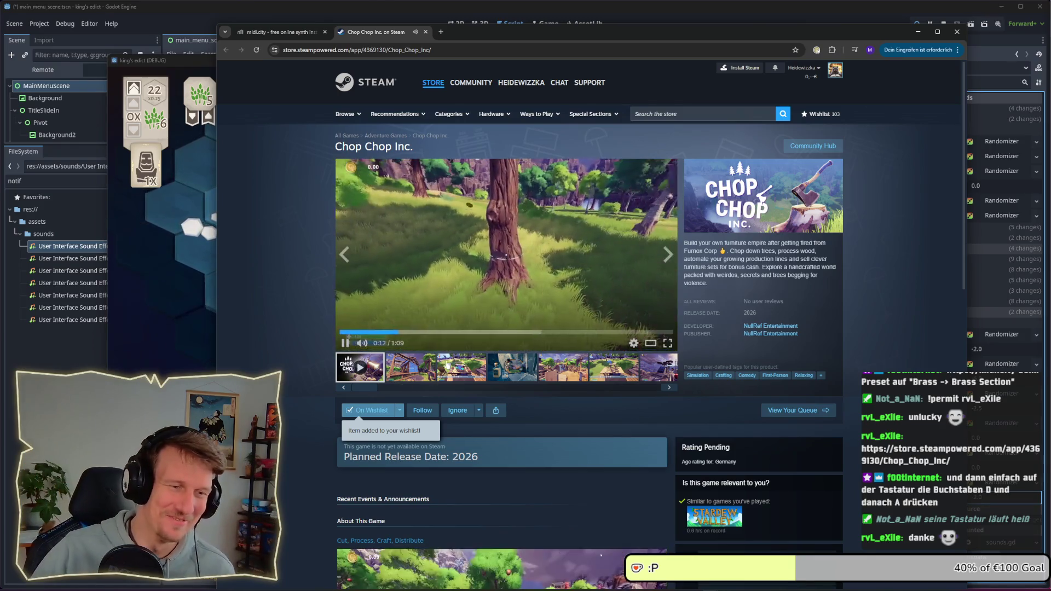
Rewind the trailer to the 0:06 cannon scene, pause, then resume
click(379, 332)
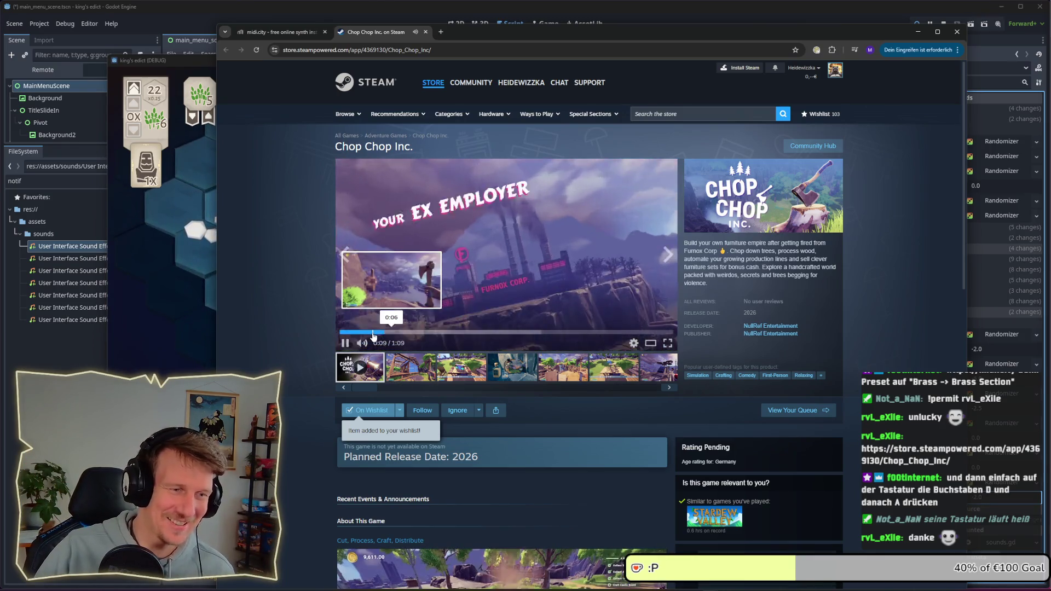
click(371, 332)
click(519, 263)
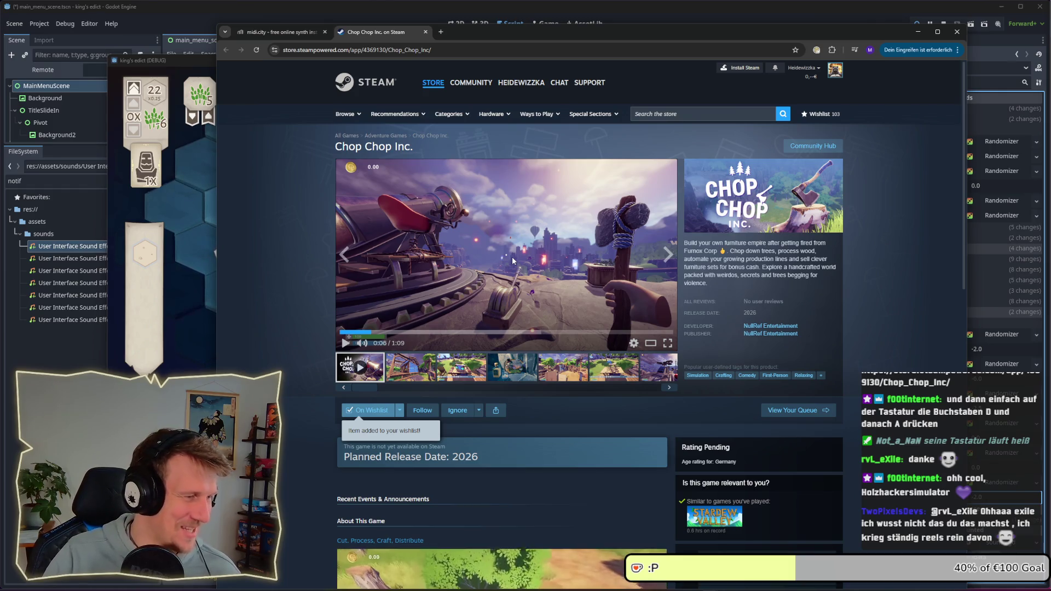
click(513, 260)
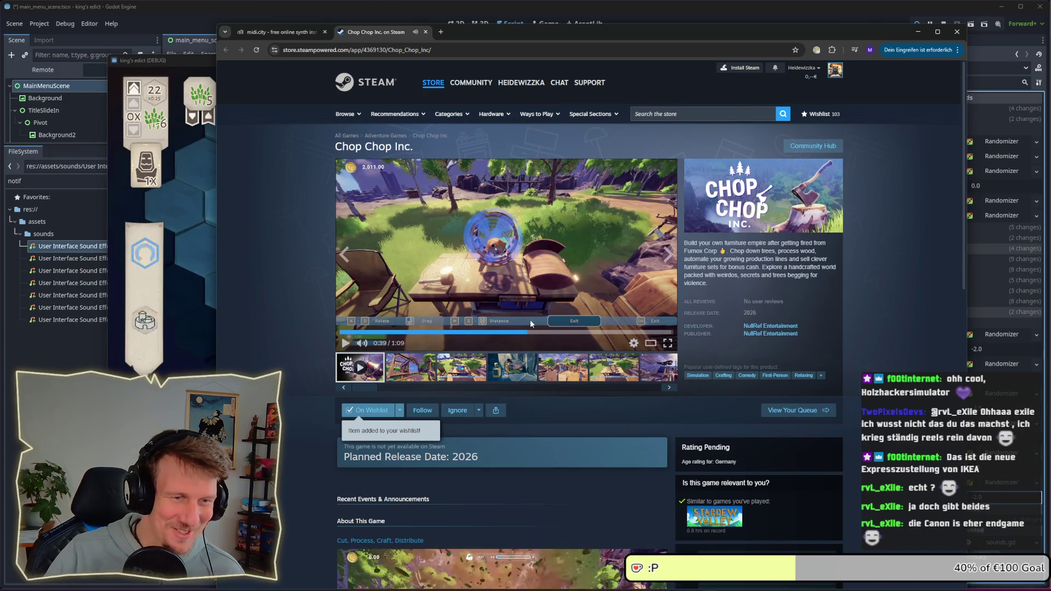
Rewind the trailer to the 0:37 workbench scene, pause at 0:39, then resume
click(519, 333)
click(514, 334)
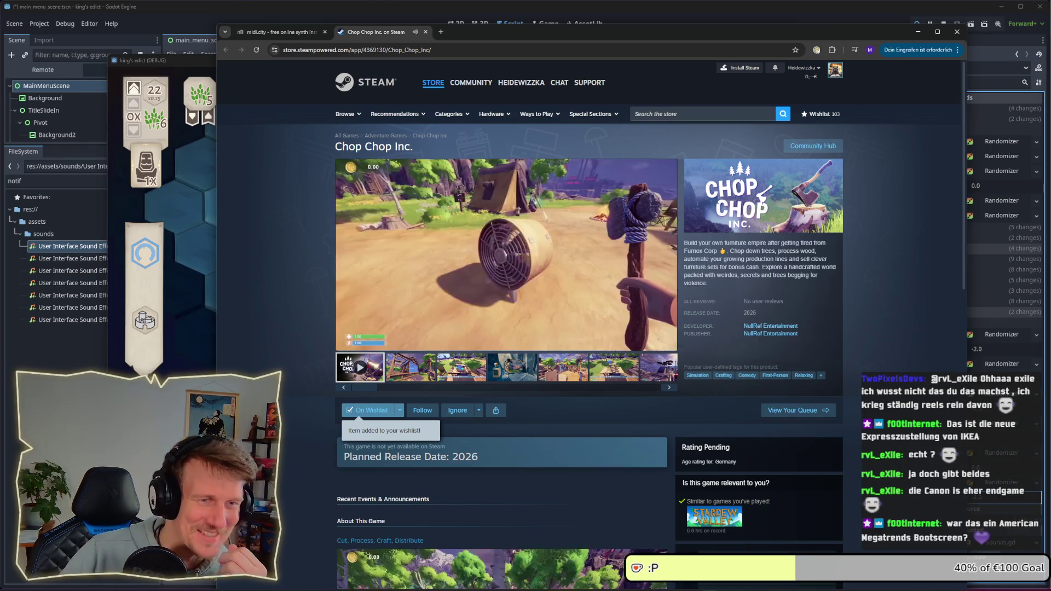
click(513, 332)
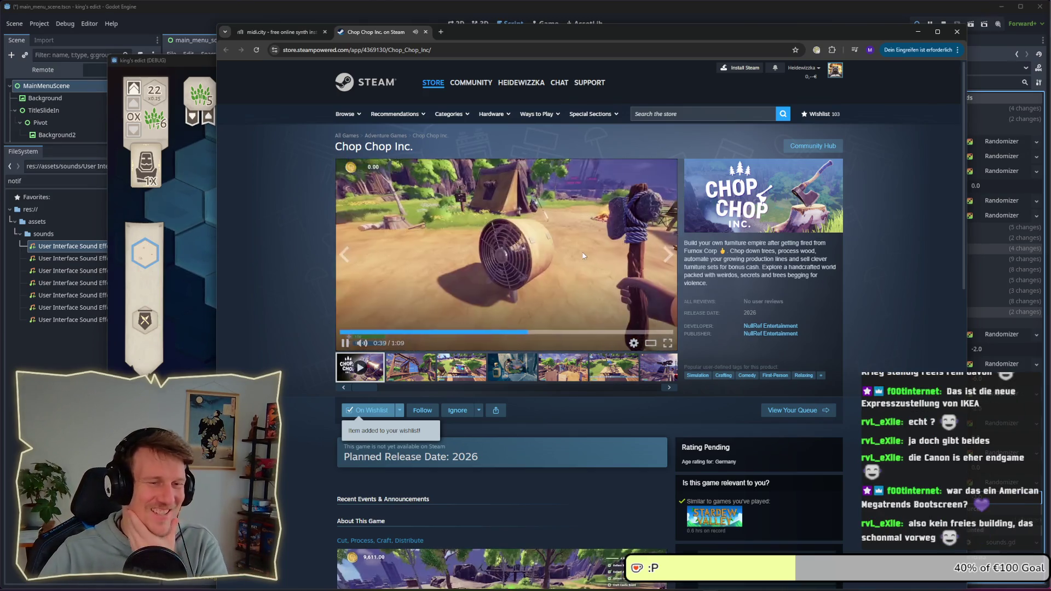
click(584, 256)
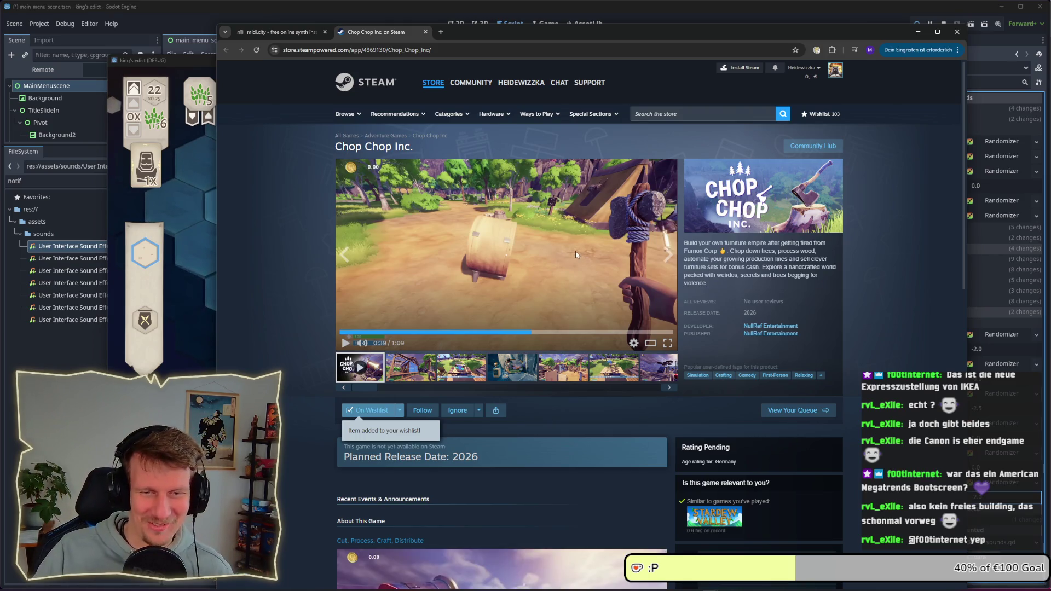
click(576, 255)
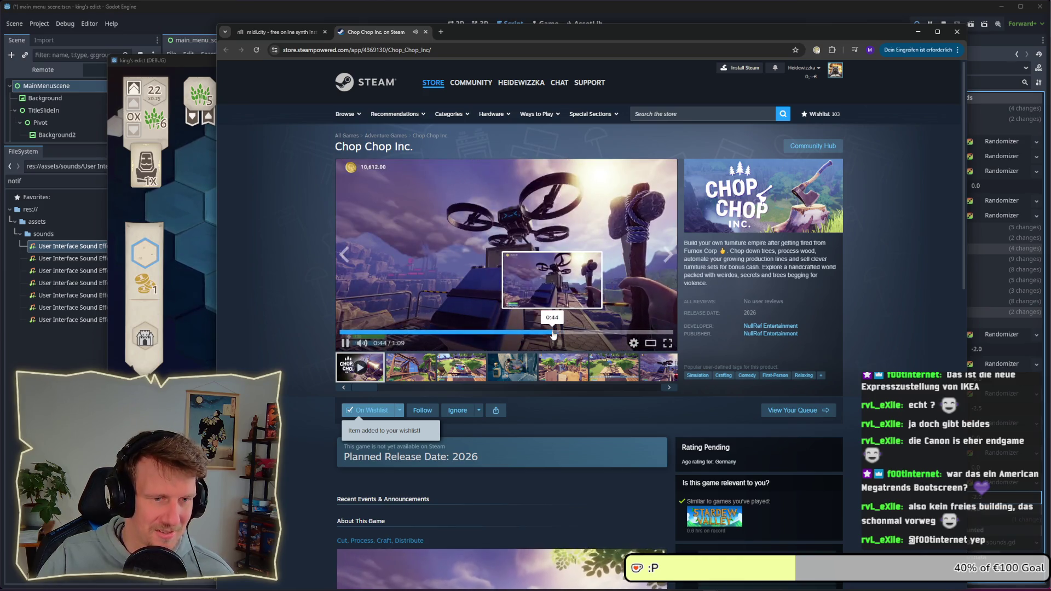
Jump the trailer to 0:41, then to the 0:53 cave scene, and resume playback
click(540, 333)
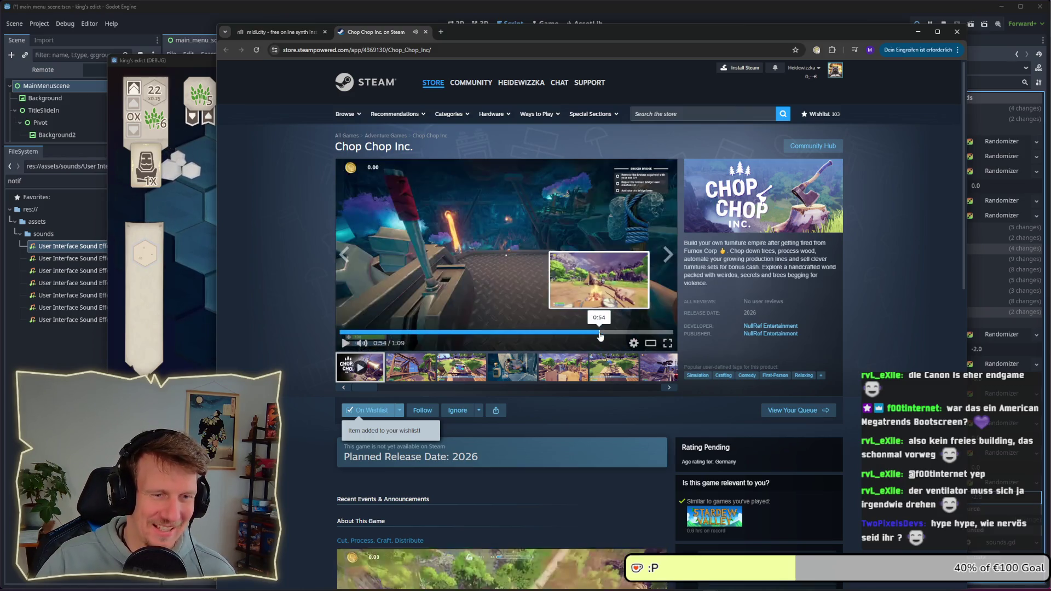
click(595, 333)
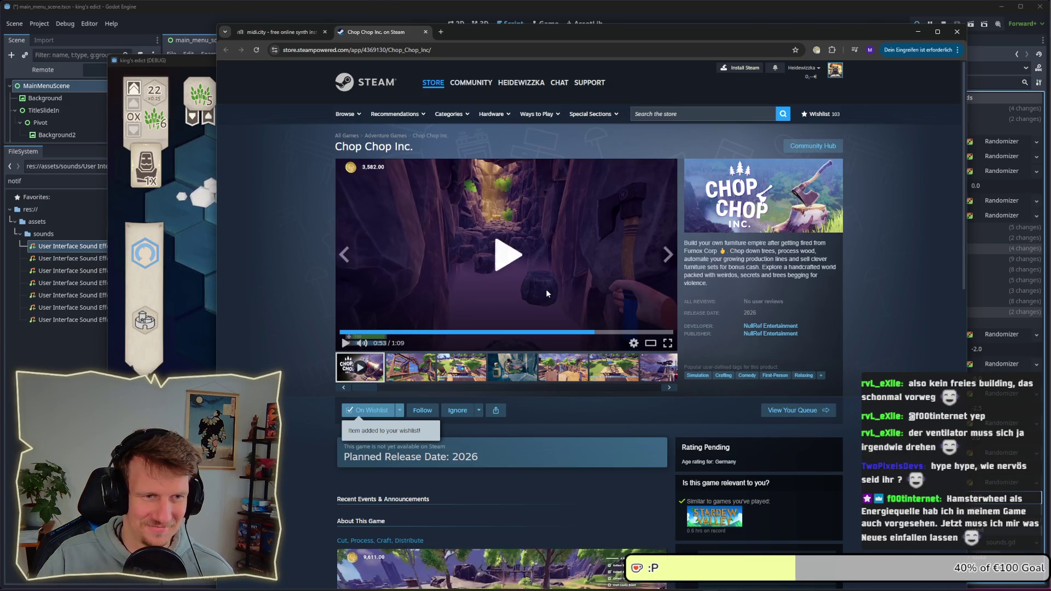
click(546, 294)
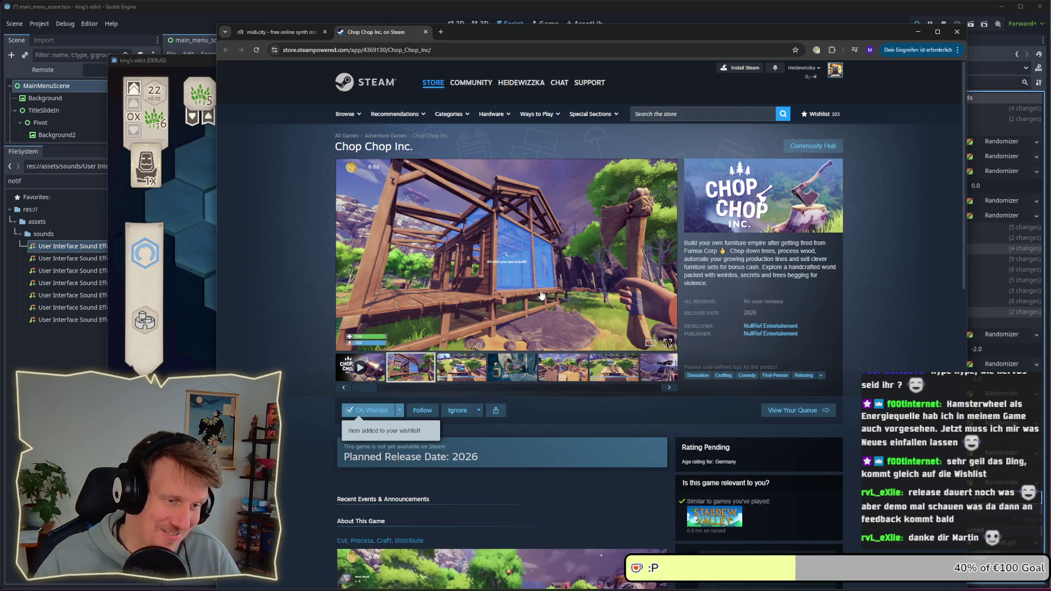
Expand READ MORE and scroll through the Cut down trees to Distribute feature sections
scroll(541, 296, down, 7)
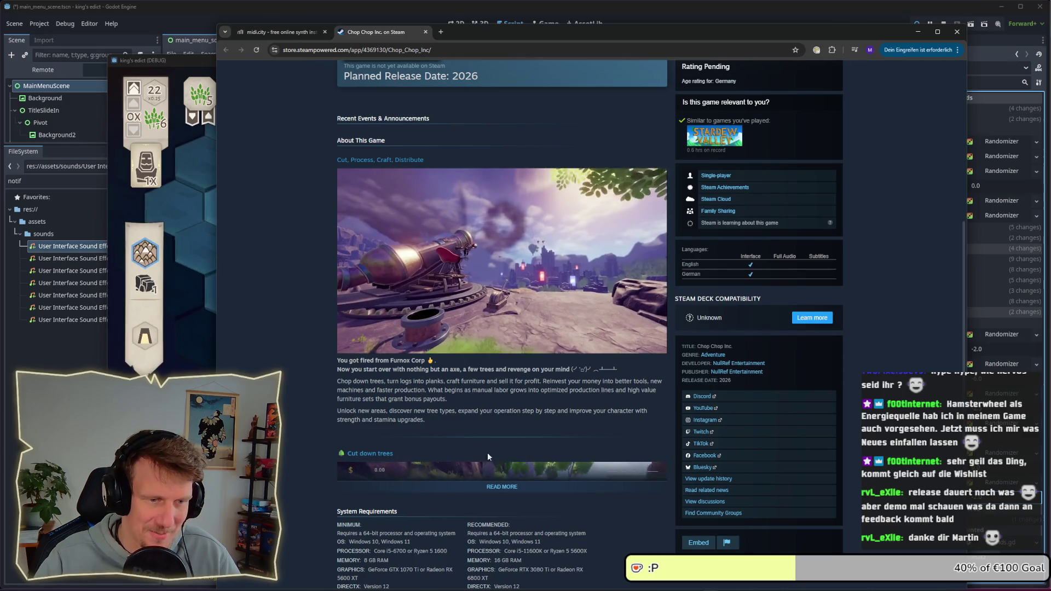
click(502, 486)
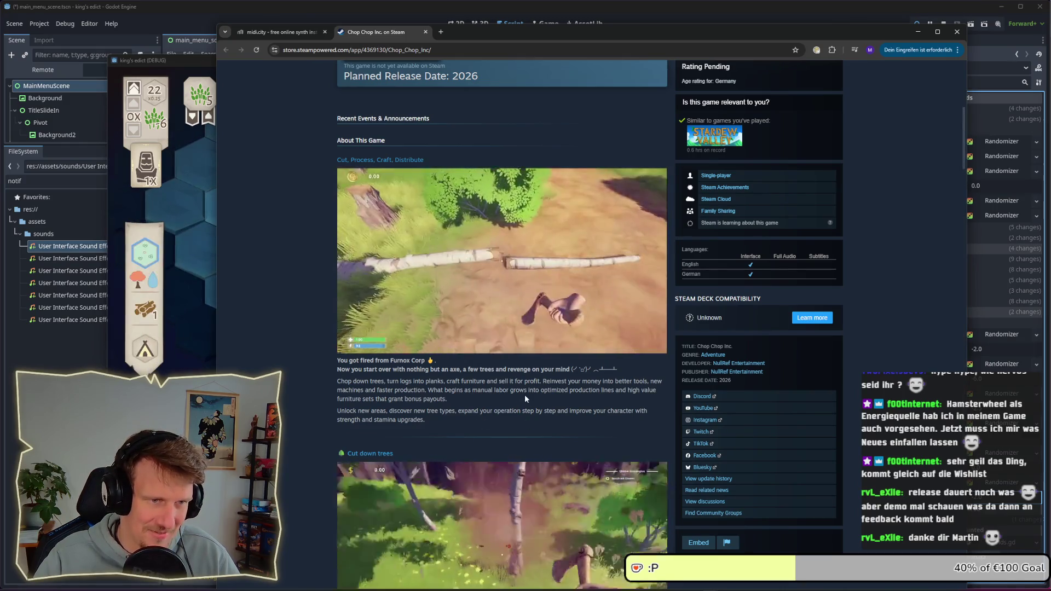
scroll(525, 395, down, 5)
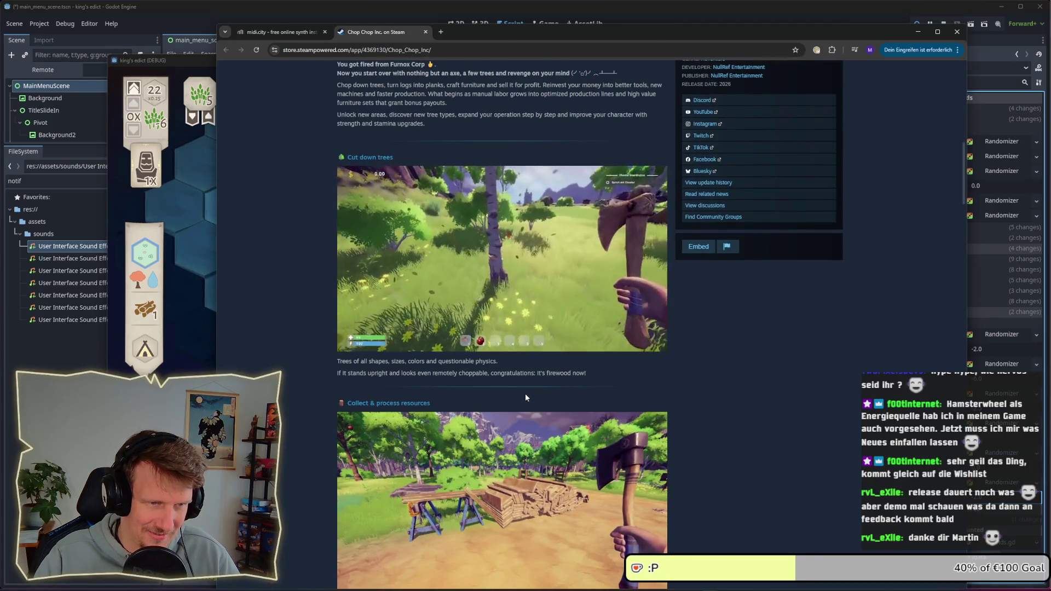
scroll(525, 397, down, 5)
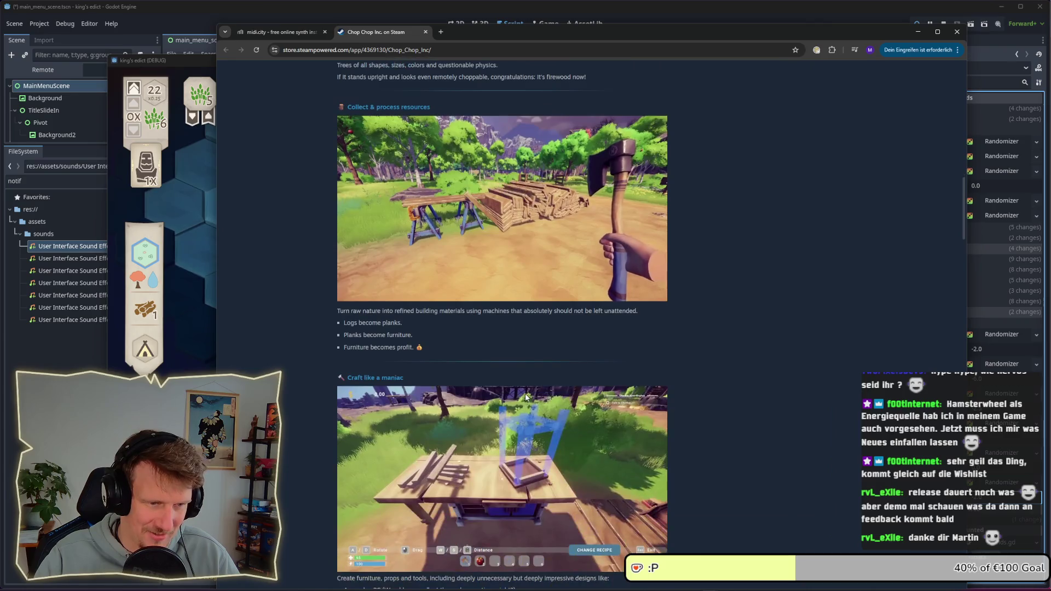
scroll(524, 393, down, 2)
scroll(527, 379, down, 1)
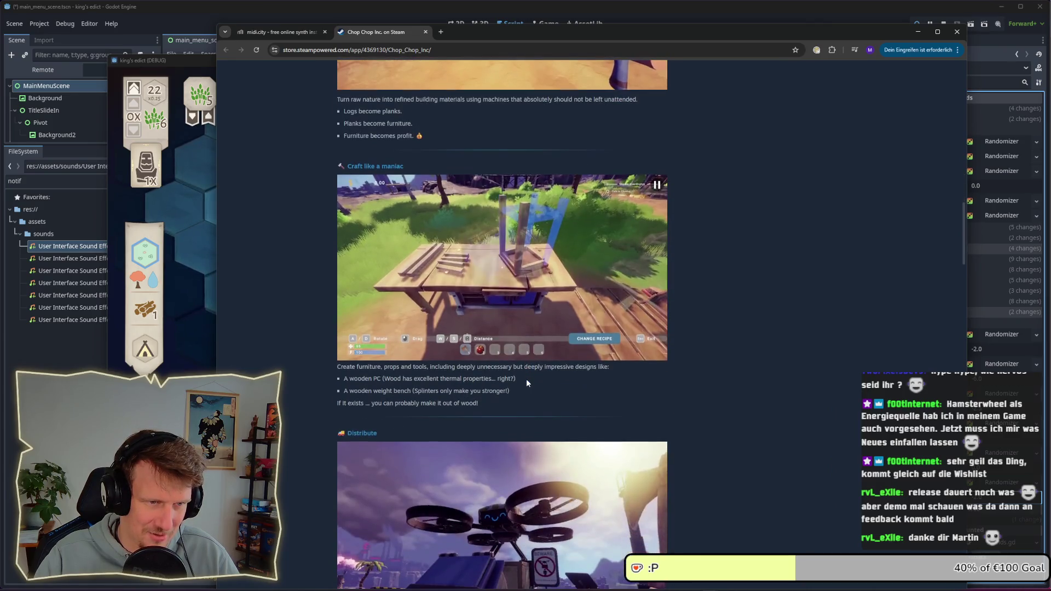
scroll(527, 382, down, 2)
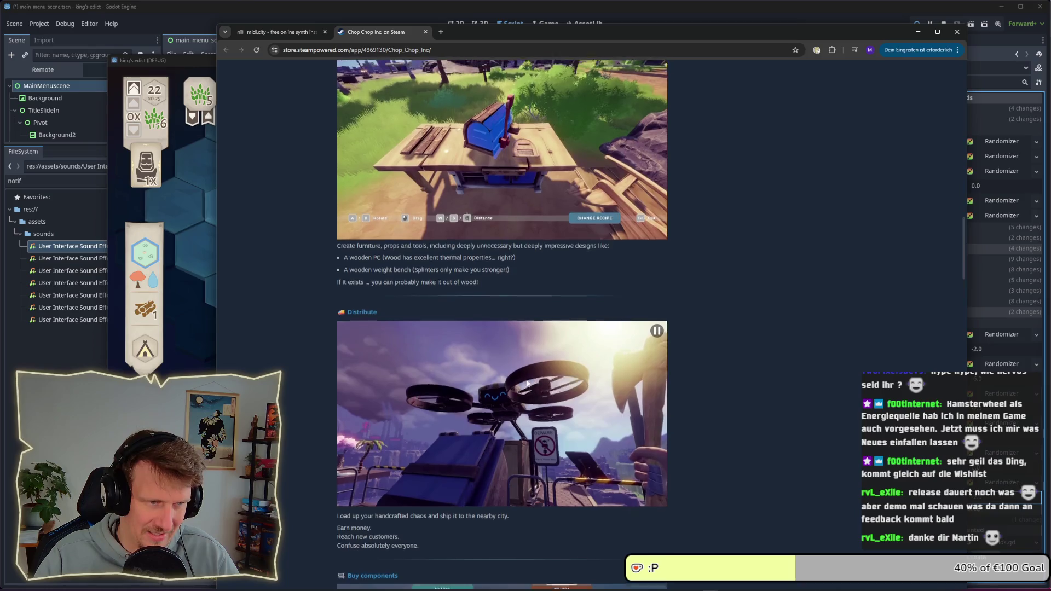
scroll(526, 383, up, 20)
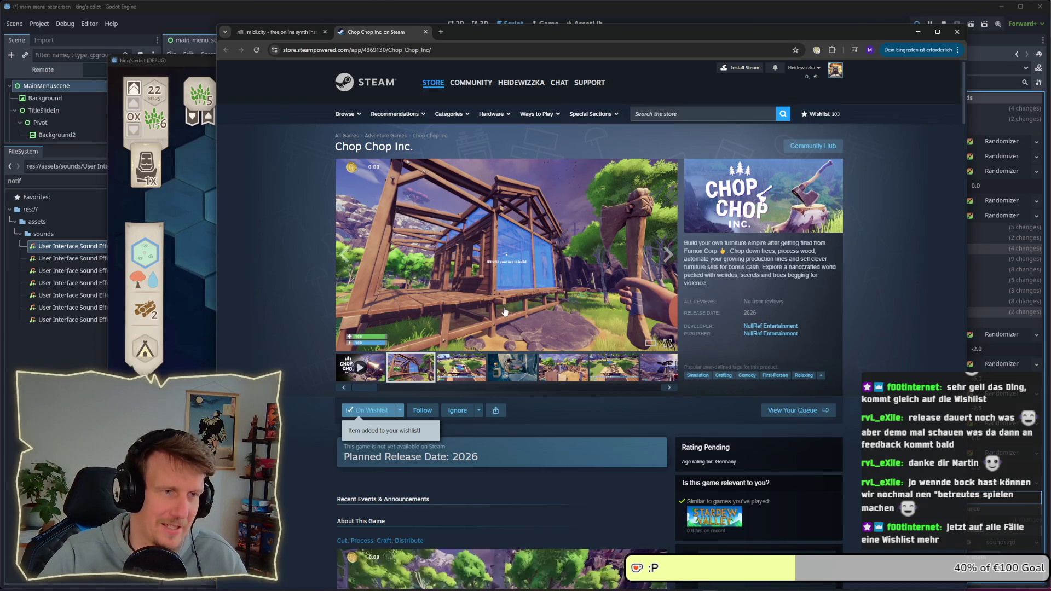
scroll(505, 311, down, 3)
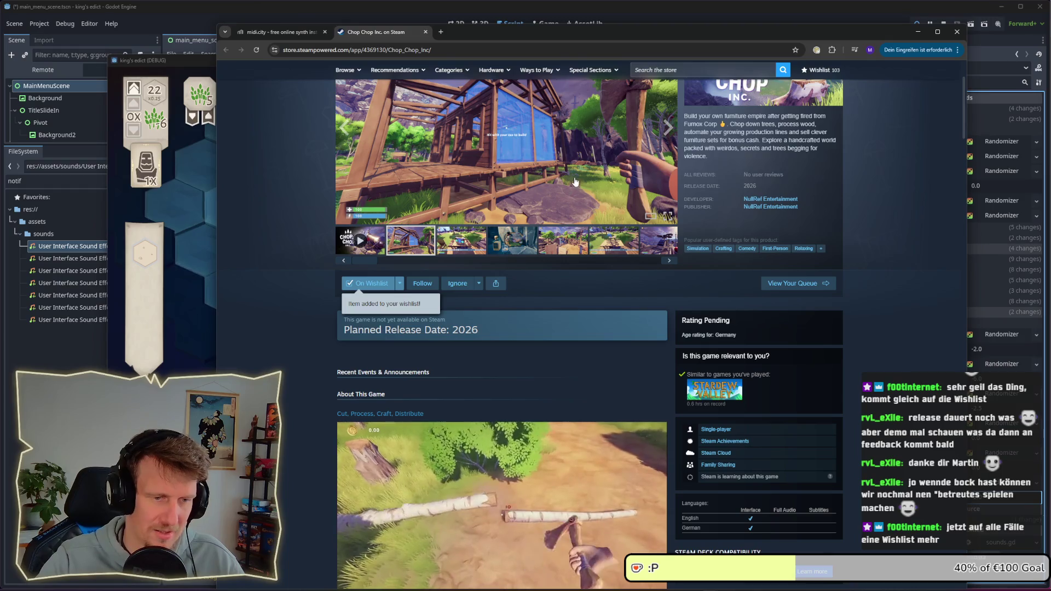
scroll(581, 241, down, 2)
scroll(584, 294, up, 3)
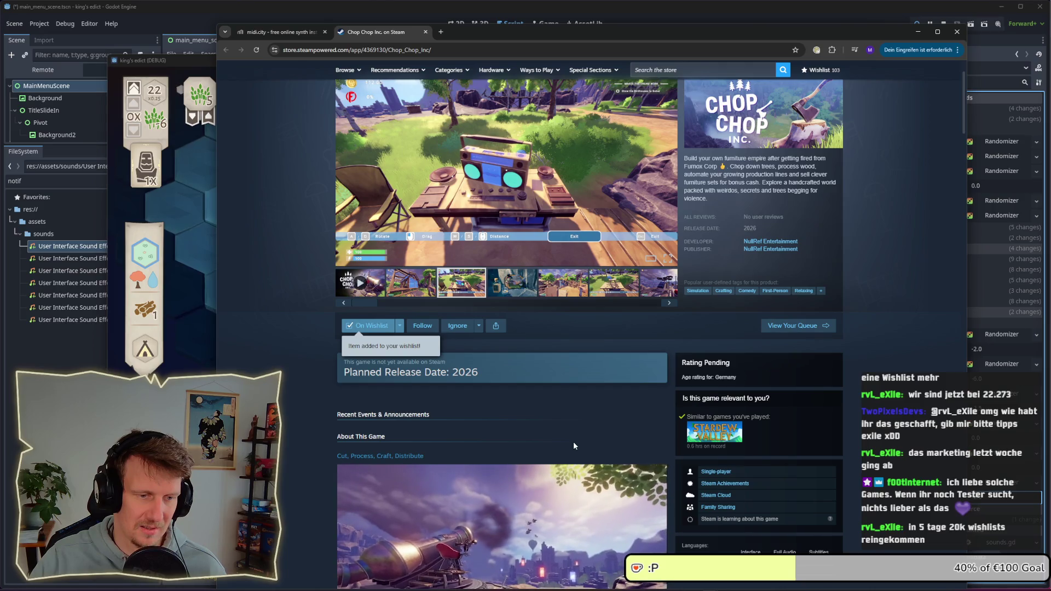
scroll(574, 442, down, 2)
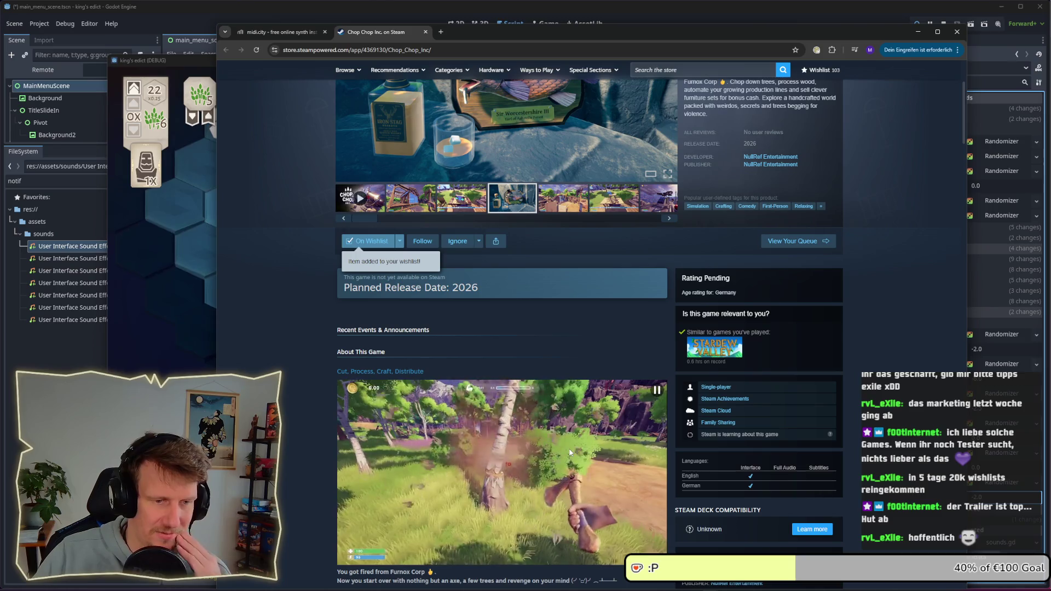
scroll(570, 452, down, 1)
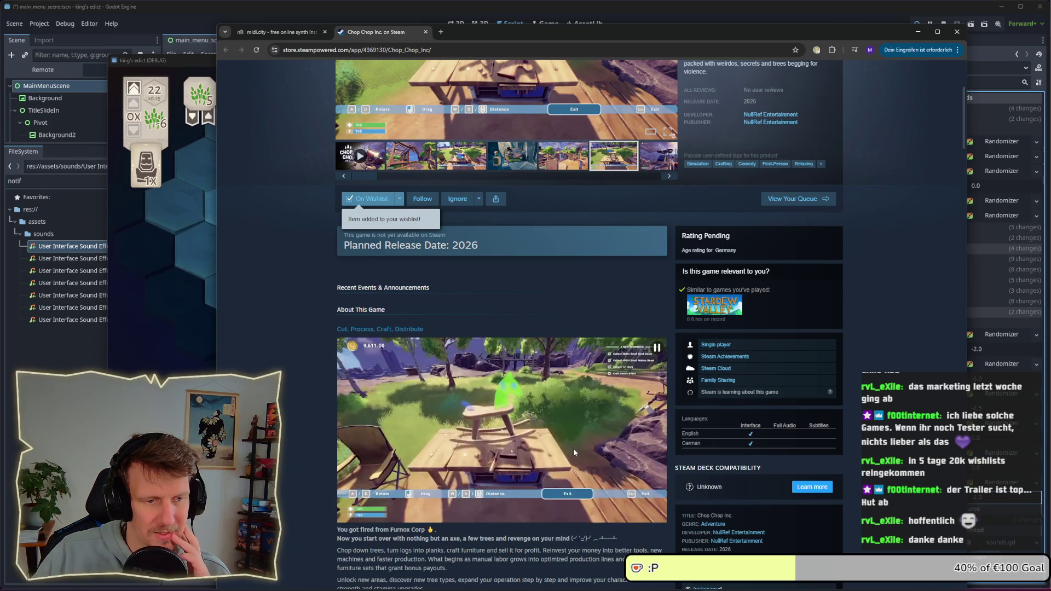
scroll(574, 446, down, 2)
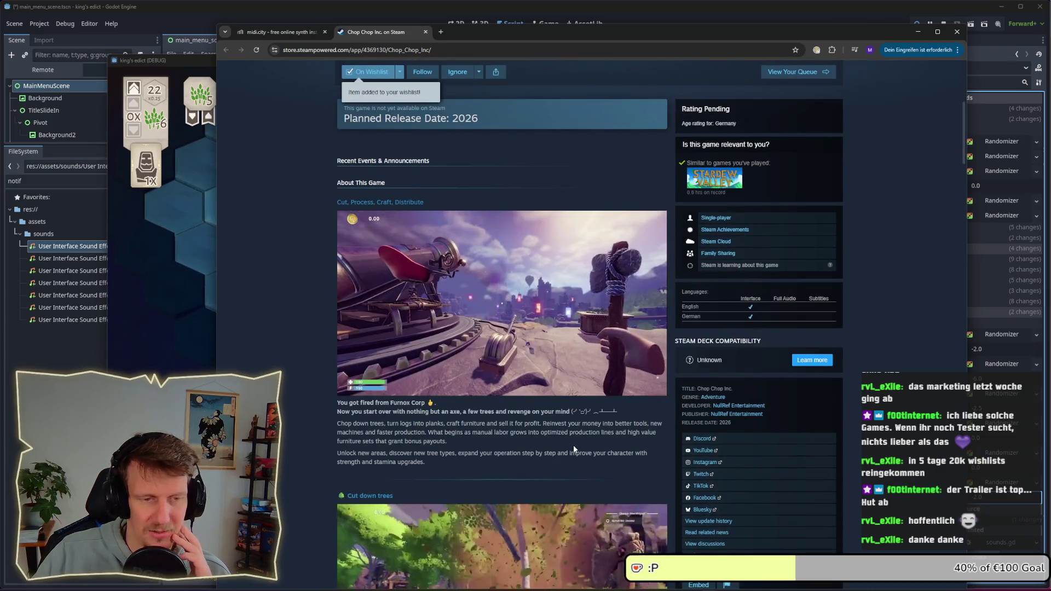
scroll(573, 445, down, 4)
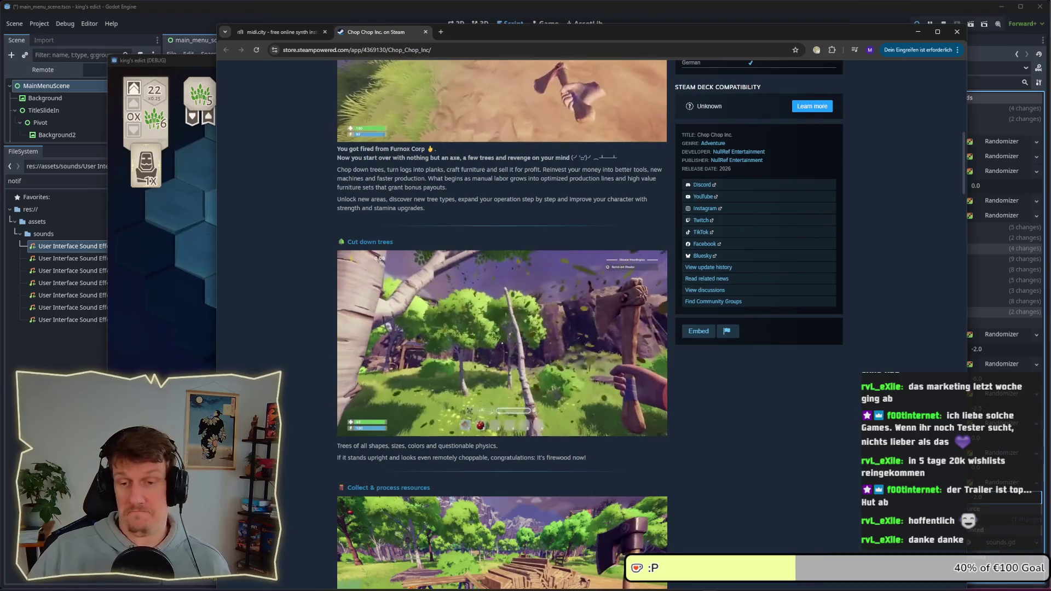
scroll(609, 375, up, 10)
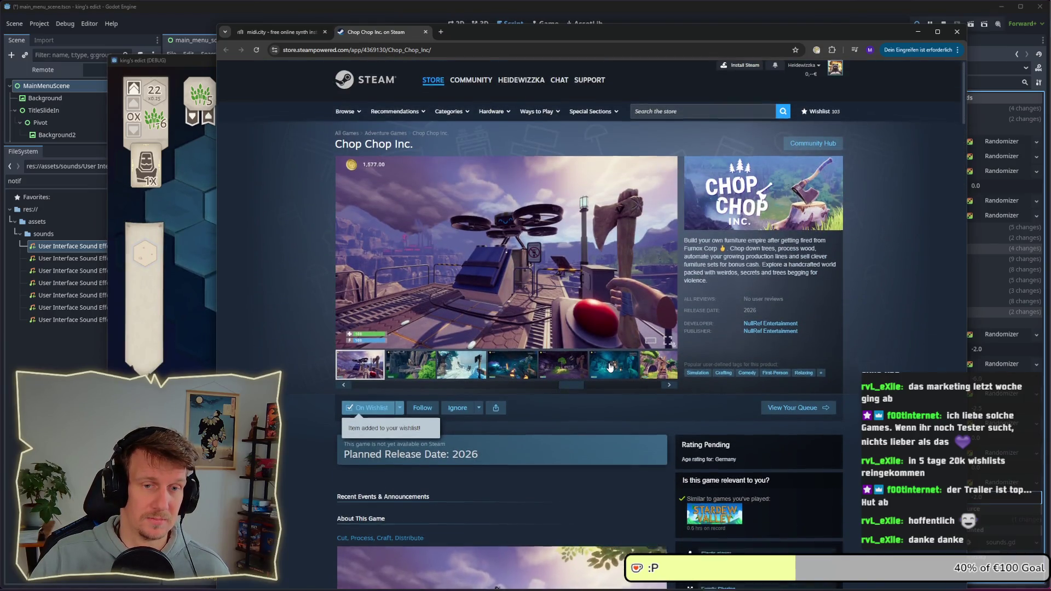
scroll(610, 366, down, 10)
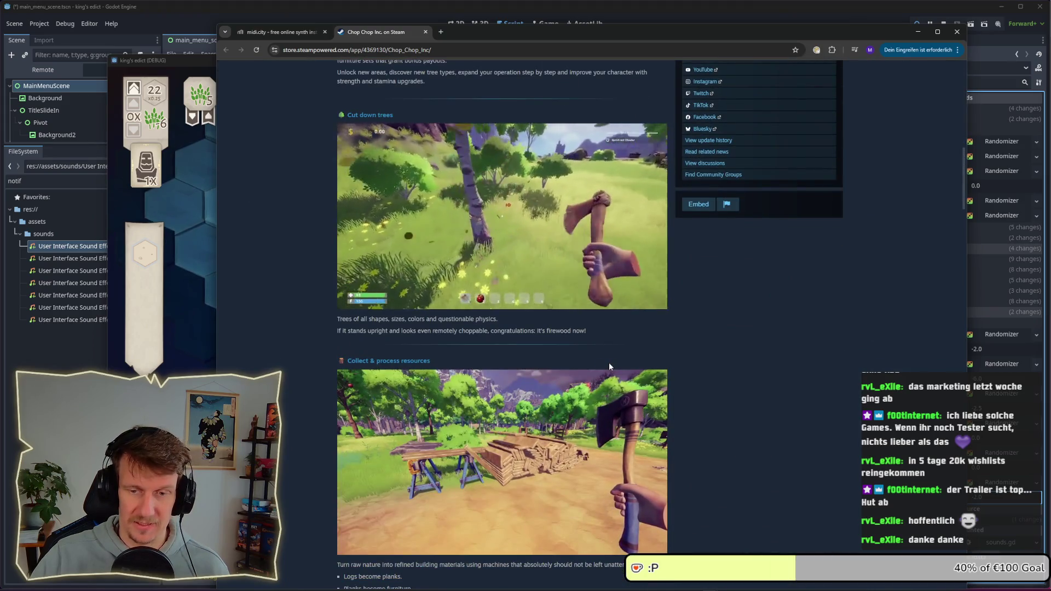
scroll(610, 356, down, 3)
scroll(611, 357, down, 10)
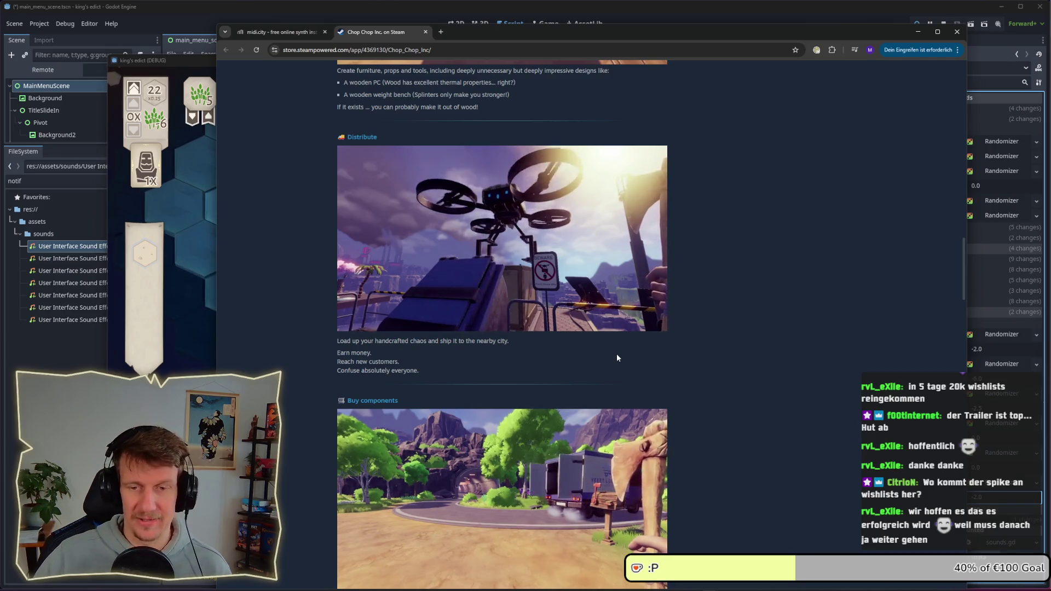
mouse_move(598, 307)
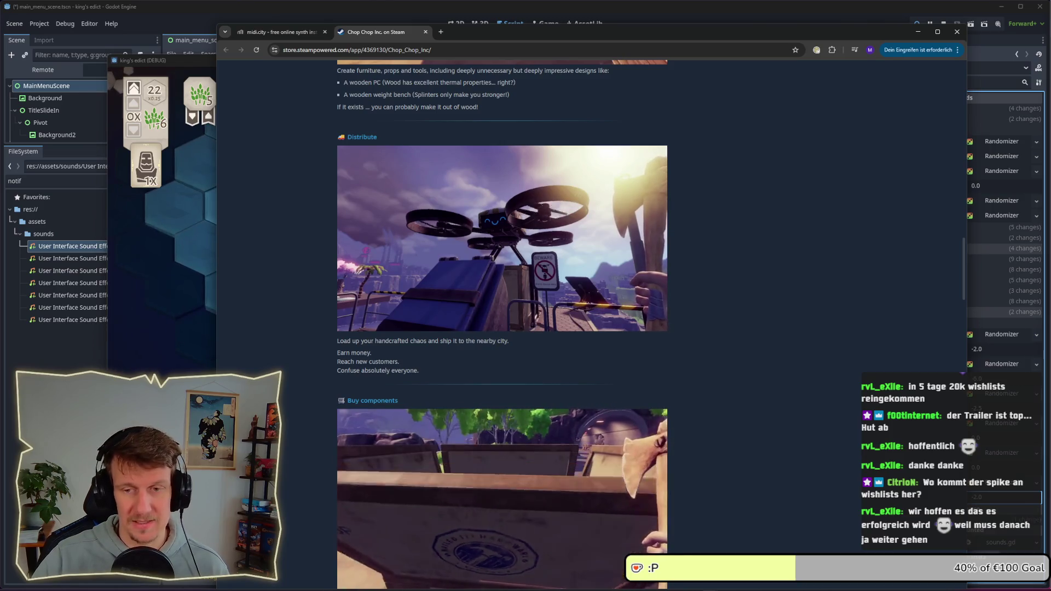
mouse_move(599, 417)
scroll(599, 414, down, 15)
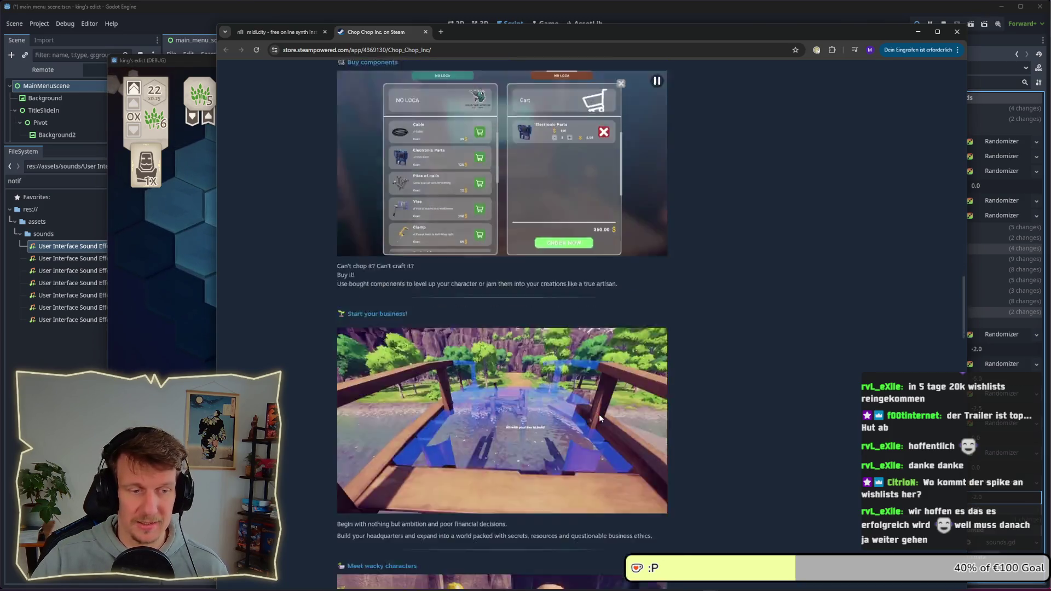
scroll(611, 419, down, 20)
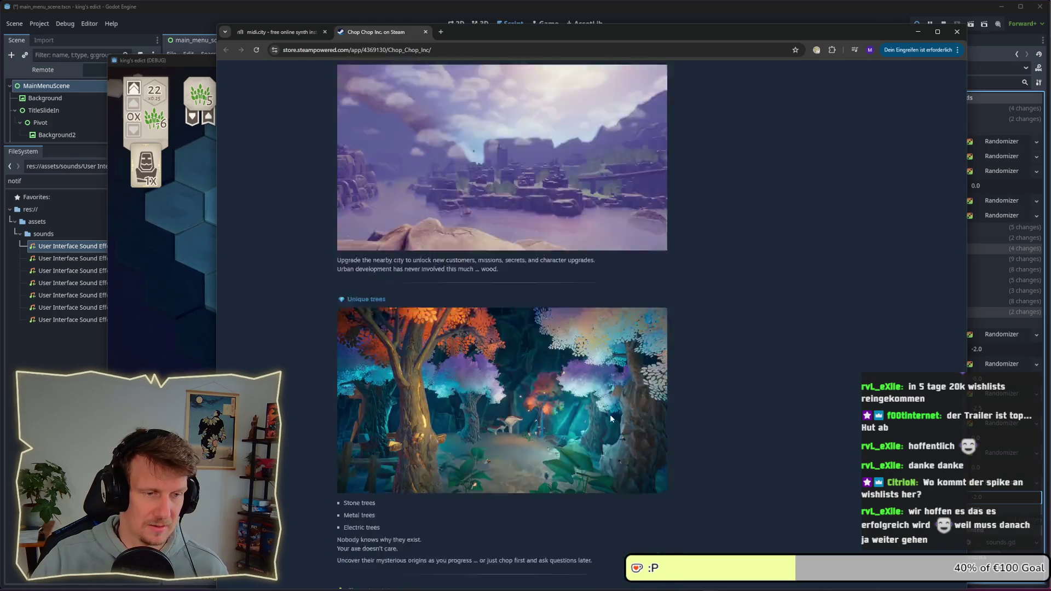
scroll(611, 419, down, 4)
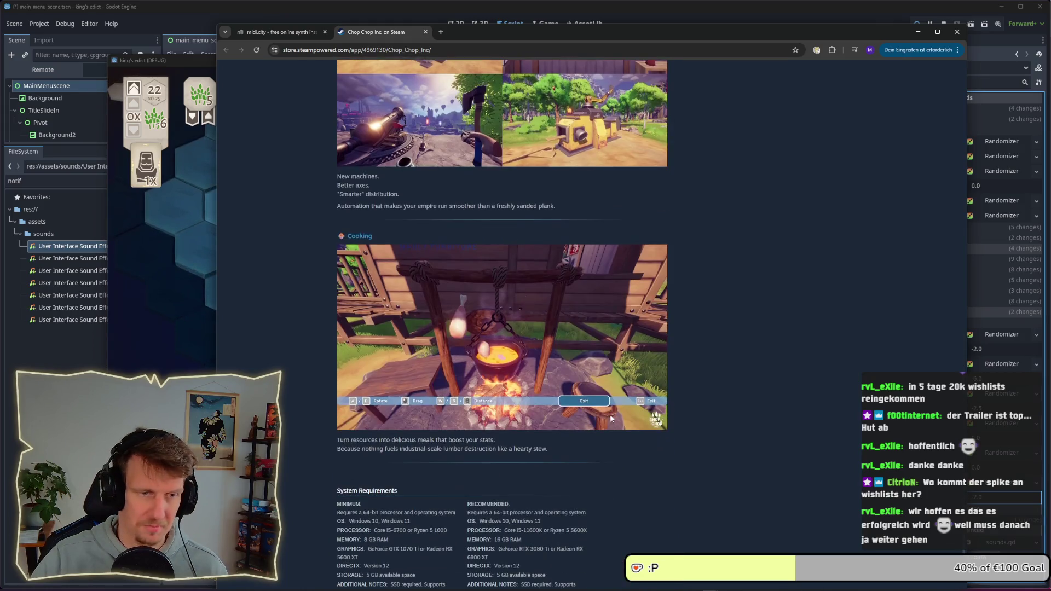
scroll(611, 419, down, 5)
scroll(669, 395, up, 15)
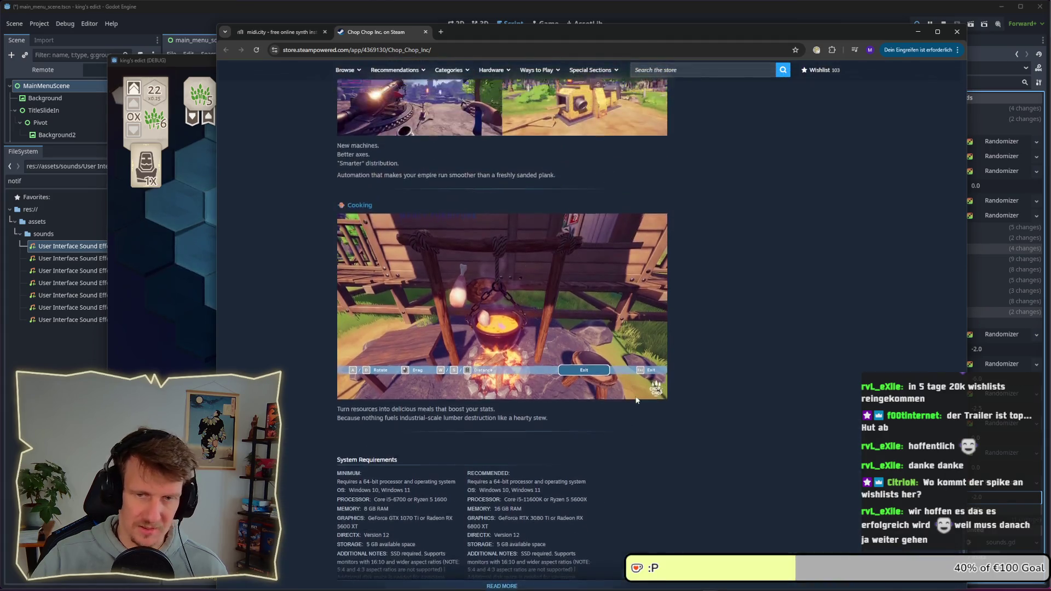
scroll(674, 398, up, 7)
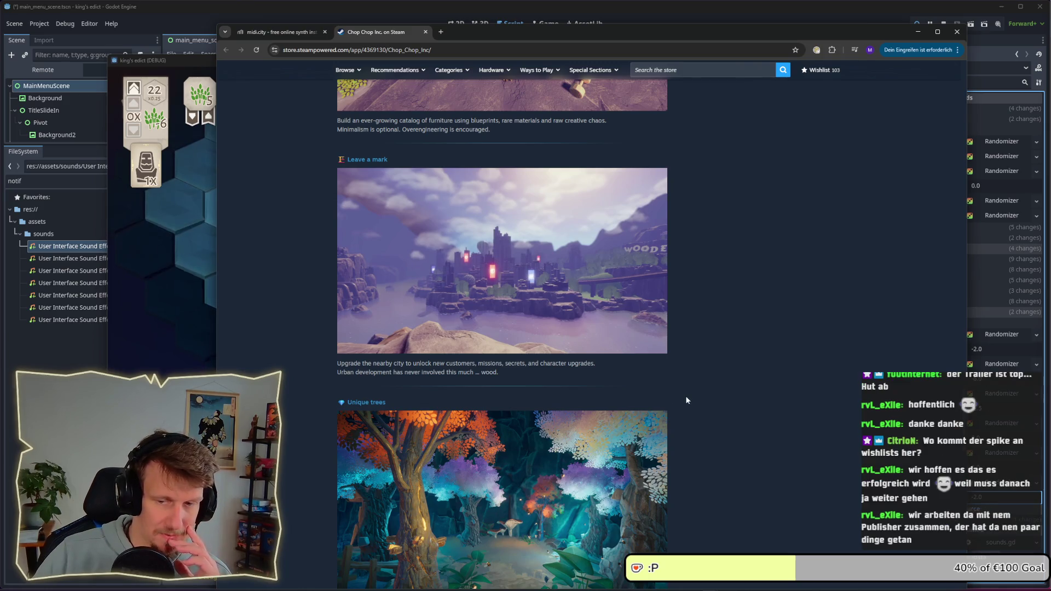
scroll(688, 399, up, 8)
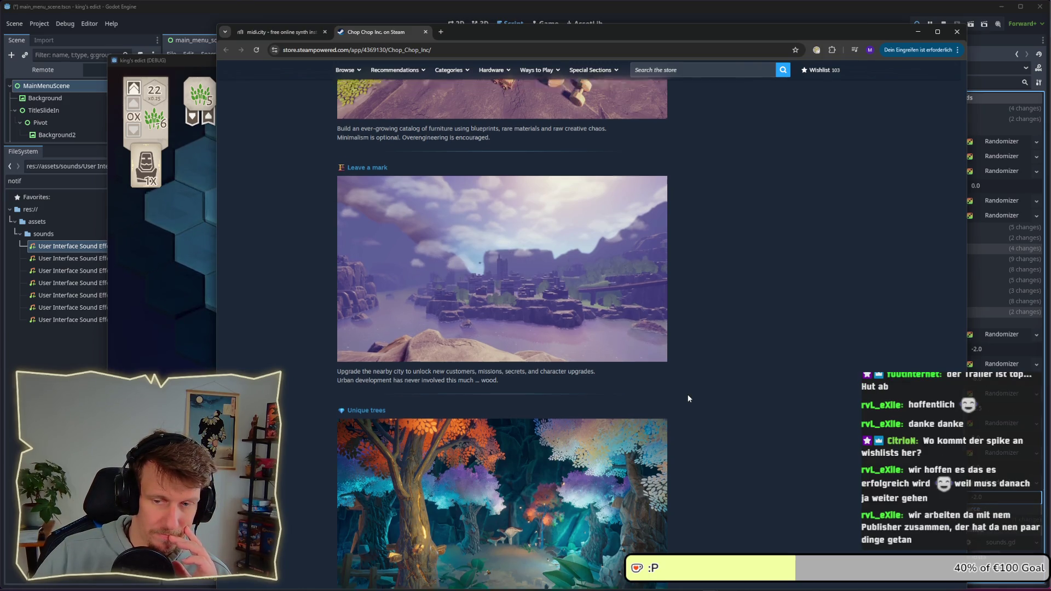
drag(963, 356, 959, 74)
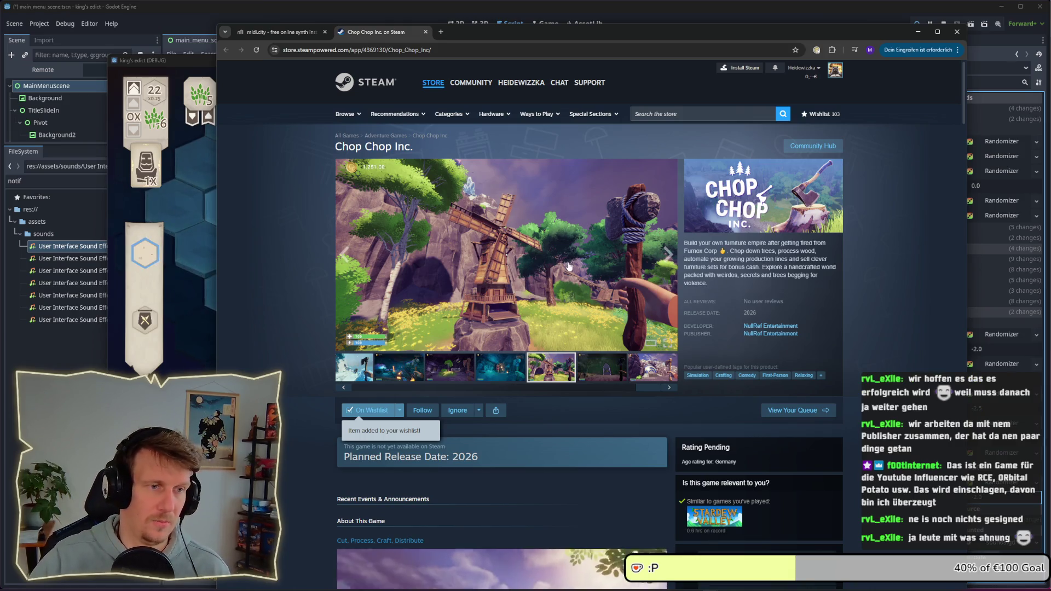
Step through the next screenshots back to the trailer and pause it
click(667, 255)
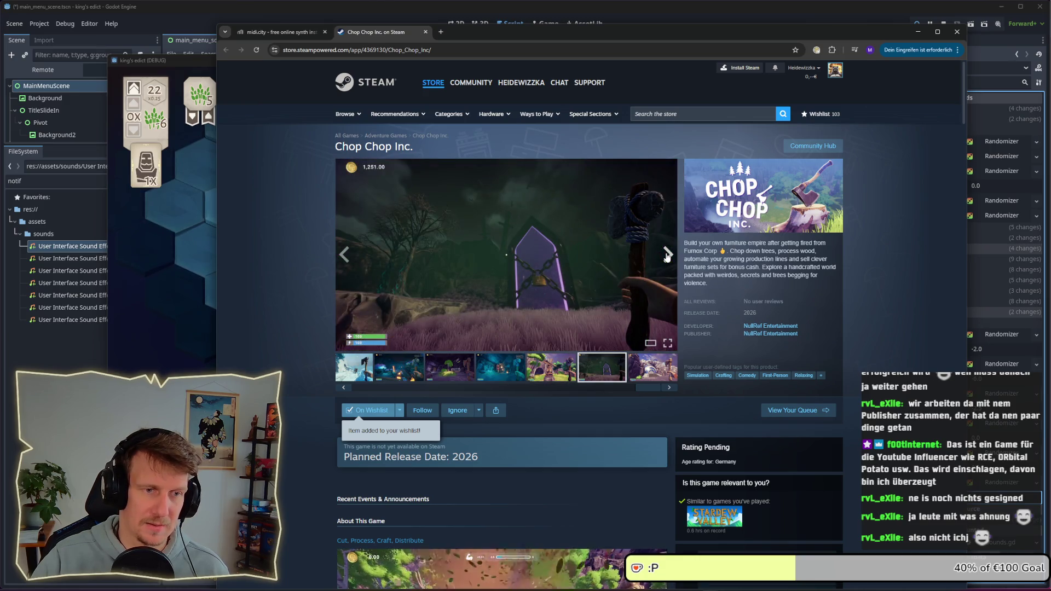
click(667, 255)
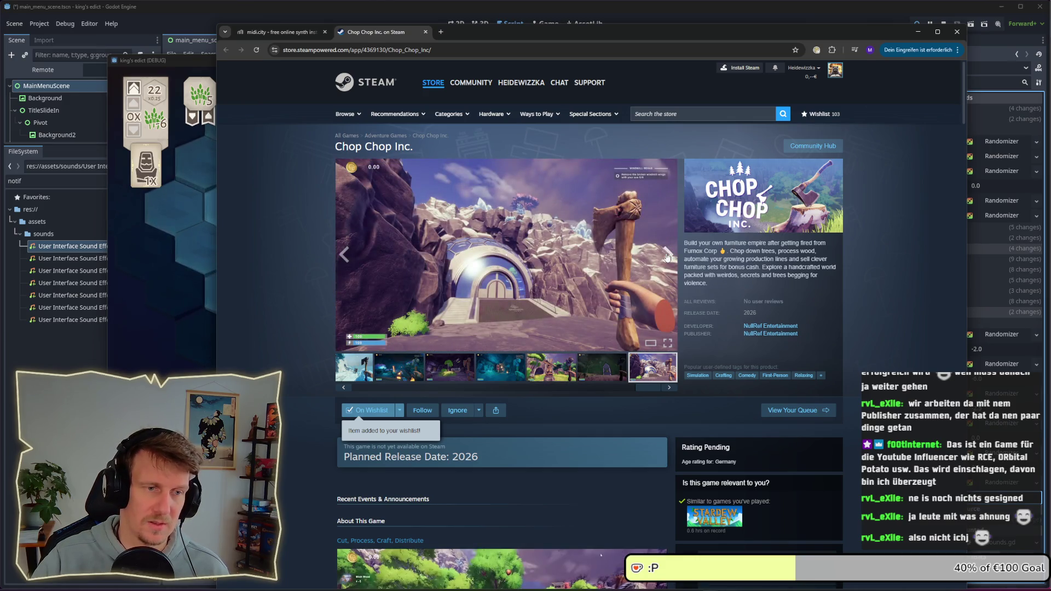
click(667, 256)
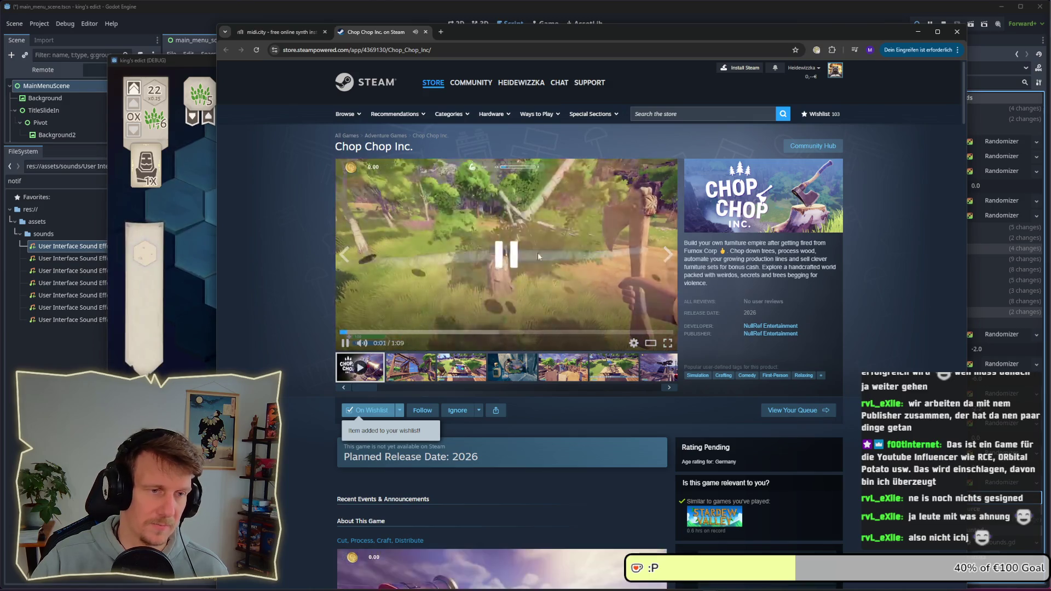
click(547, 257)
scroll(549, 257, down, 1)
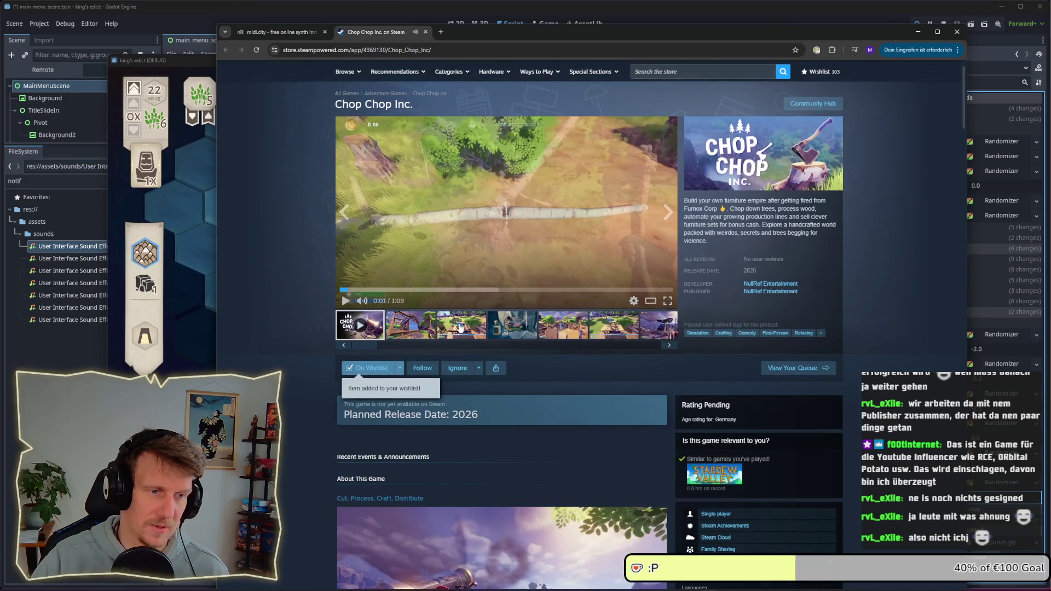
View the fish, table and cliff screenshots, then cycle to the last one and back to the trailer
click(463, 325)
click(530, 327)
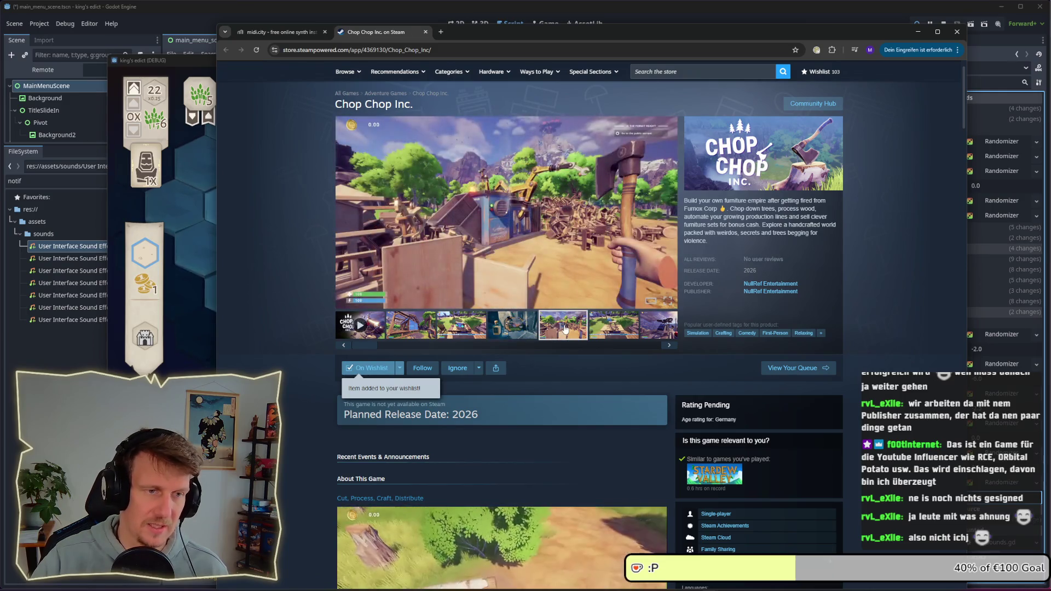
click(601, 333)
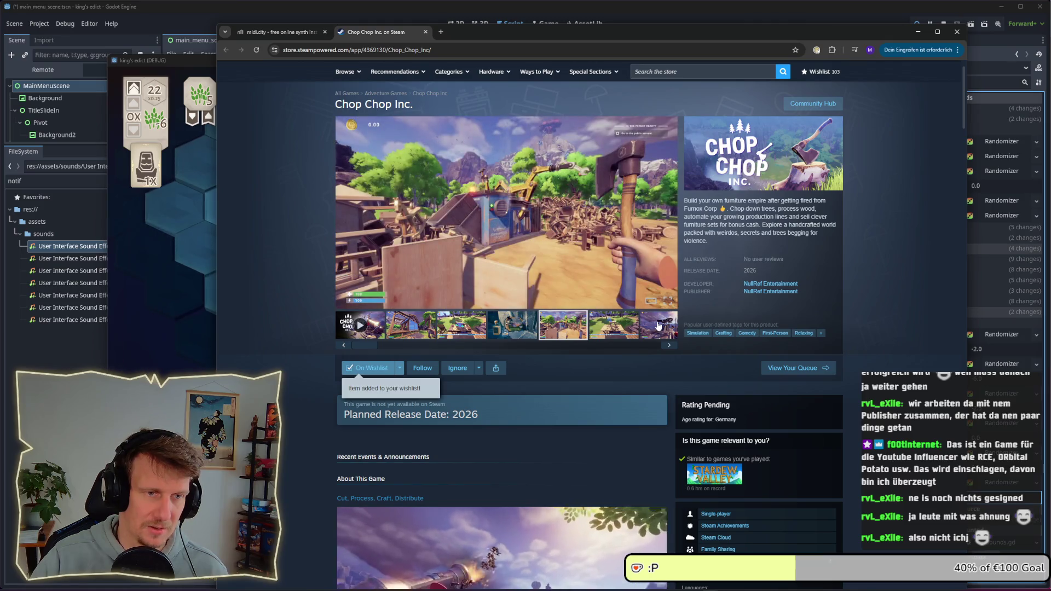
click(666, 346)
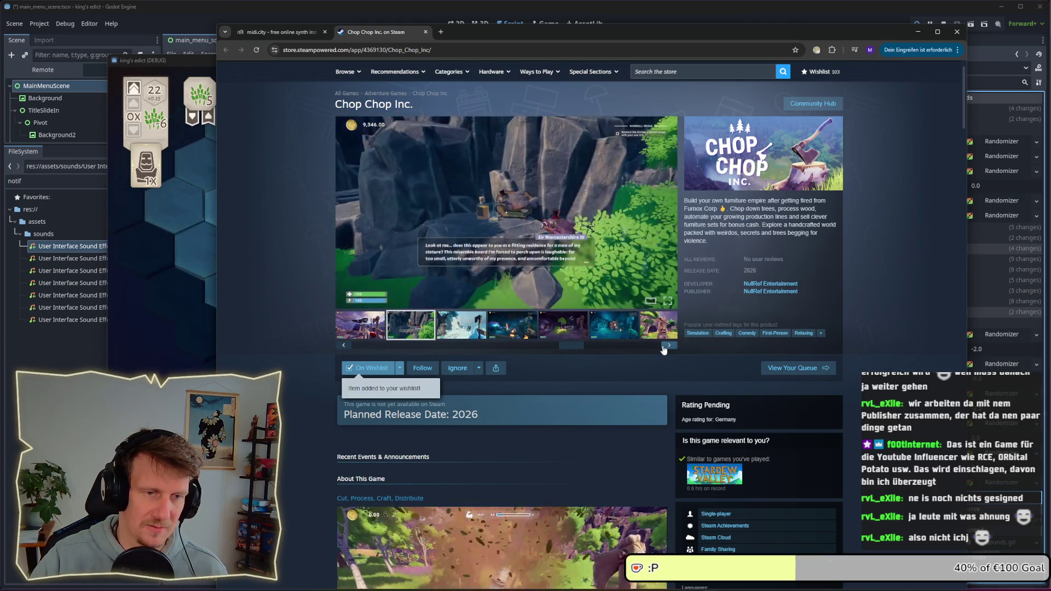
click(666, 347)
click(666, 346)
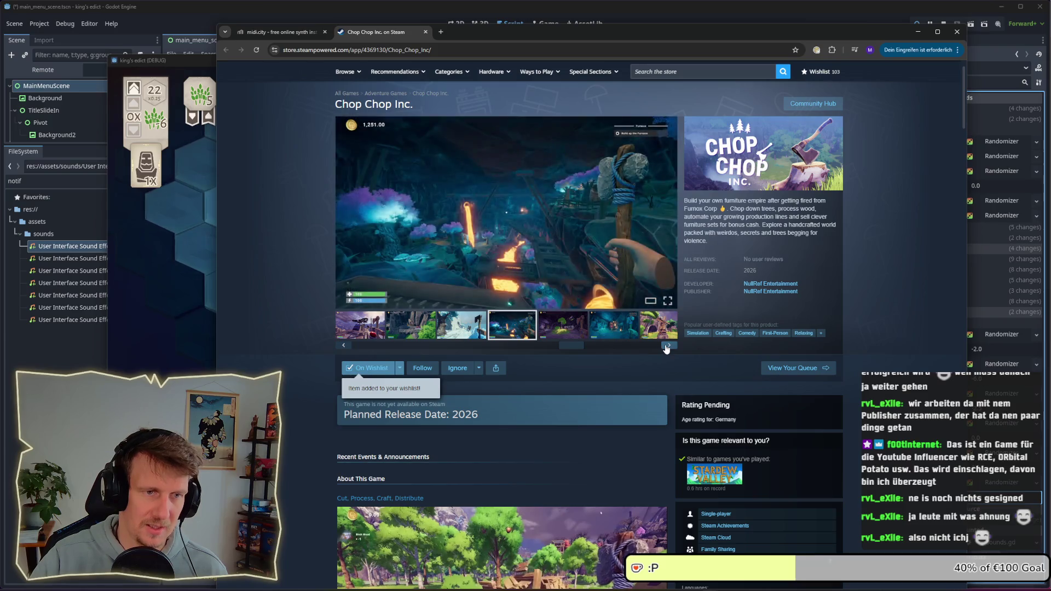
click(665, 347)
click(666, 347)
click(665, 346)
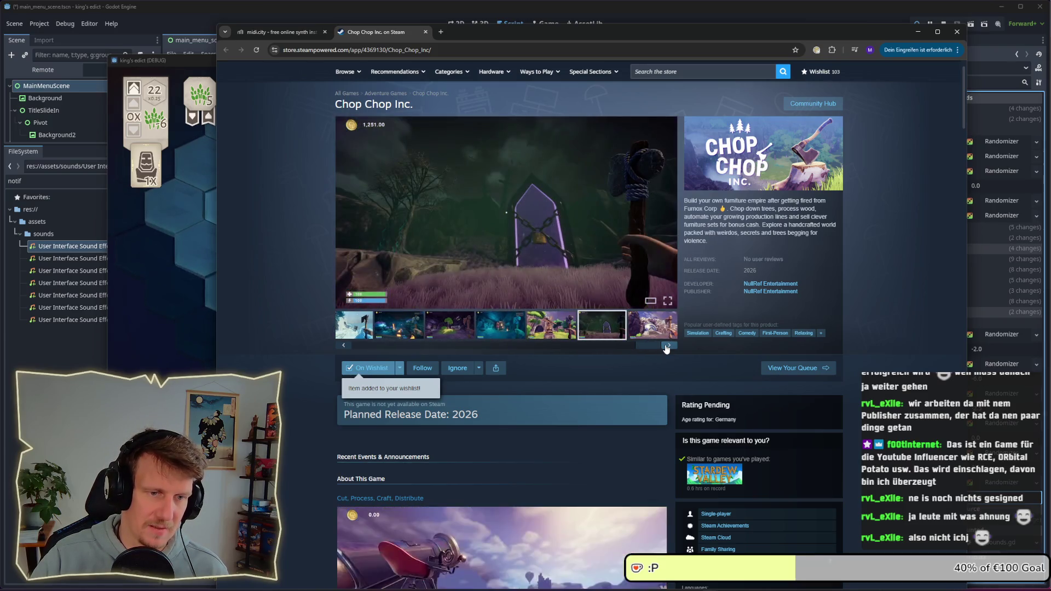
click(666, 346)
click(666, 347)
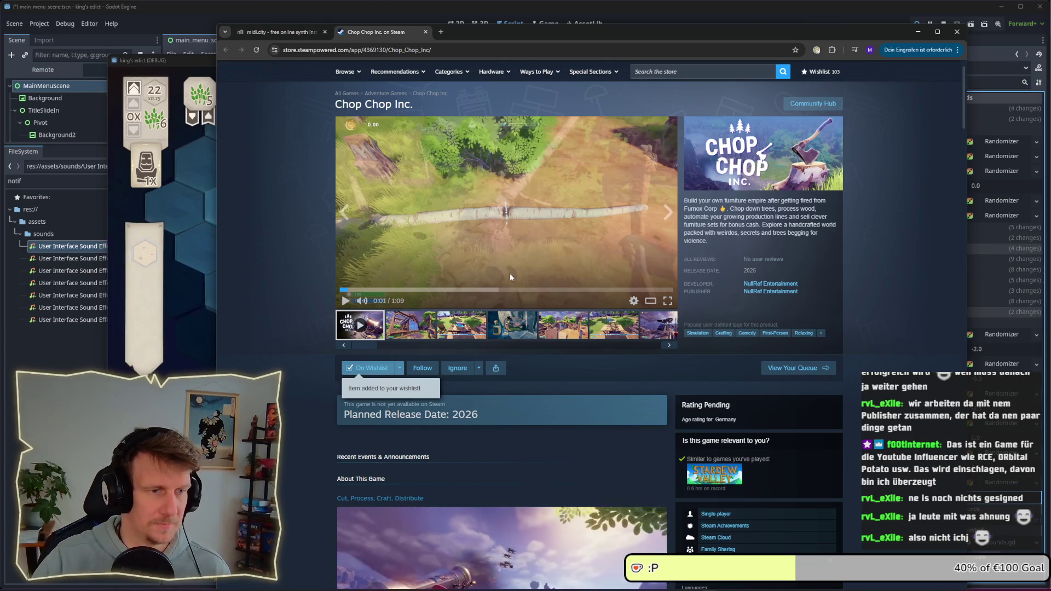
scroll(511, 274, down, 5)
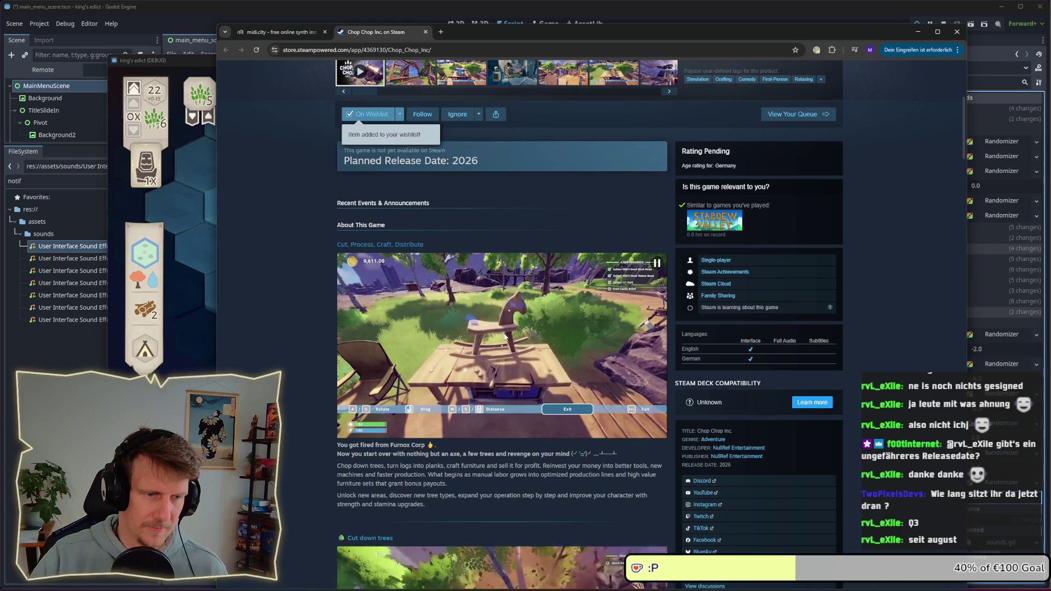
scroll(504, 337, down, 6)
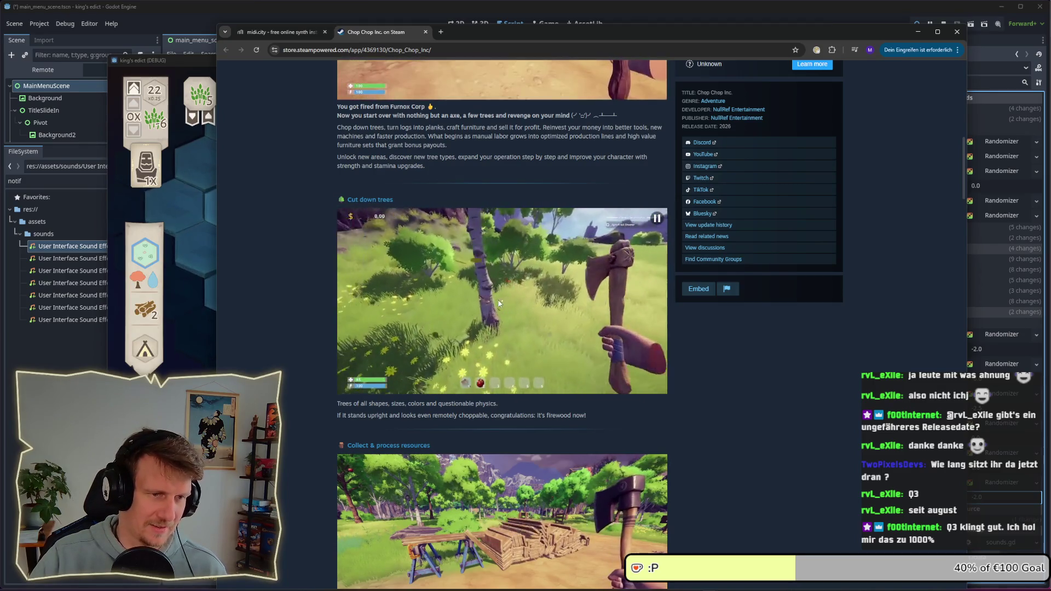
scroll(504, 306, down, 4)
scroll(507, 308, down, 3)
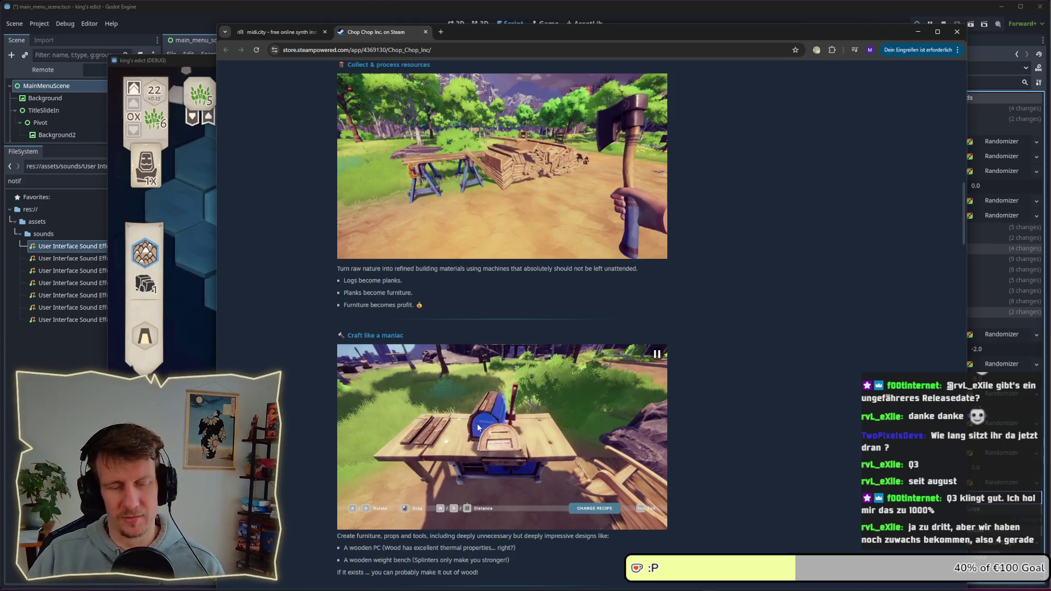
scroll(477, 427, down, 1)
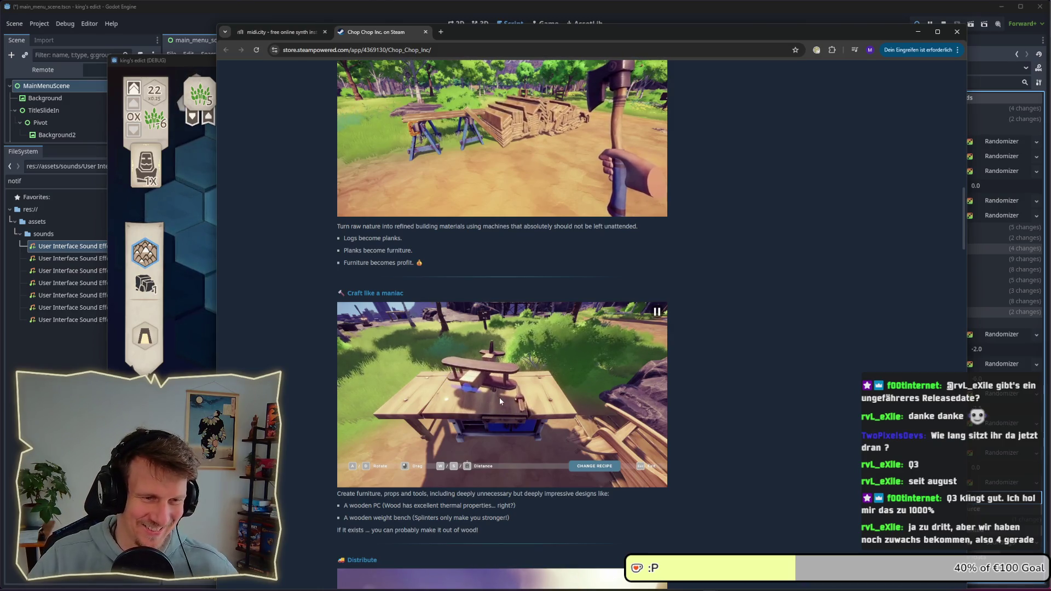
scroll(503, 392, down, 2)
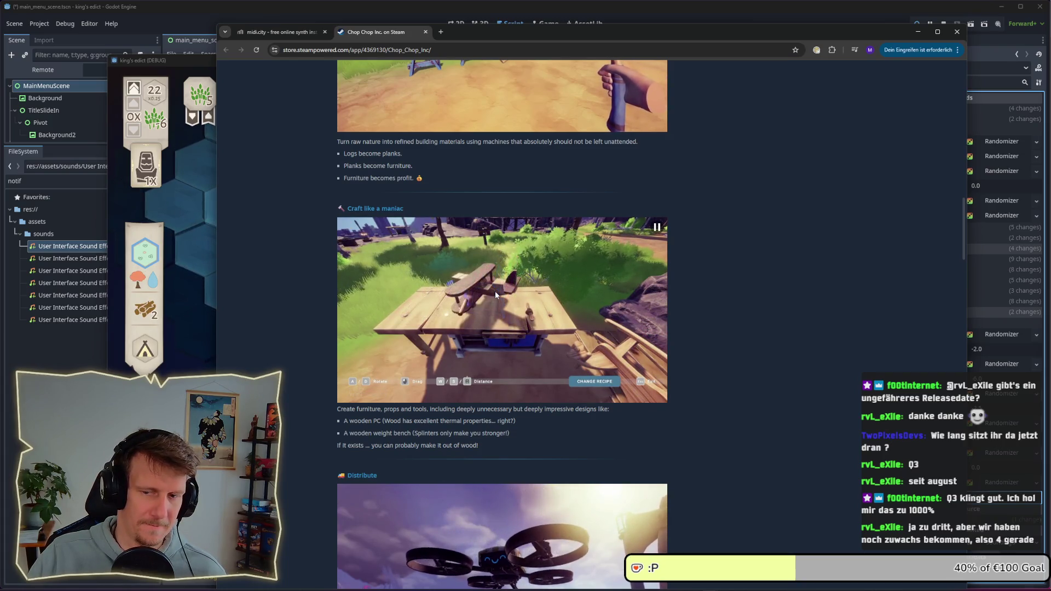
scroll(498, 299, down, 6)
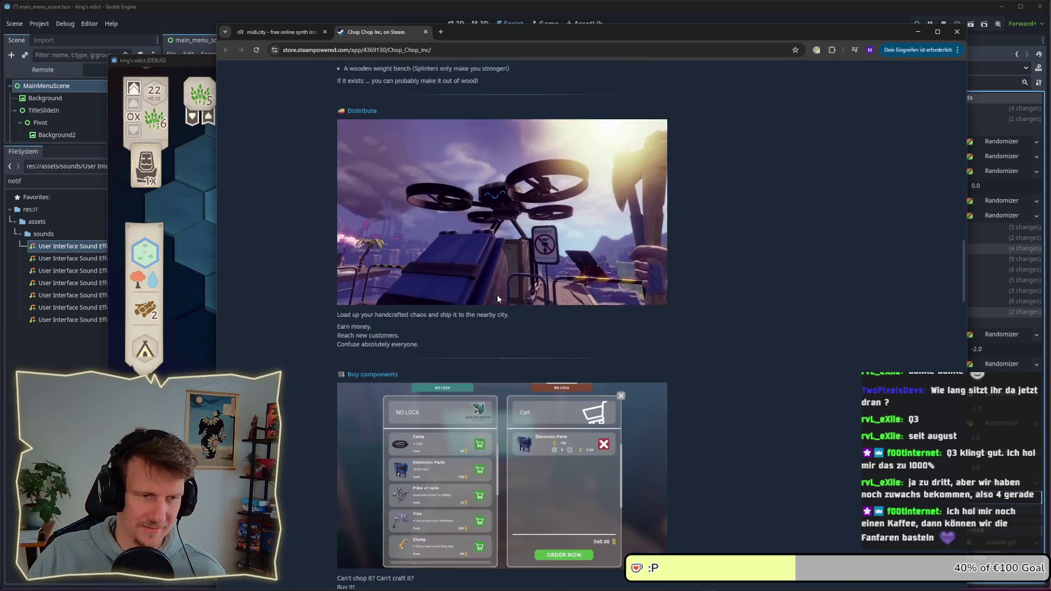
scroll(498, 298, down, 5)
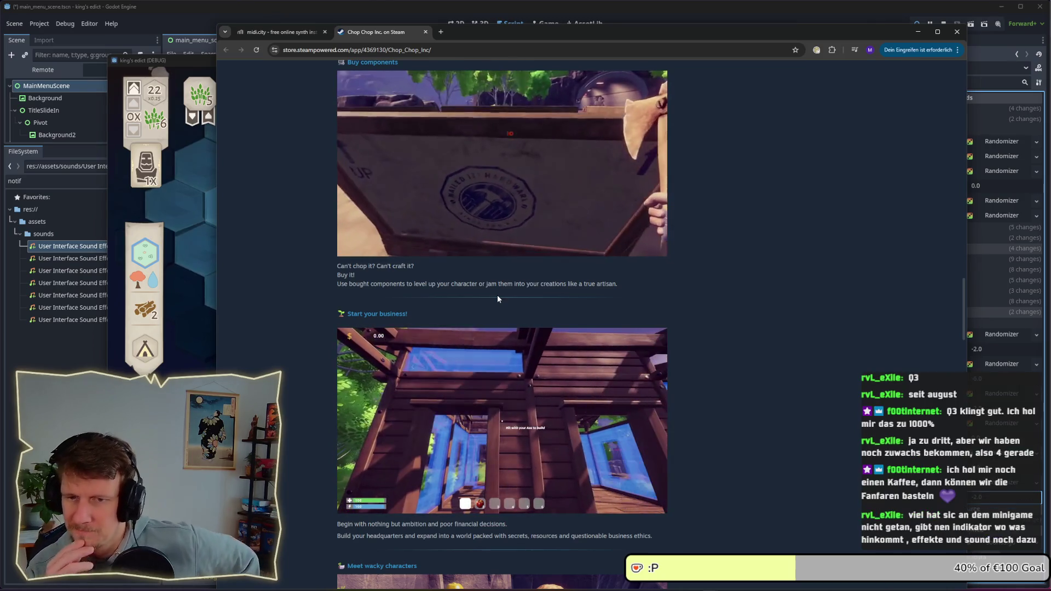
key(Home)
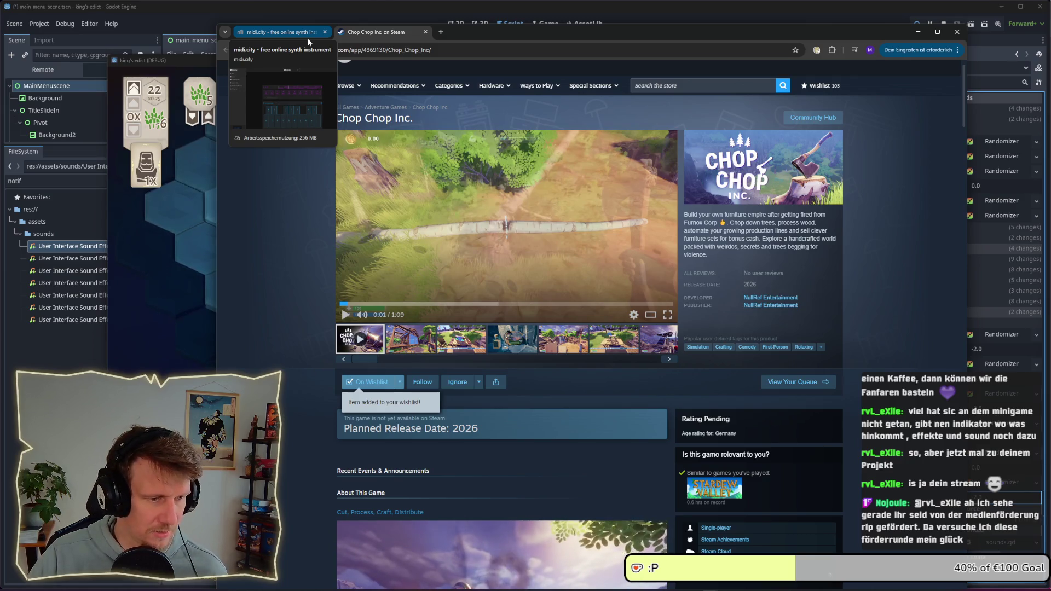
Close the Chop Chop Inc. Steam tab, leaving midi.city open, and minimize the browser
click(307, 38)
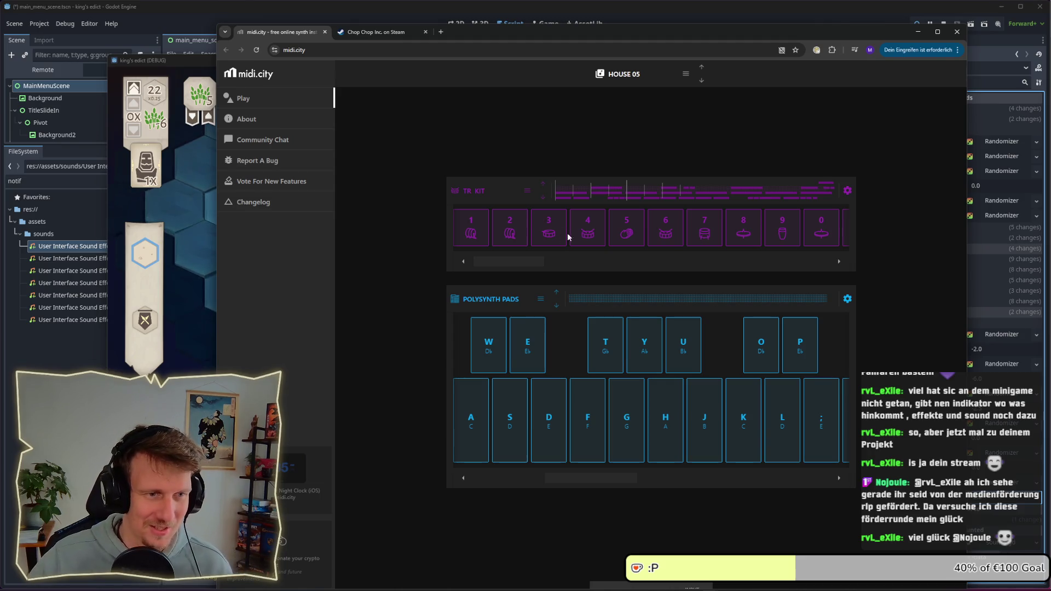
mouse_move(518, 261)
mouse_down()
mouse_move(804, 276)
mouse_move(657, 271)
mouse_up()
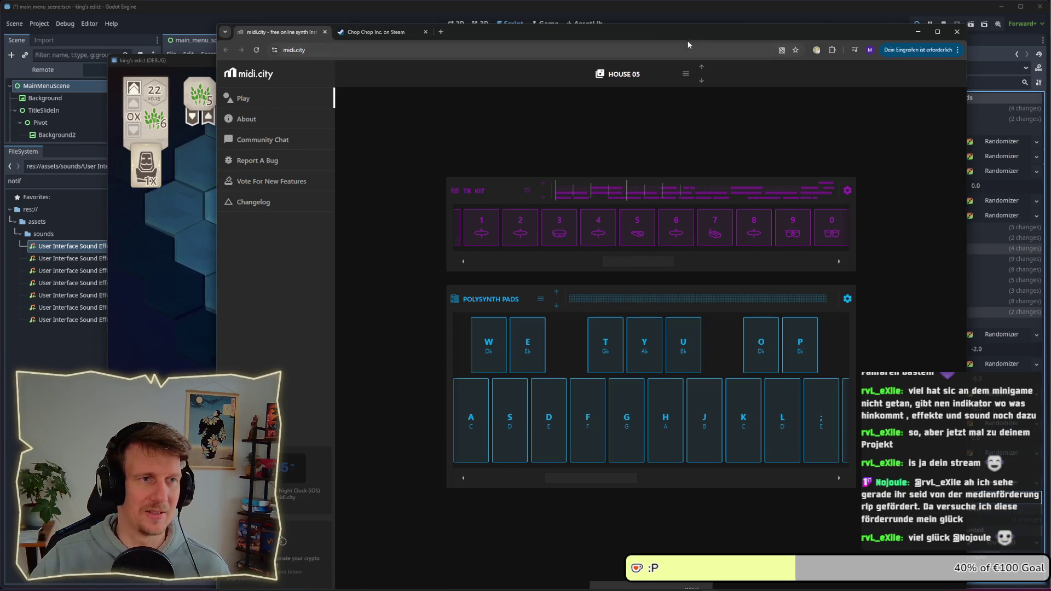
click(382, 33)
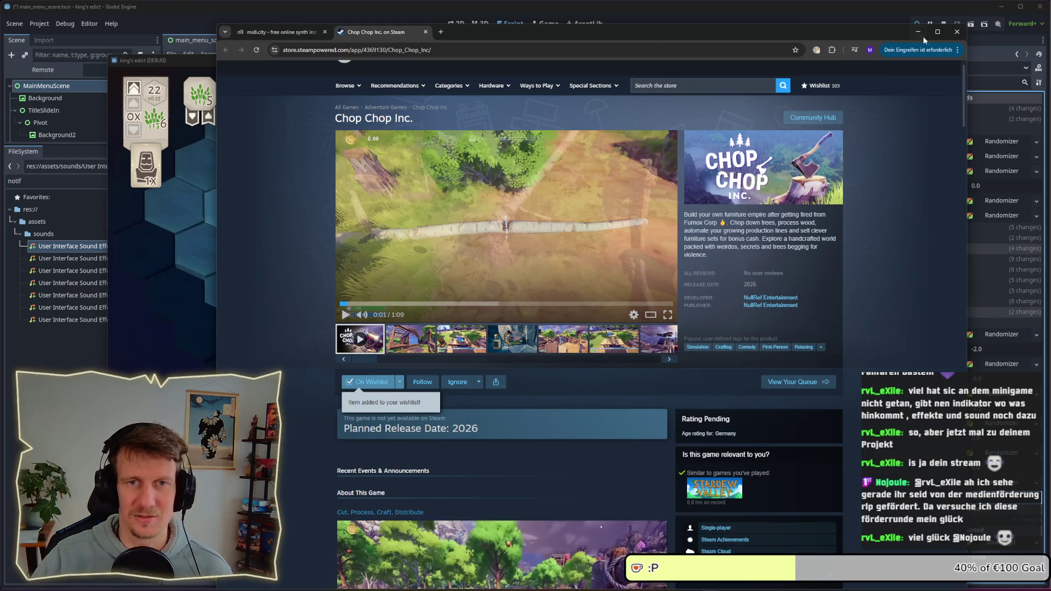
click(426, 32)
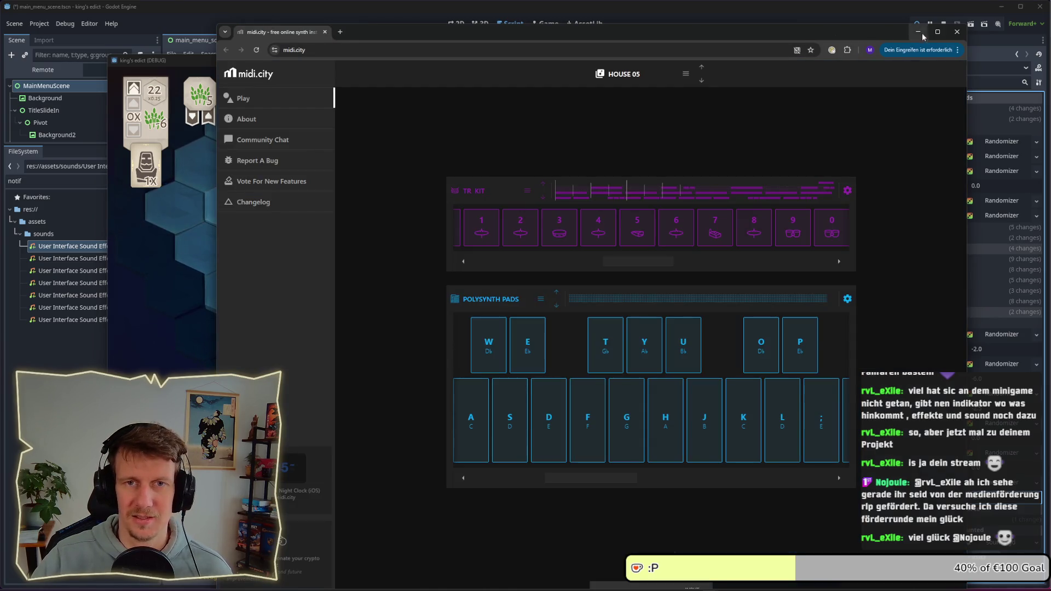
click(920, 32)
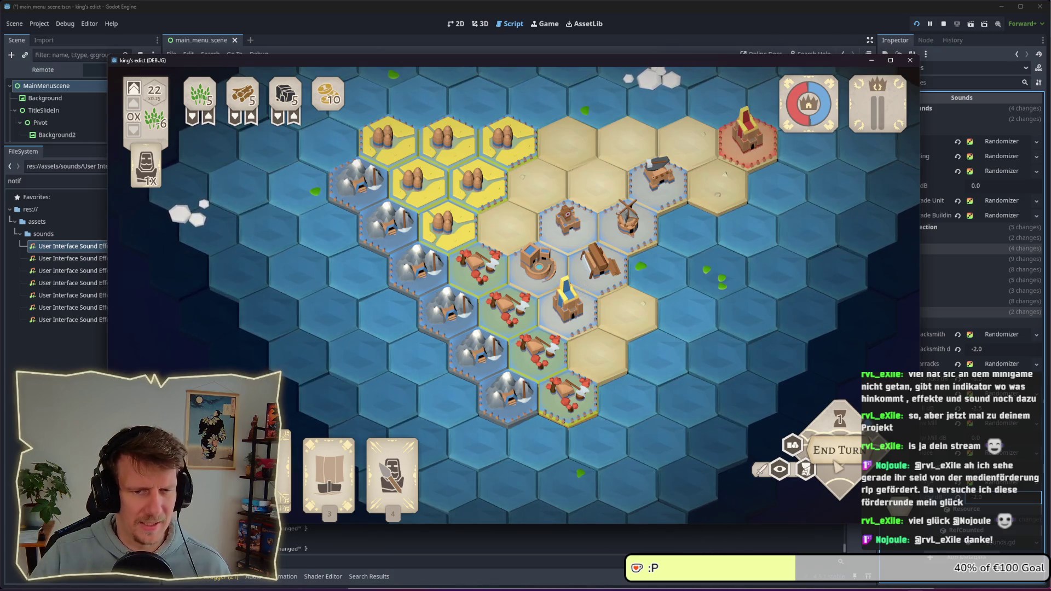
Open the pause menu with Escape and choose Quit Game
key(Escape)
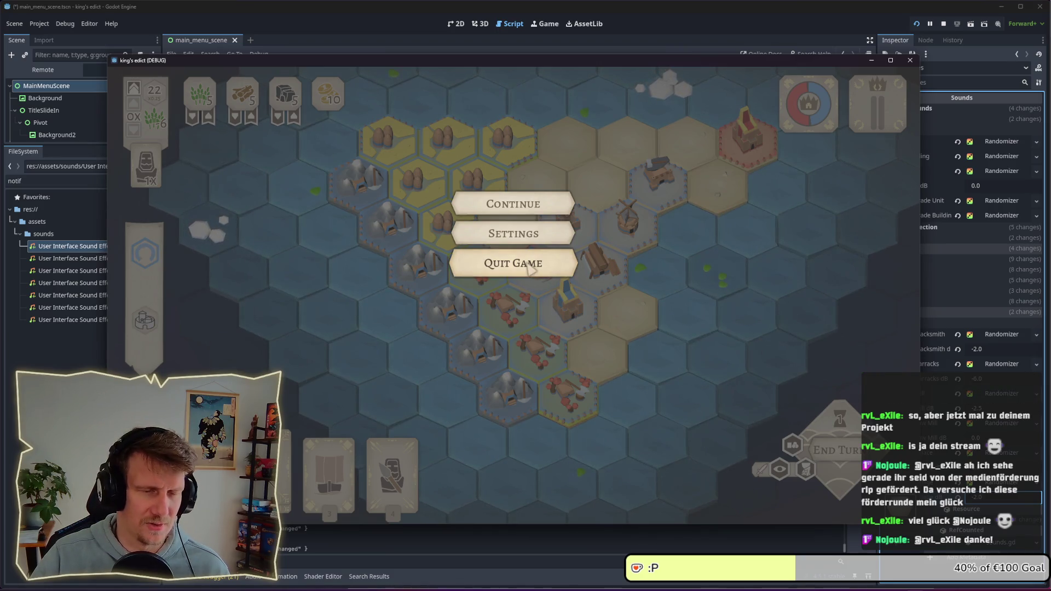
click(529, 267)
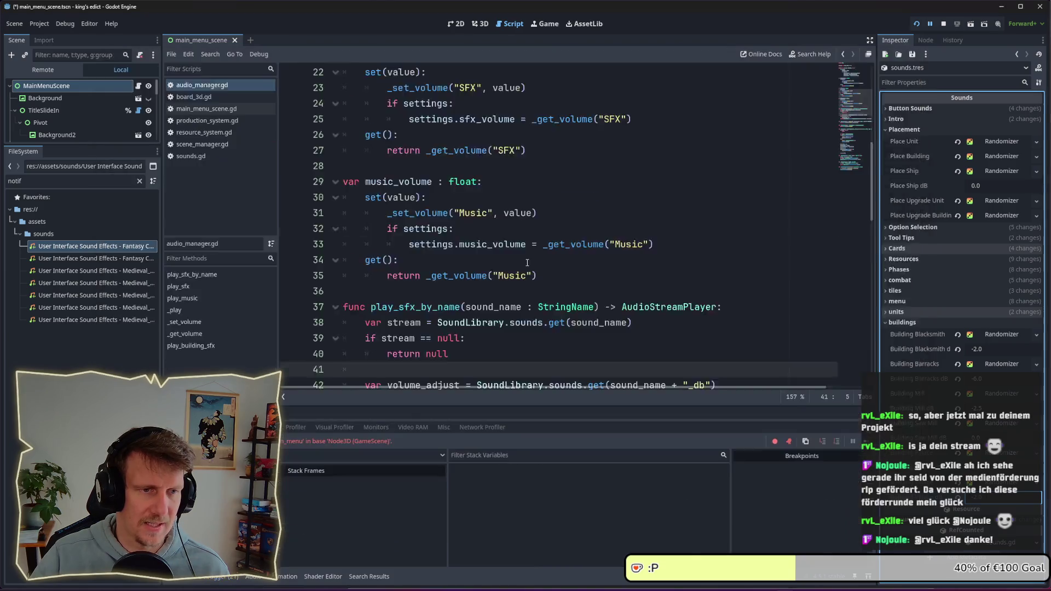
Restart the debug run and start a multiplayer match on I Know This Place from the red start position
click(942, 23)
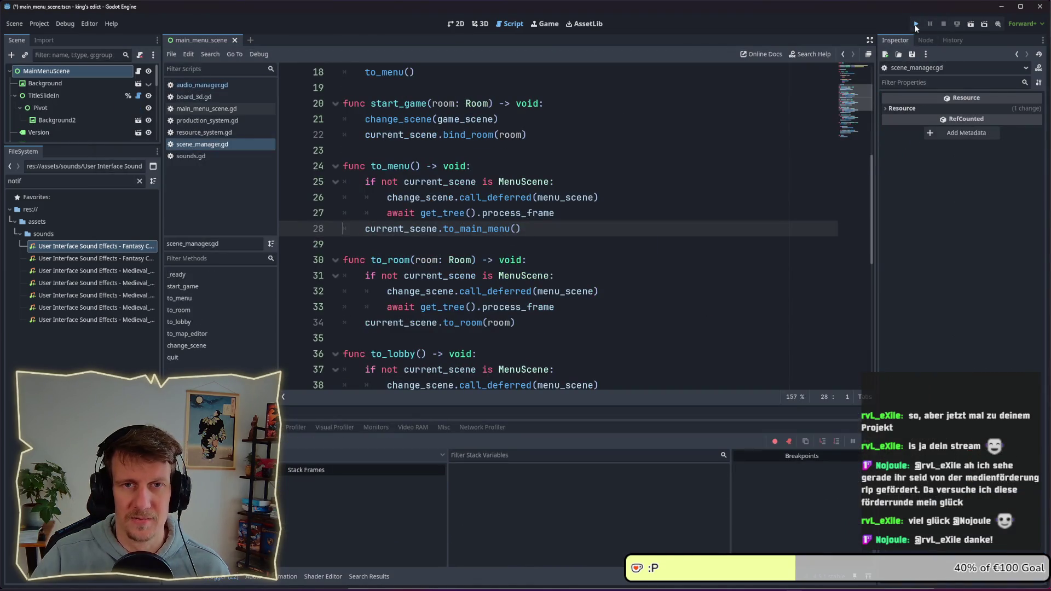
click(916, 24)
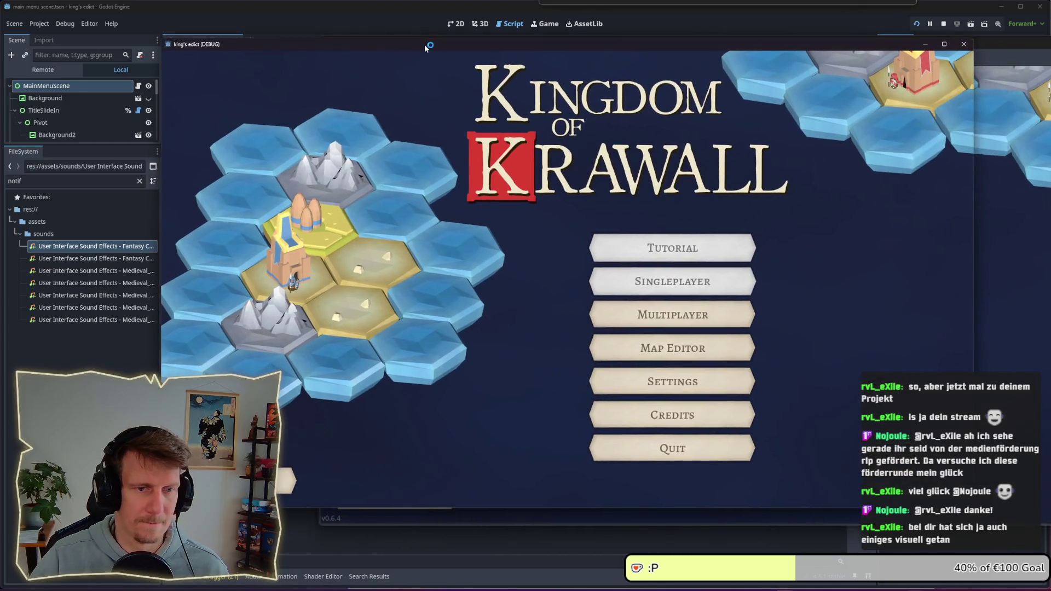
click(623, 312)
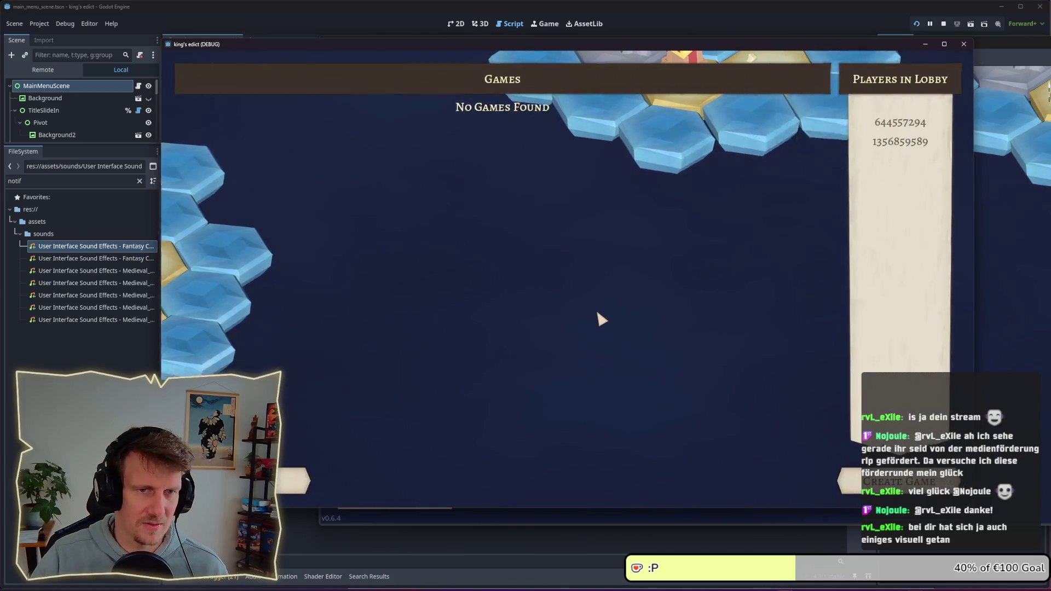
click(898, 482)
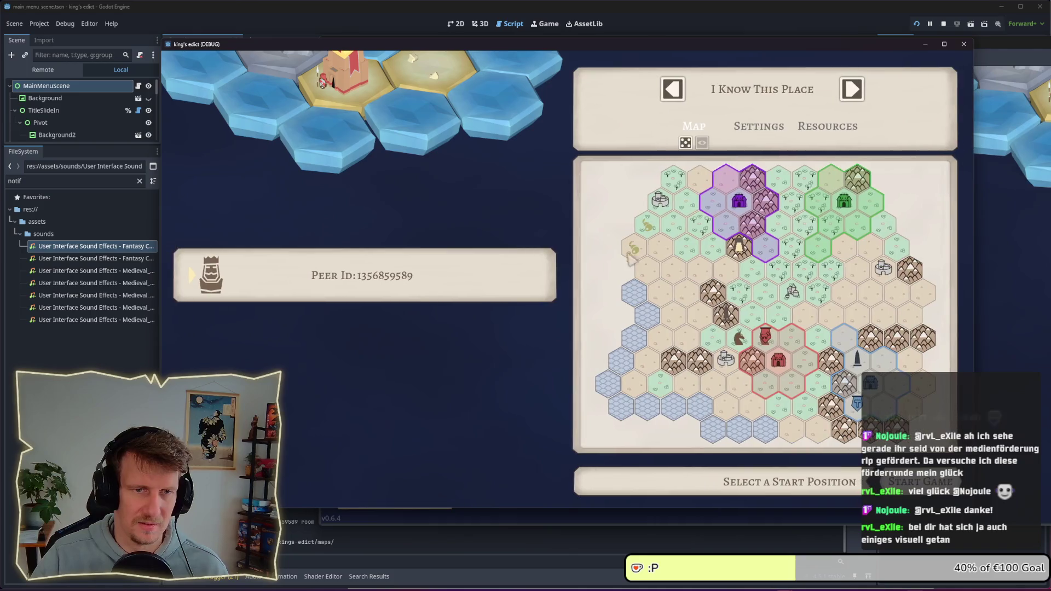
click(777, 359)
click(920, 482)
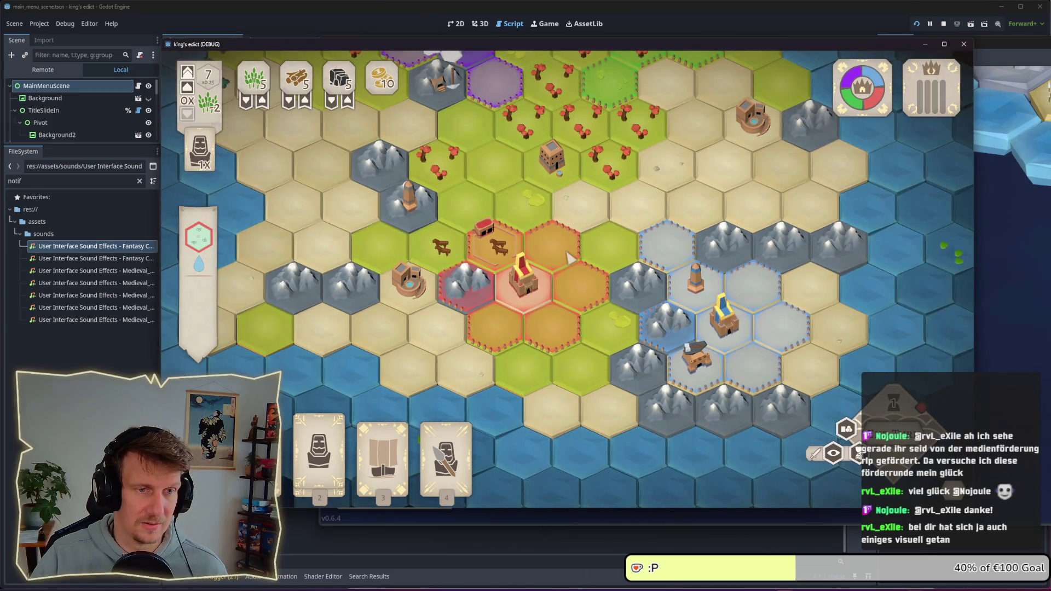
Try placing a unit beside the castle with the attack card, then cancel the attack
click(555, 283)
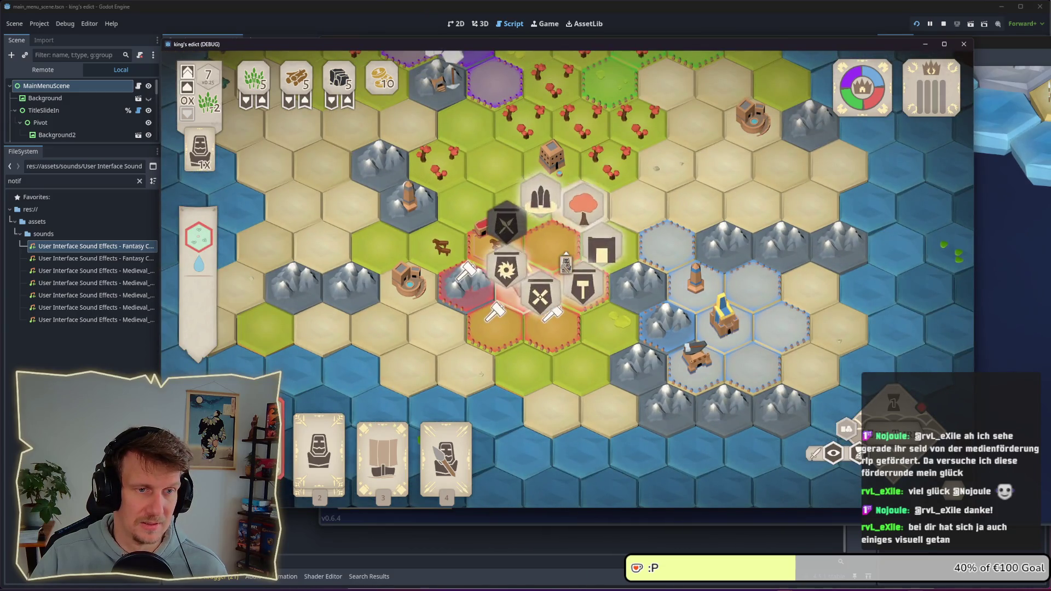
click(565, 265)
key(3)
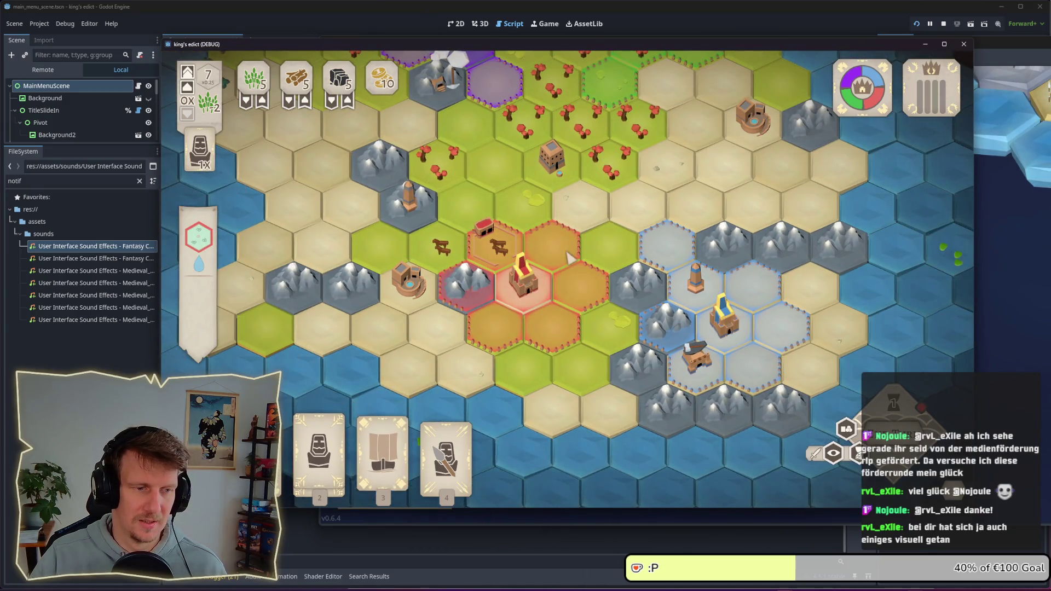
key(4)
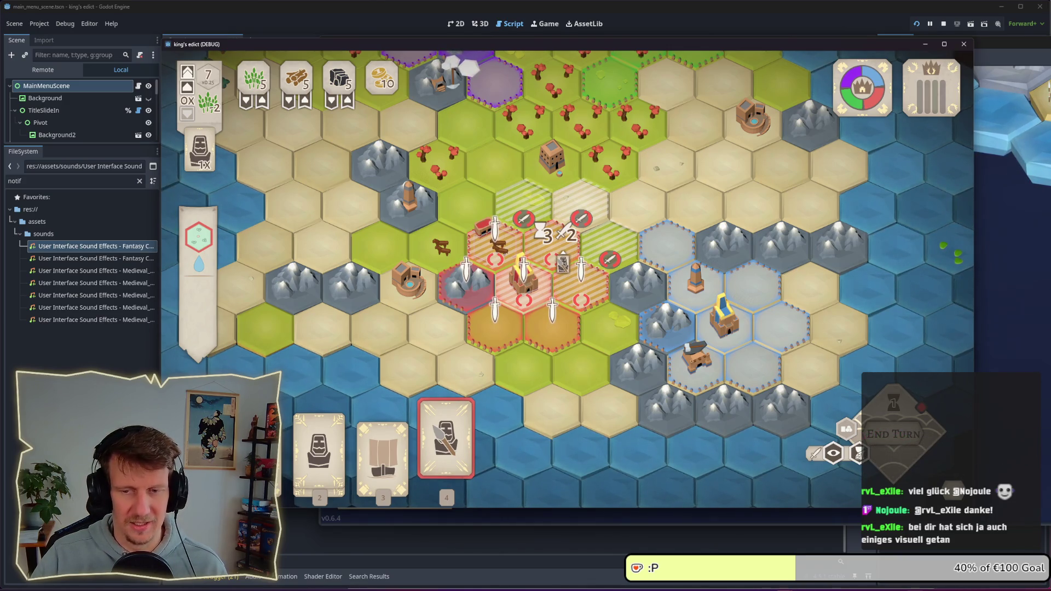
right_click(565, 260)
scroll(568, 258, up, 2)
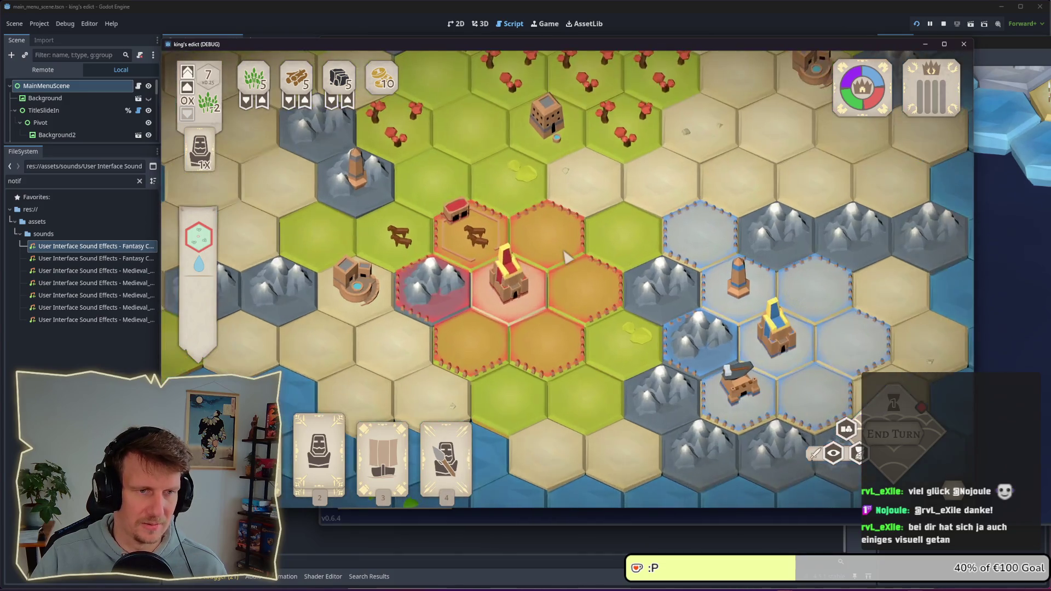
Place a serf, build a mine on the mountain hex, and station a spearman there
key(1)
click(583, 174)
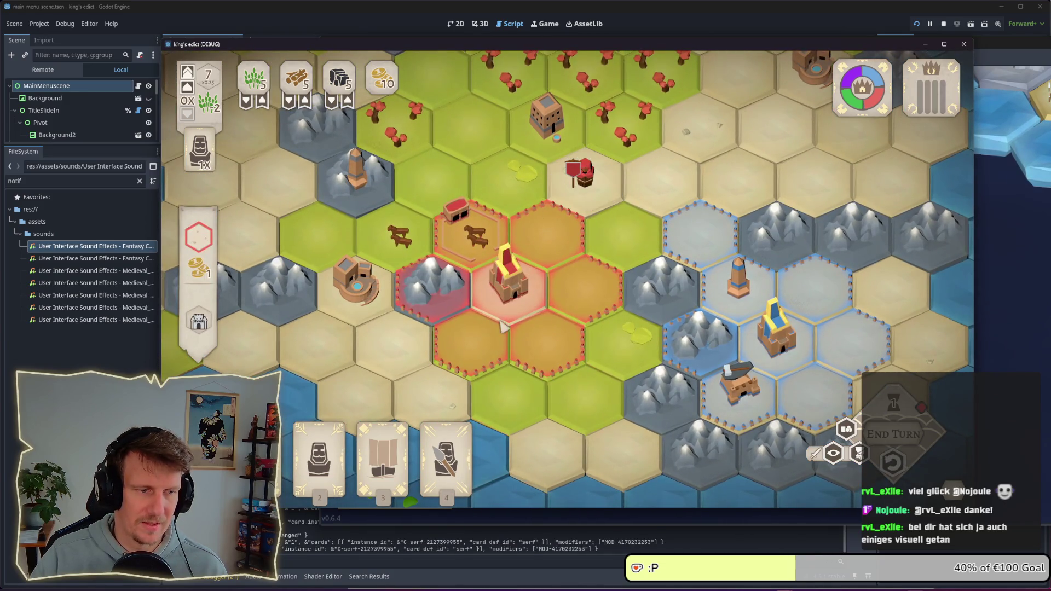
key(2)
click(432, 282)
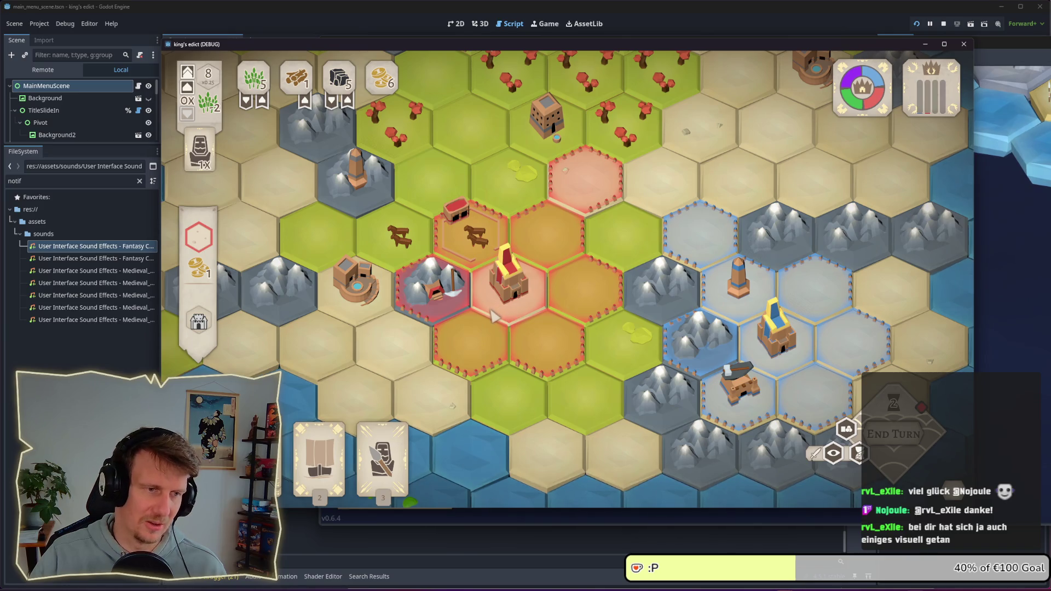
click(437, 279)
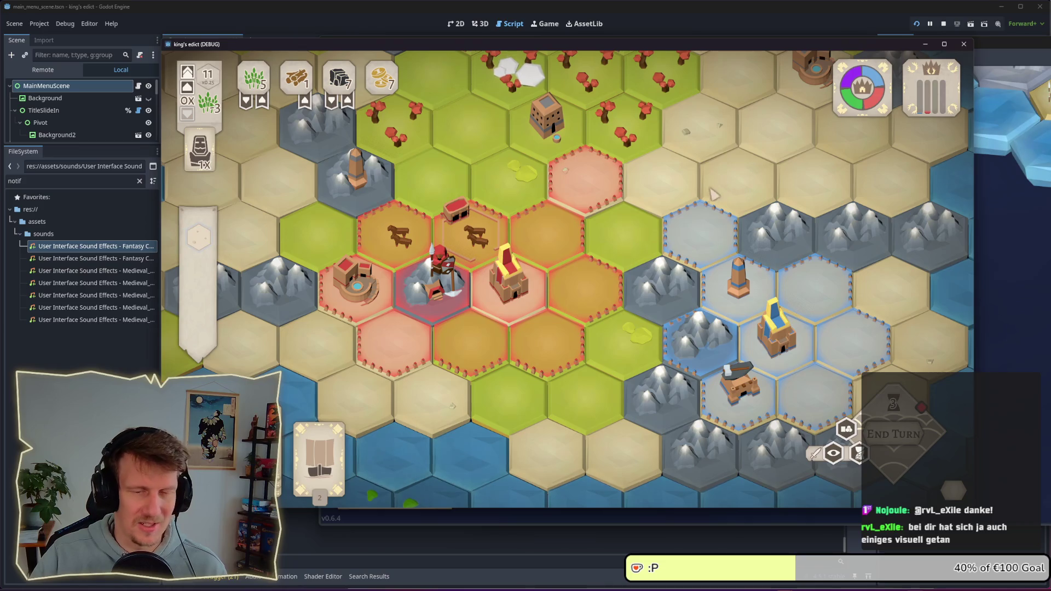
Place a serf beside the tower, buy a two-coin castle upgrade, and end the turn
click(547, 154)
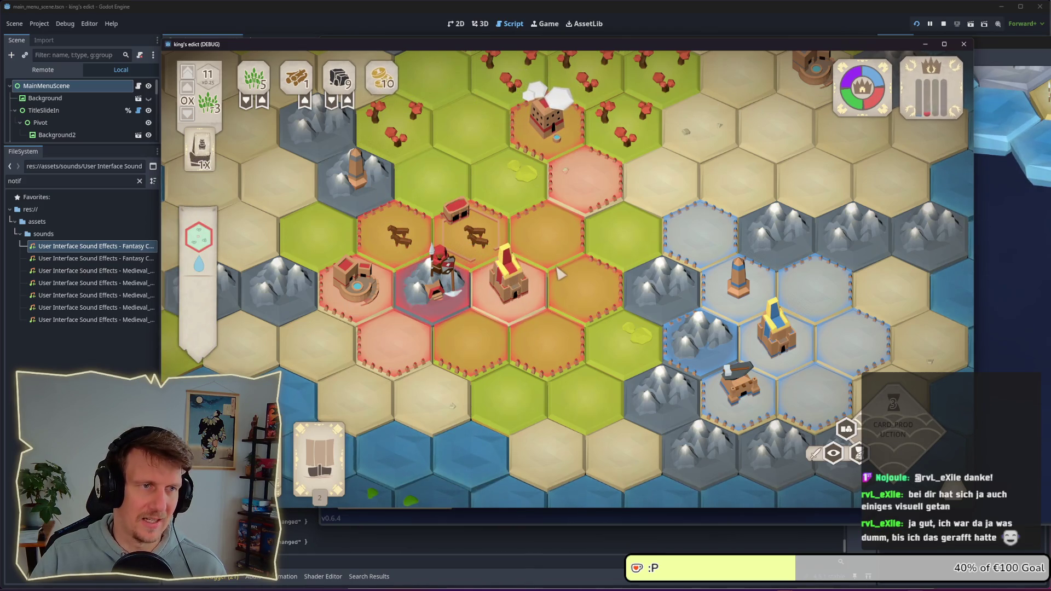
click(522, 307)
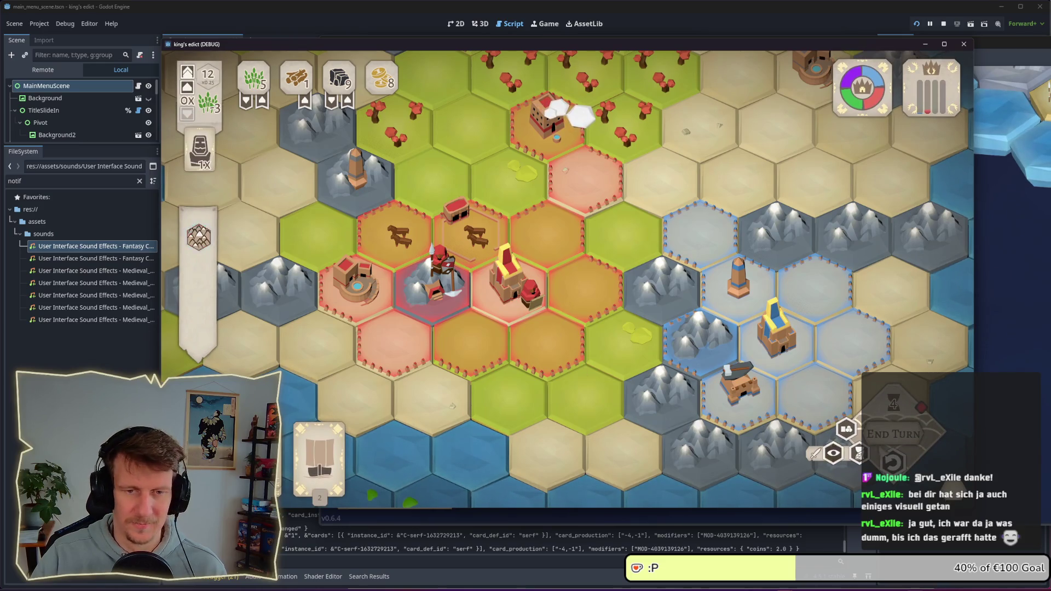
click(886, 429)
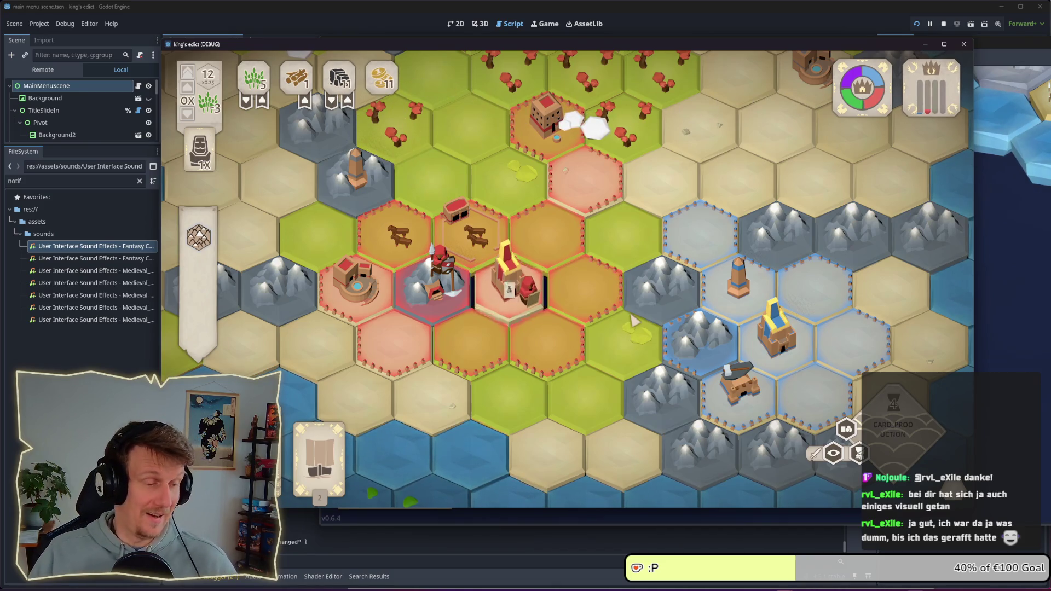
click(594, 298)
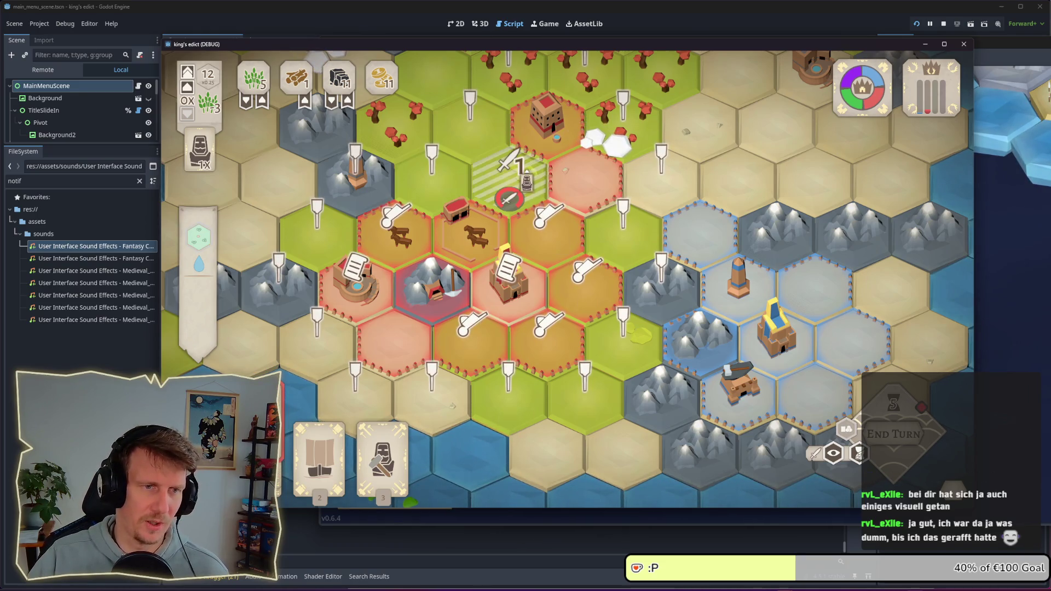
right_click(568, 232)
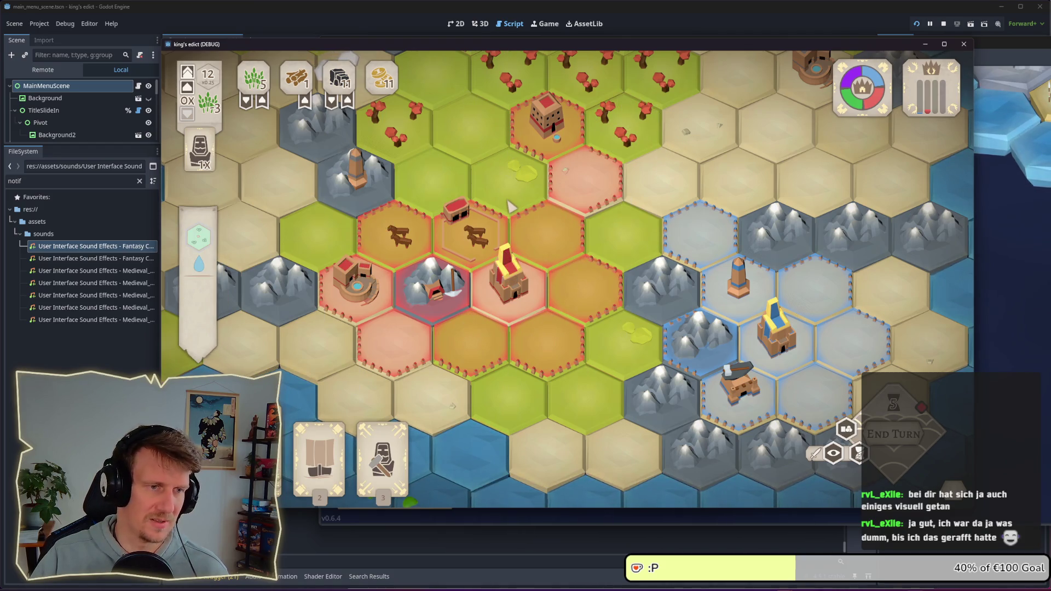
click(164, 187)
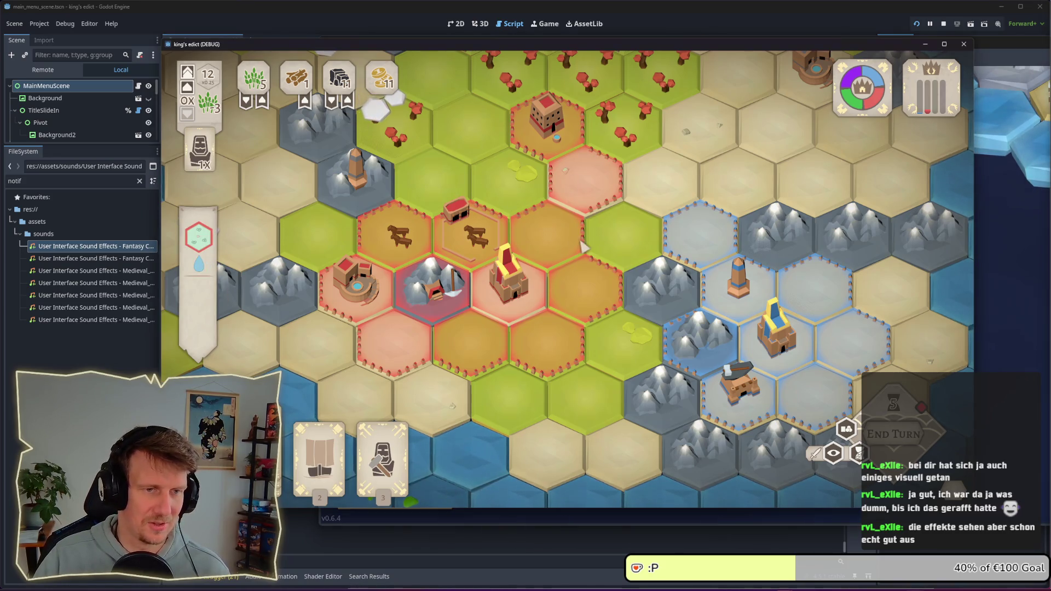
key(d)
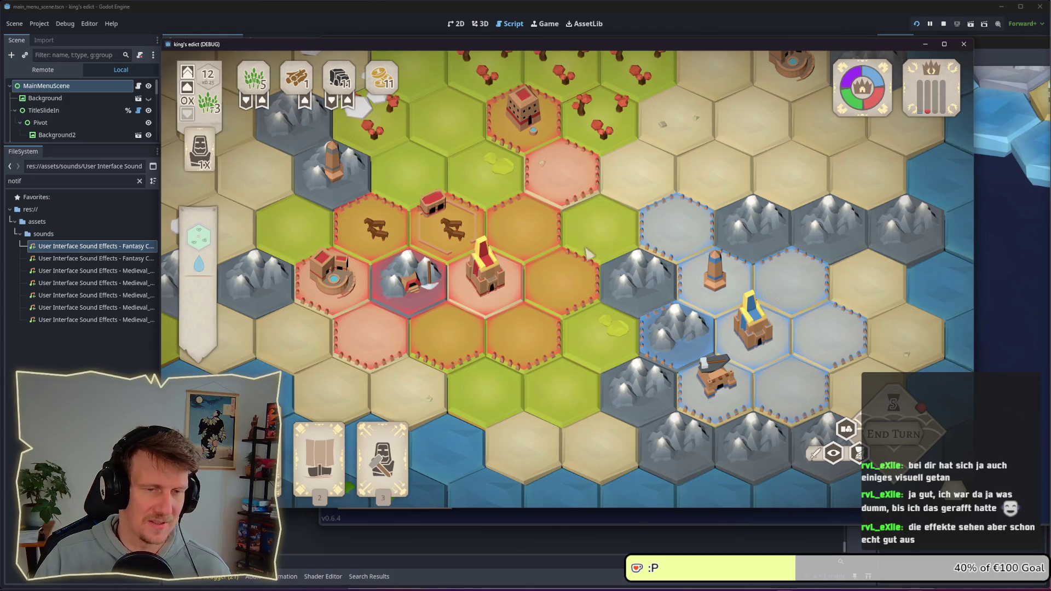
click(632, 263)
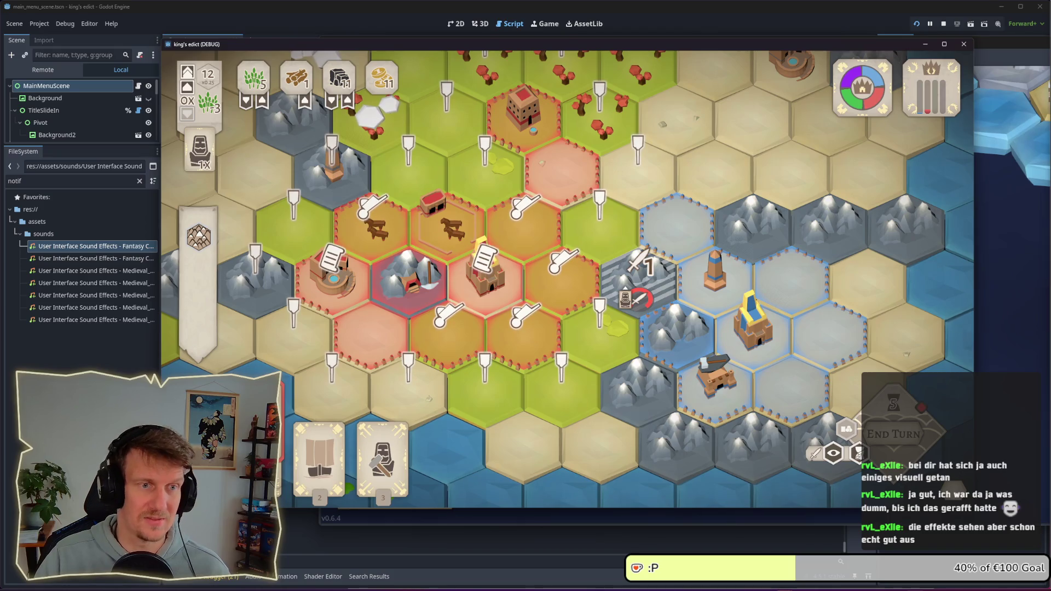
click(630, 294)
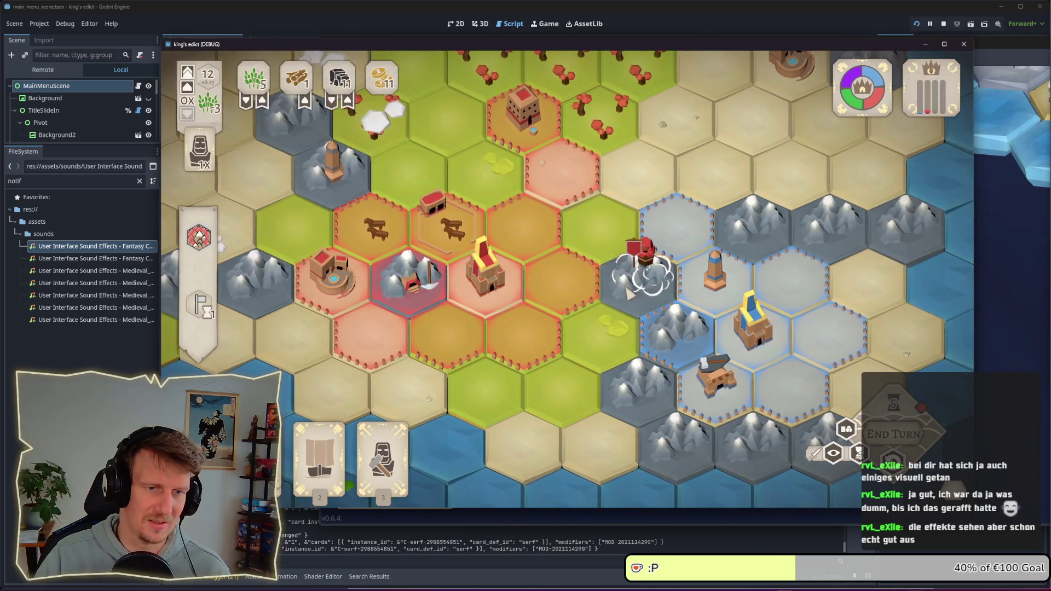
click(597, 325)
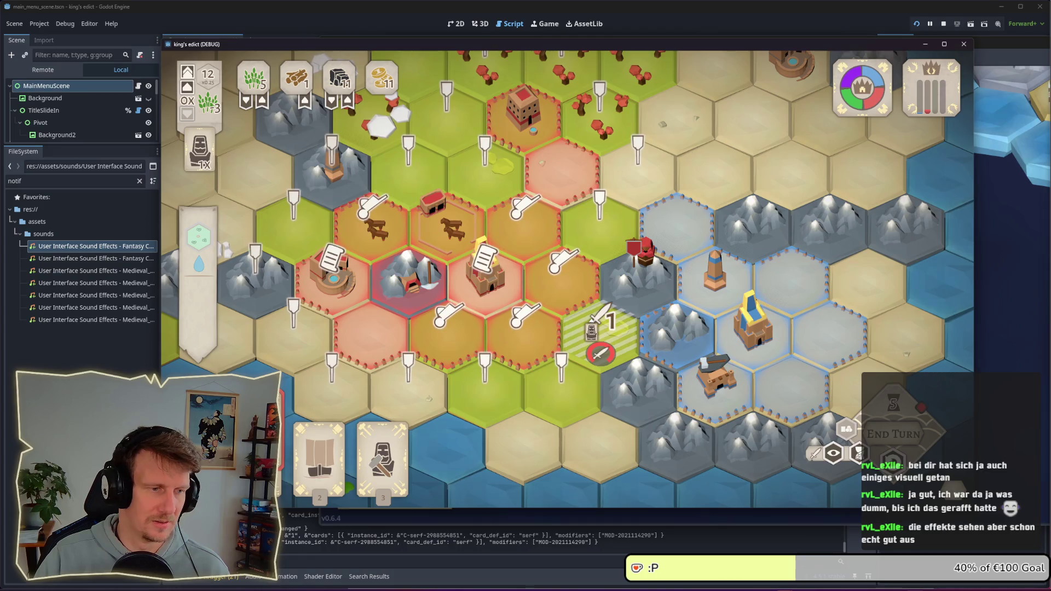
click(596, 326)
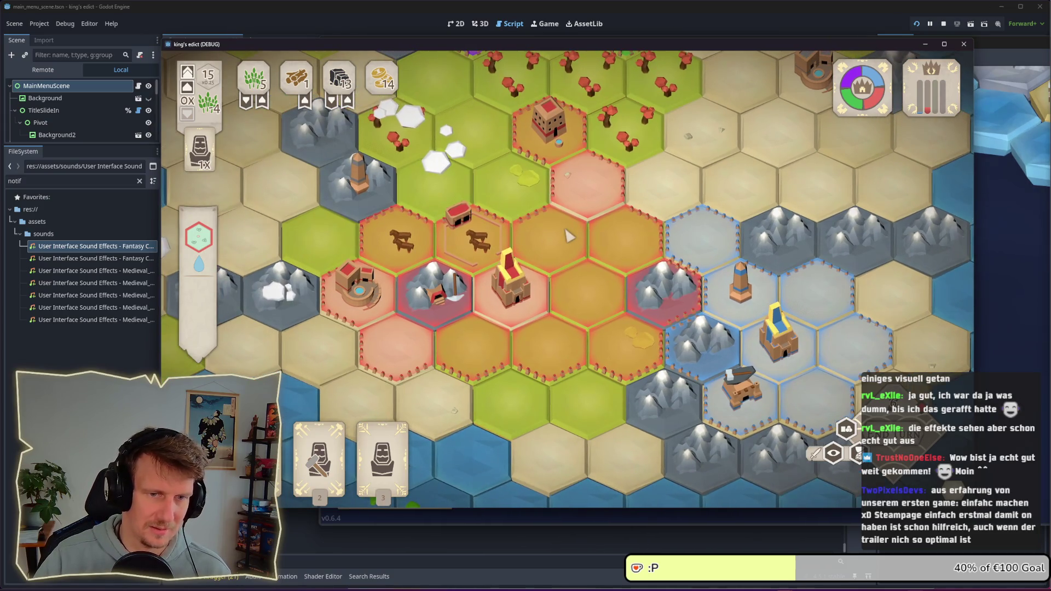
scroll(606, 186, down, 3)
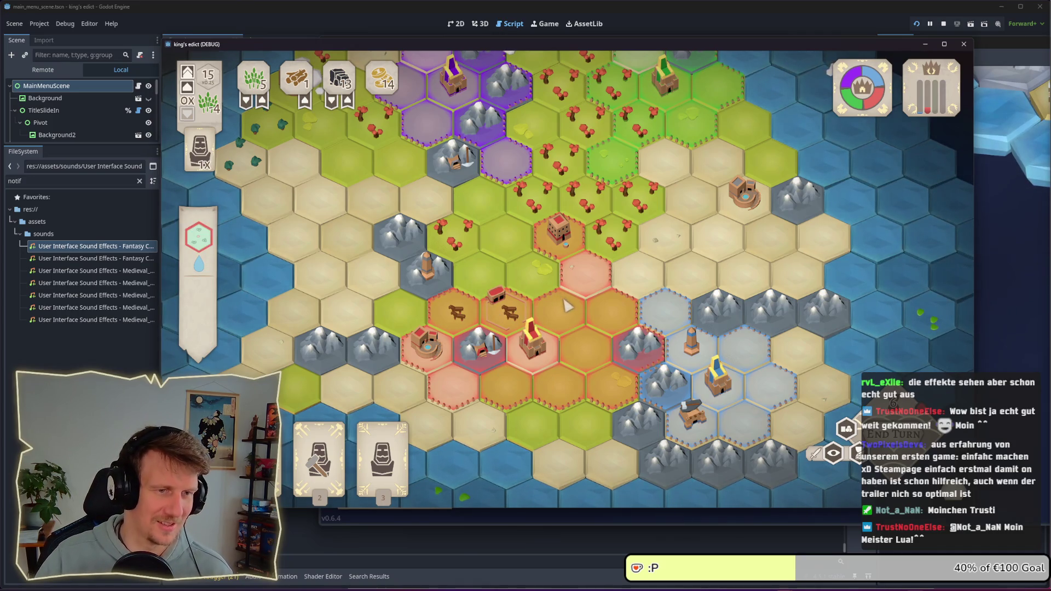
key(w)
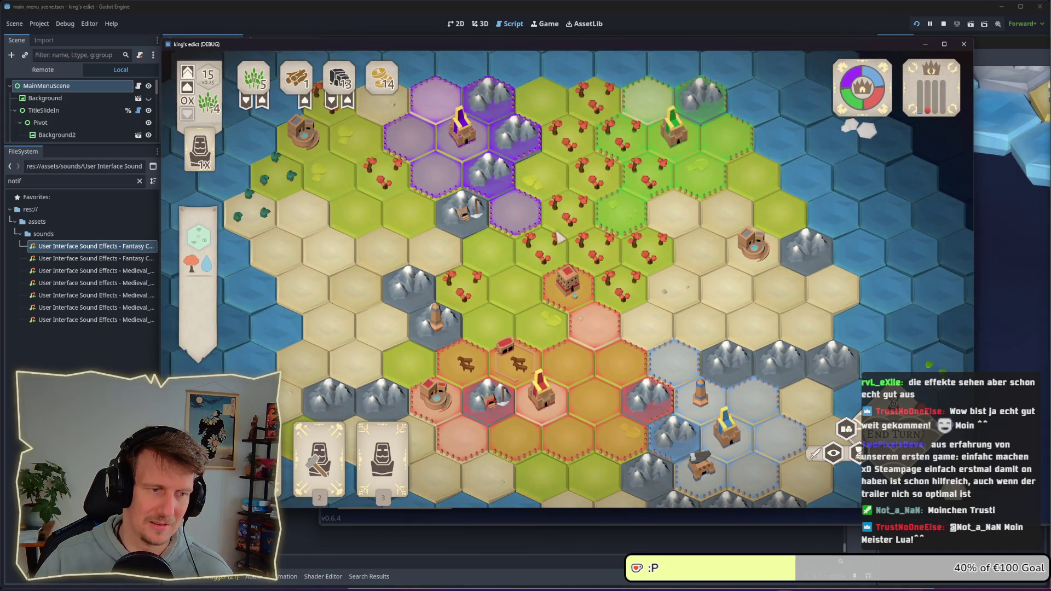
scroll(558, 237, up, 1)
scroll(547, 252, up, 1)
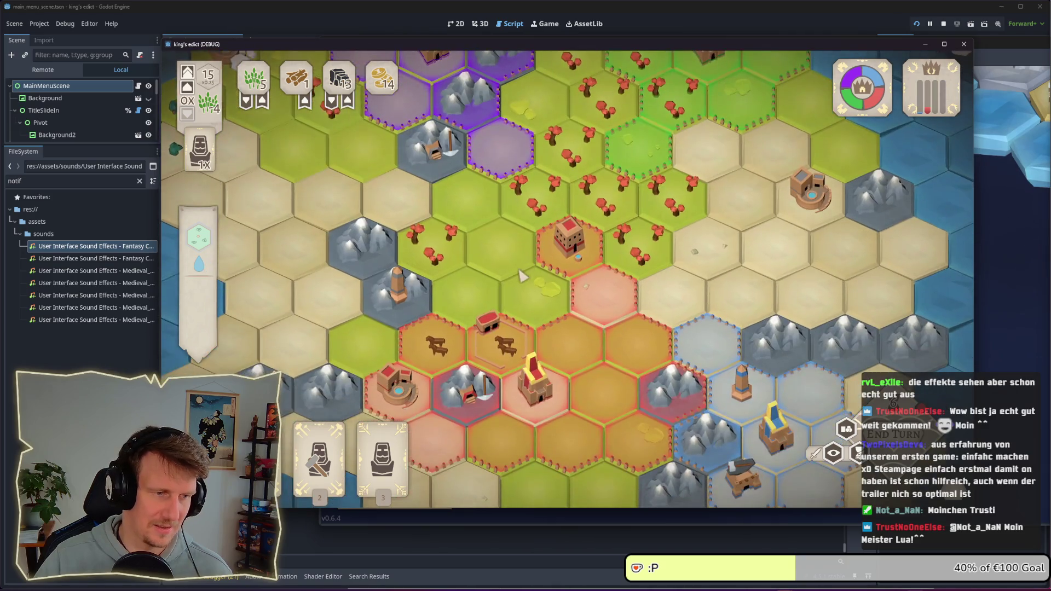
key(a)
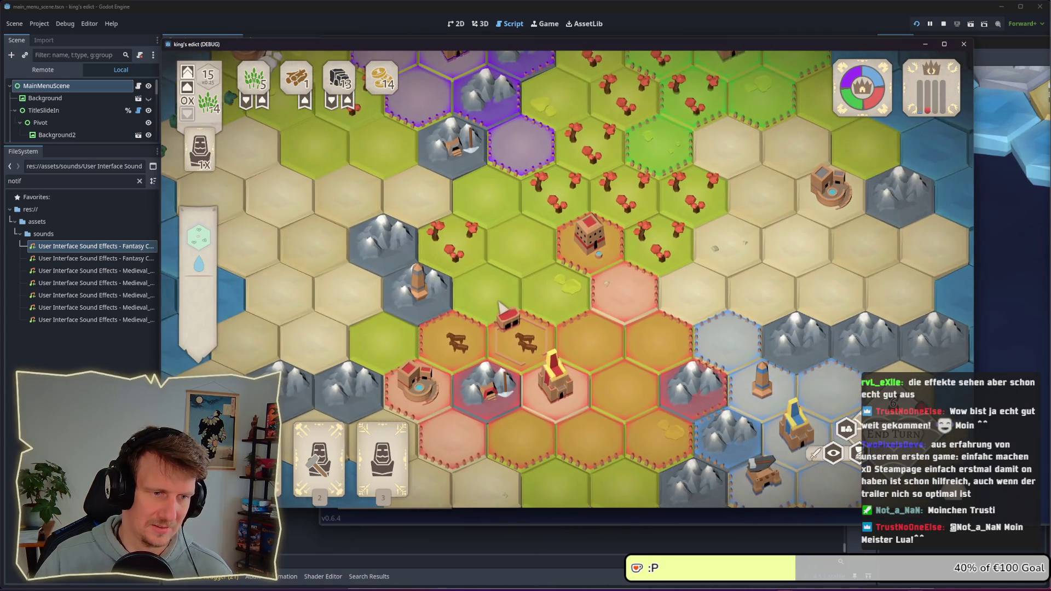
key(s)
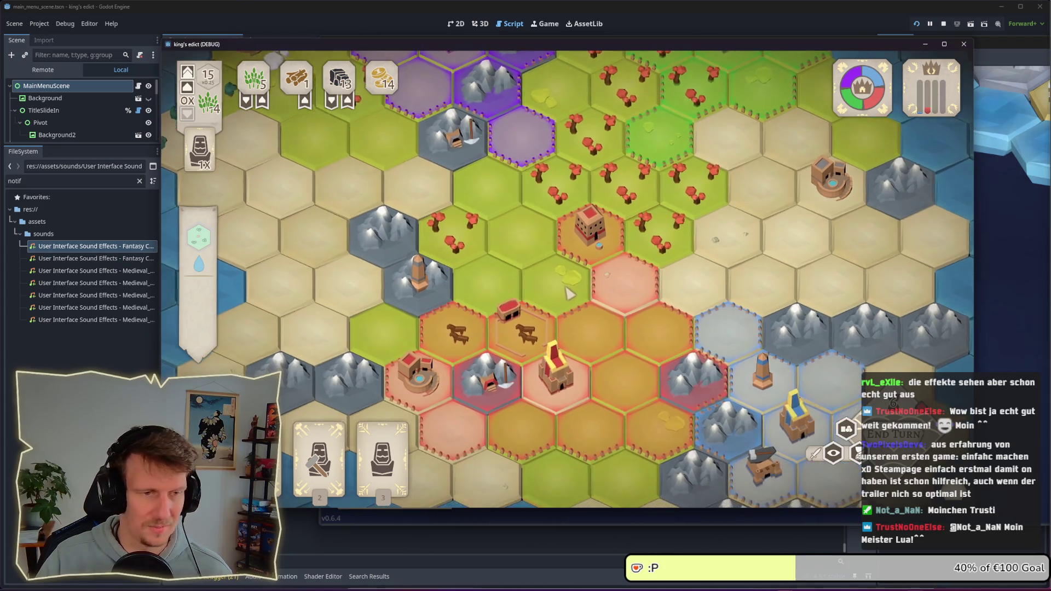
scroll(575, 290, down, 1)
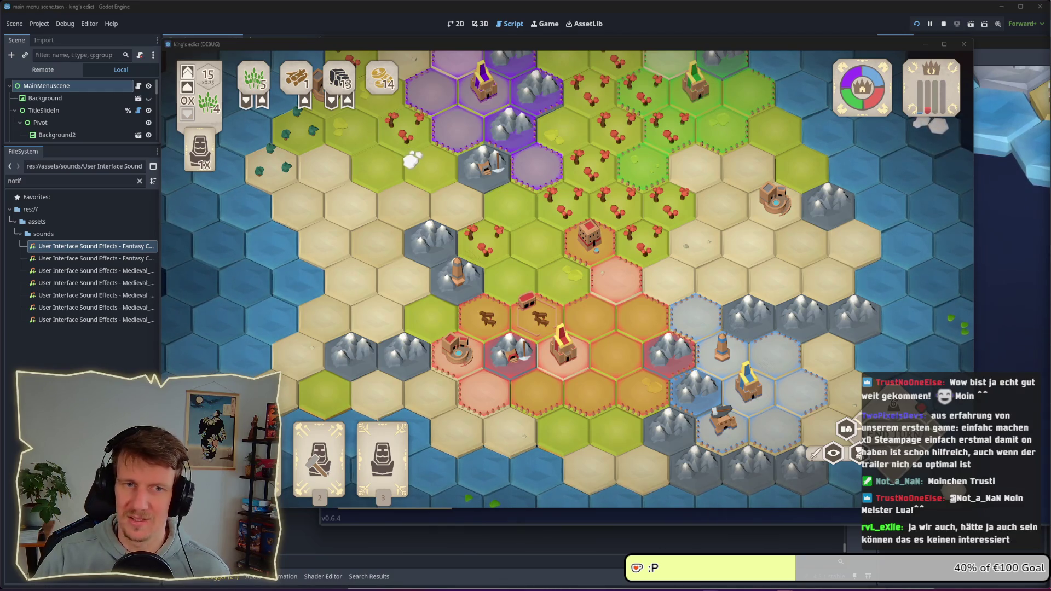
mouse_move(479, 95)
mouse_down()
mouse_move(326, 46)
mouse_move(385, 36)
mouse_up()
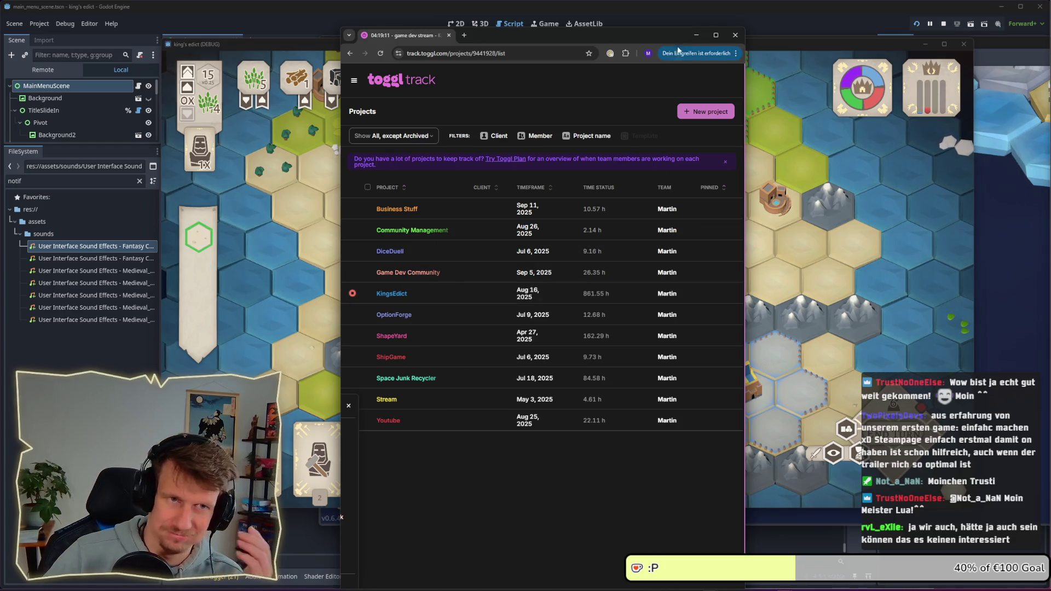
click(691, 35)
click(696, 55)
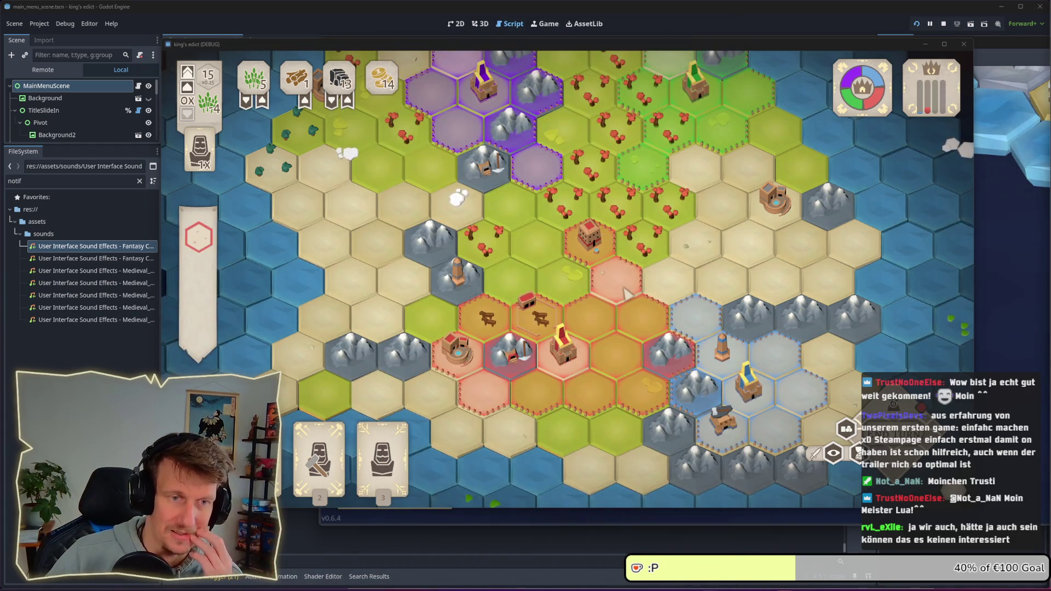
scroll(628, 295, up, 2)
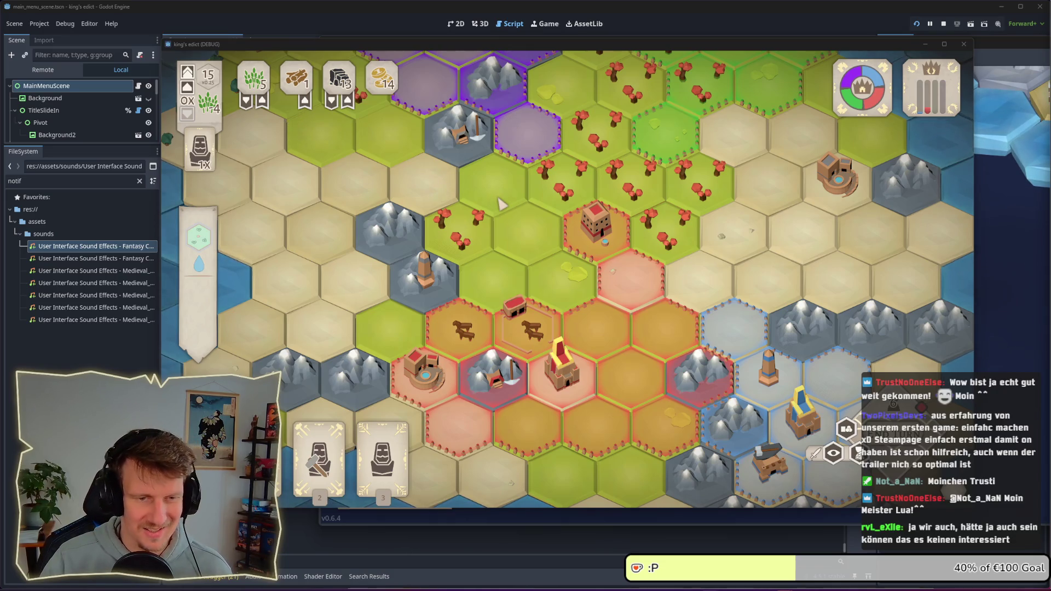
key(w)
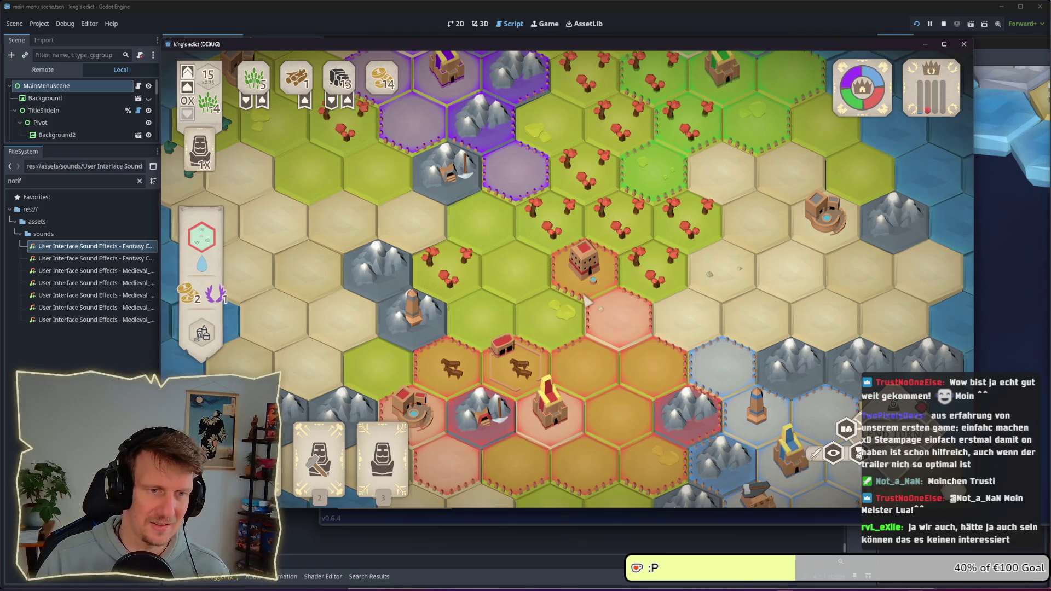
click(562, 303)
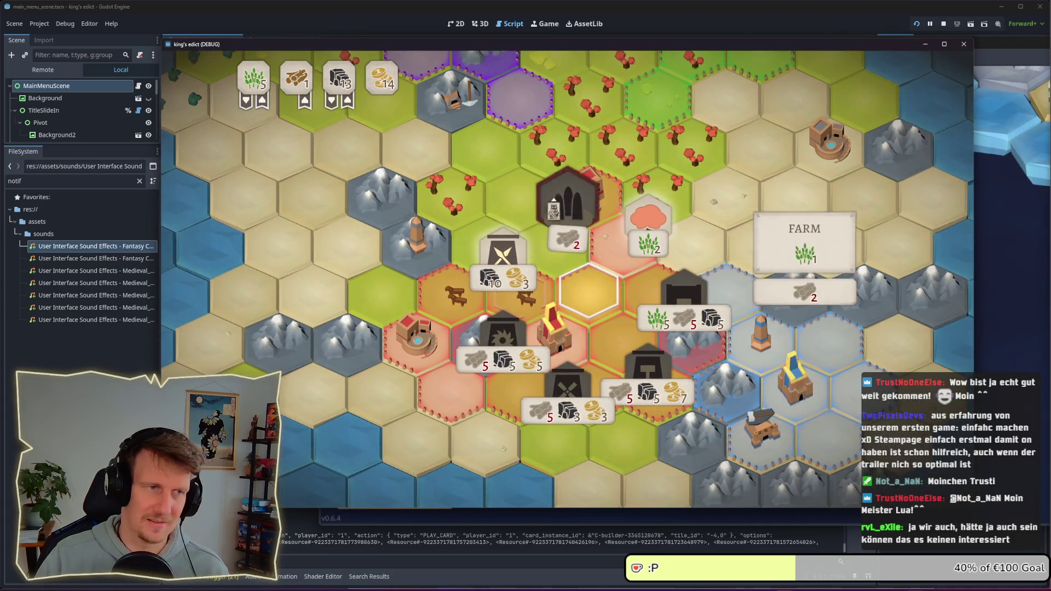
Build a barracks on a tile and recruit a builder at the palace
click(564, 211)
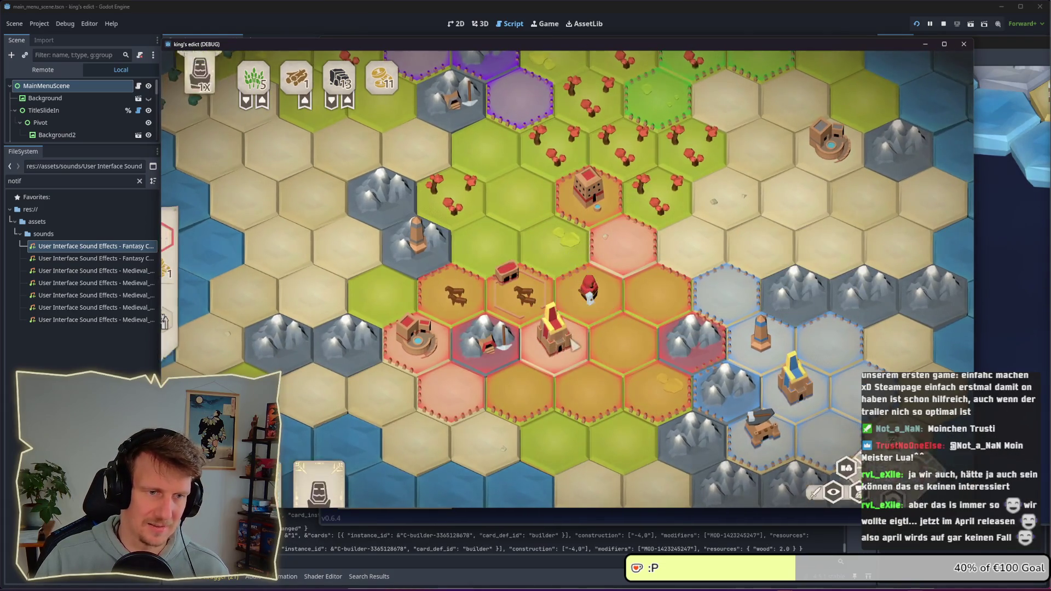
click(553, 337)
click(650, 344)
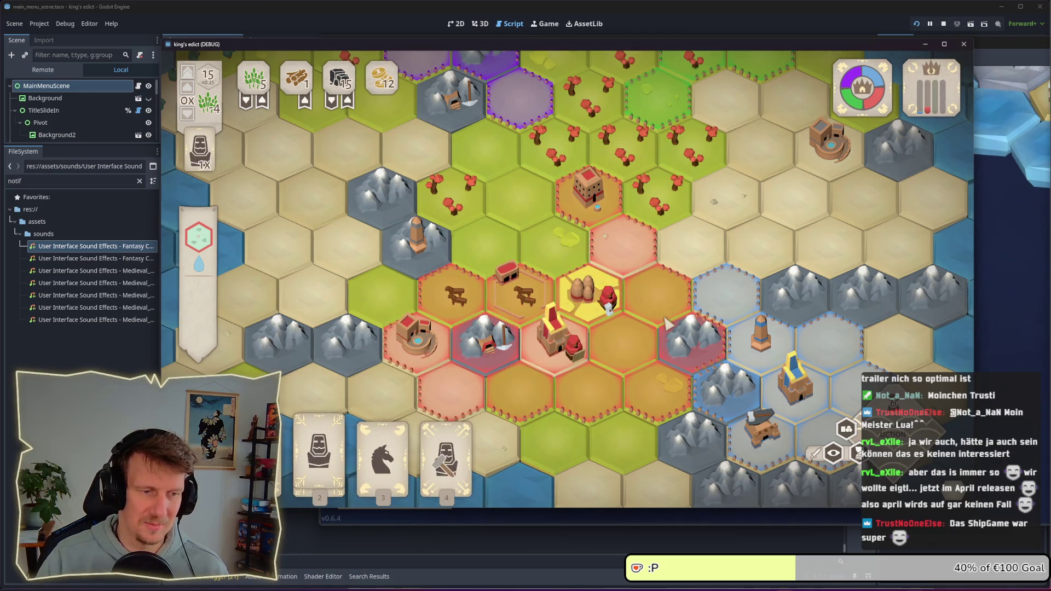
Play the builder and serf cards onto tiles and send the red unit toward the mountain
key(4)
click(661, 314)
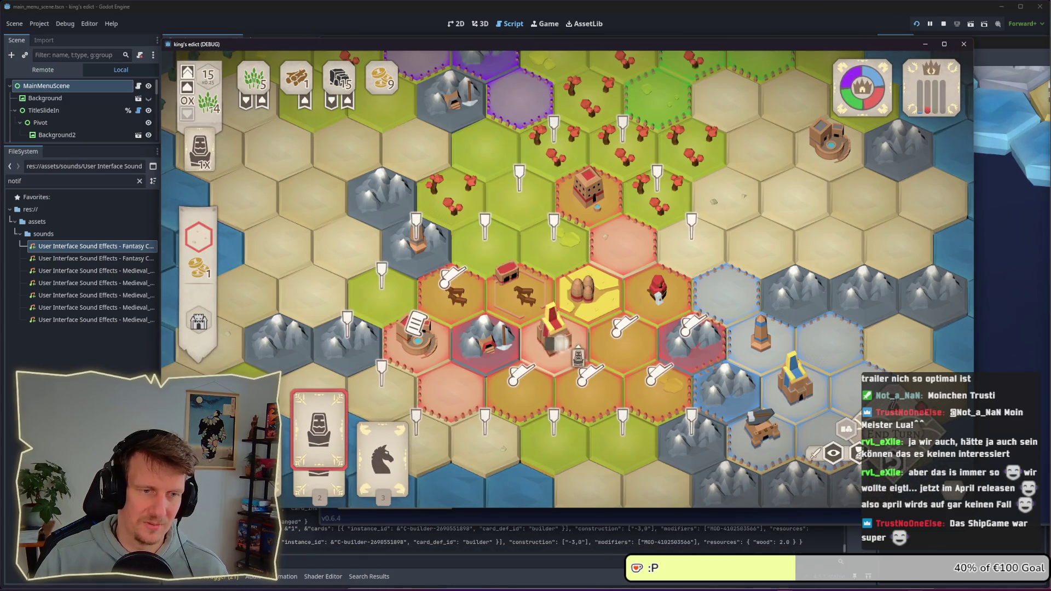
key(2)
click(602, 351)
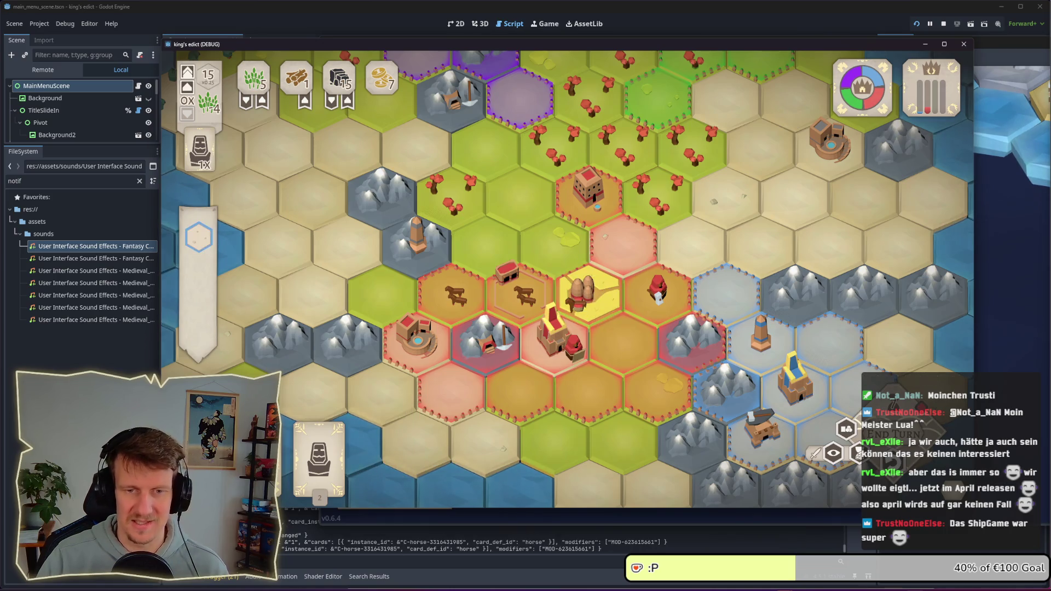
click(678, 328)
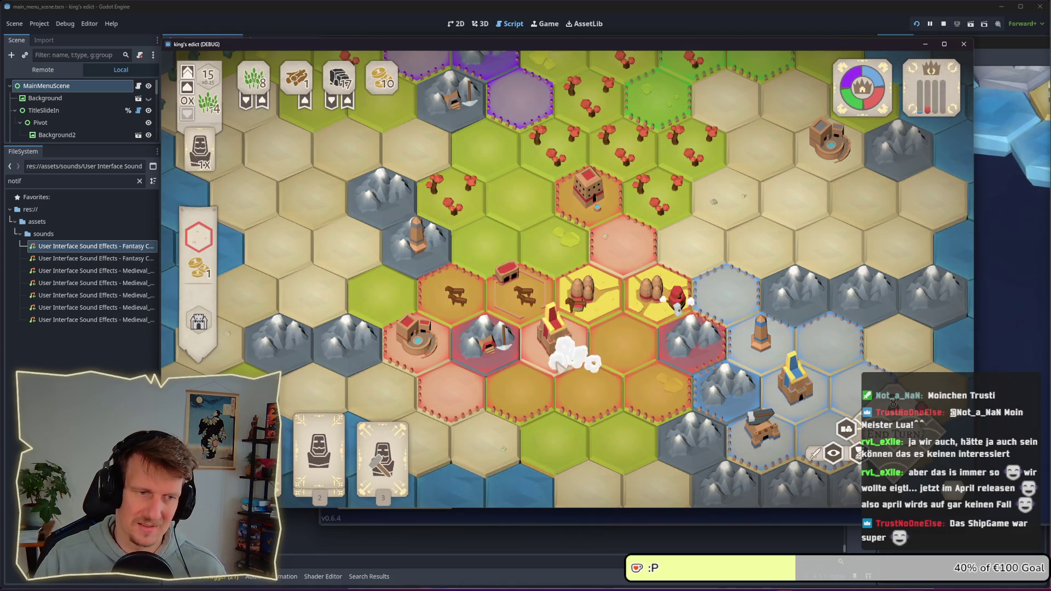
Construct buildings left of centre, beside the throne hex, and on a lower hex
click(319, 438)
click(419, 344)
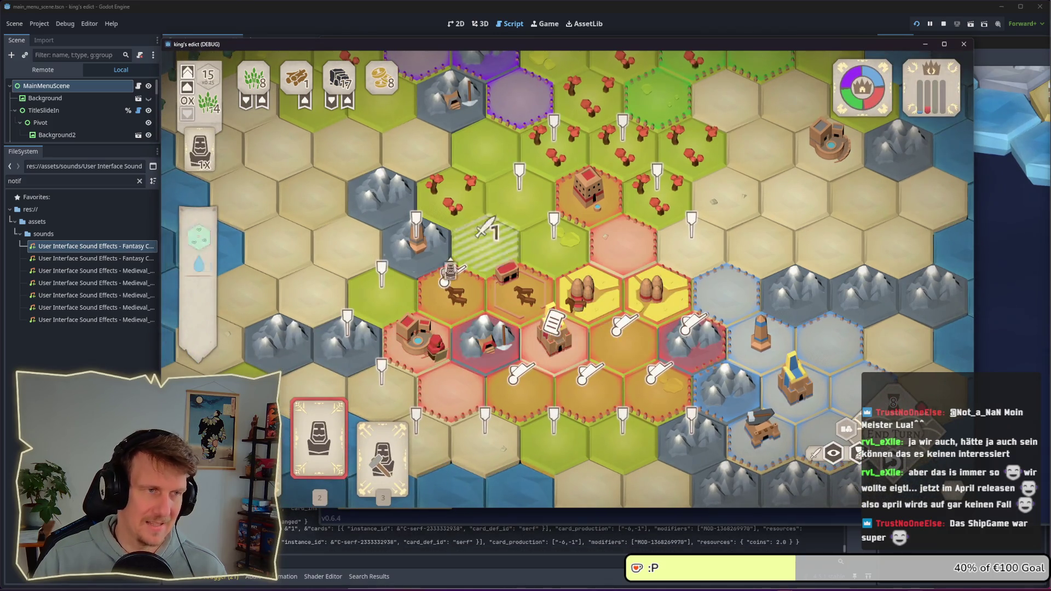
click(553, 345)
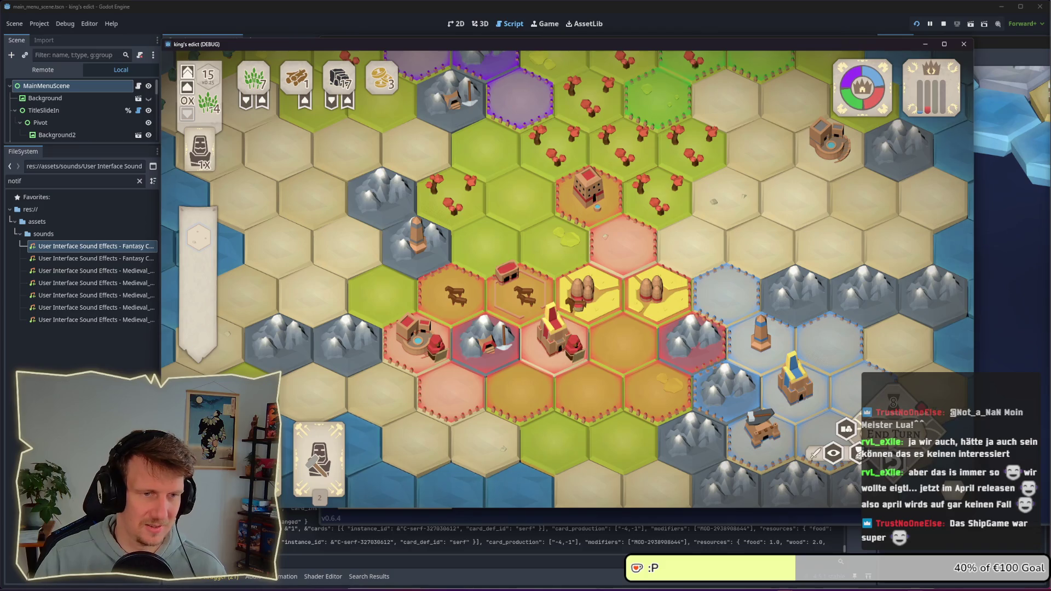
click(319, 454)
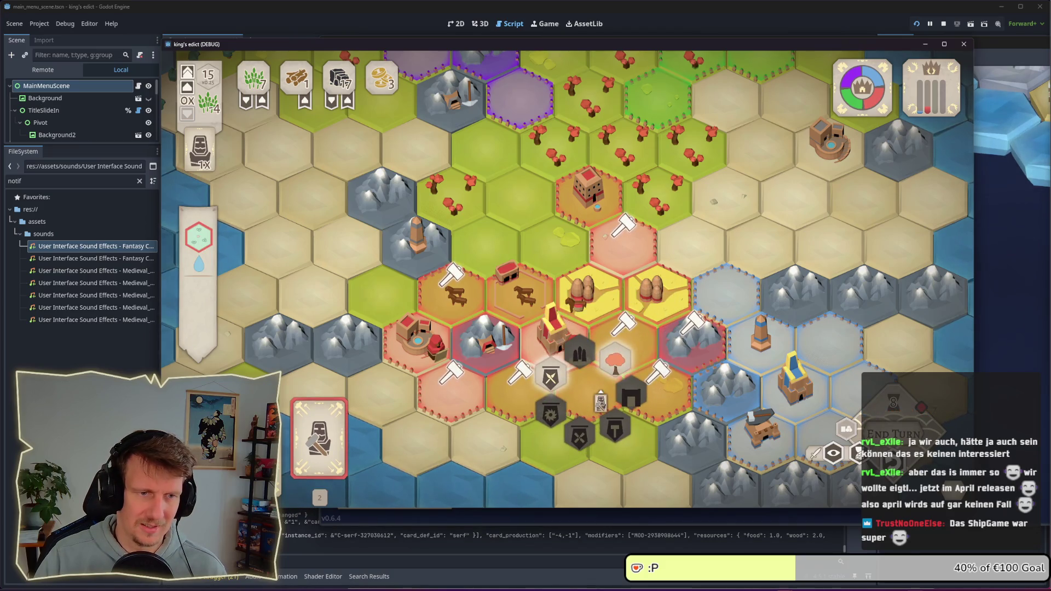
click(514, 399)
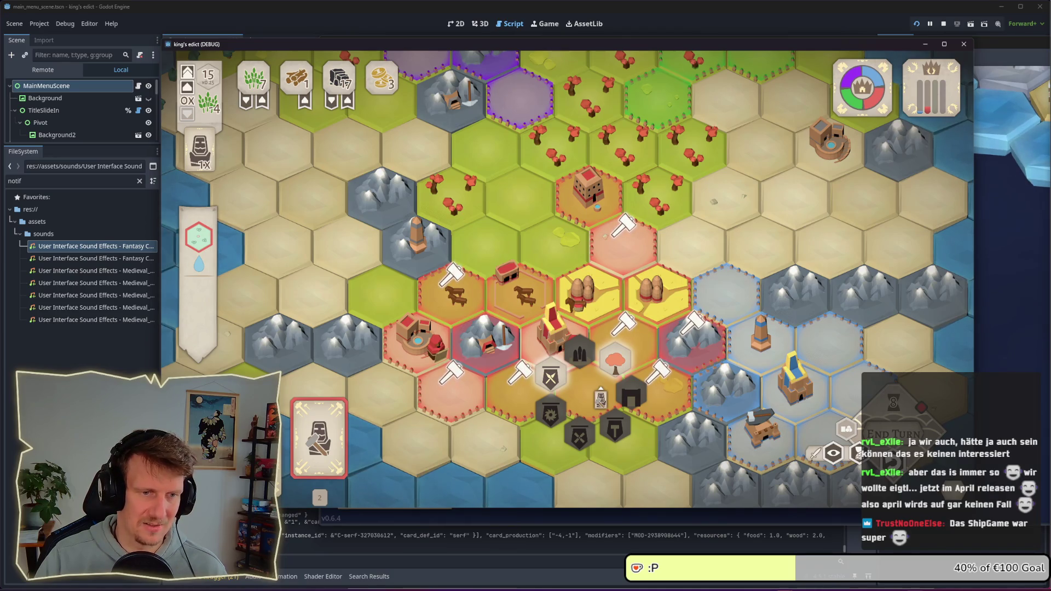
click(601, 398)
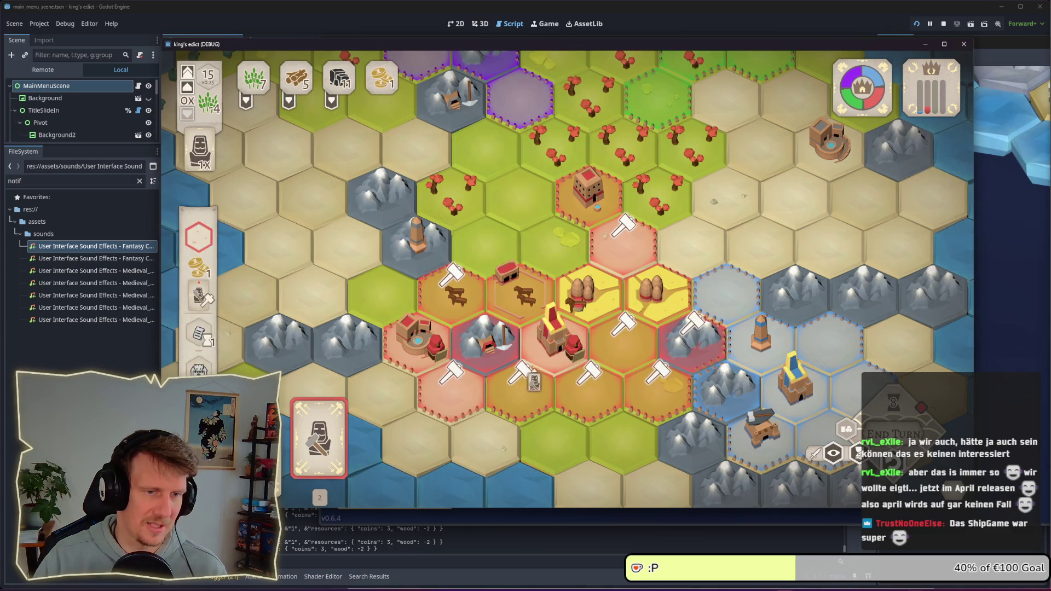
click(589, 384)
click(666, 403)
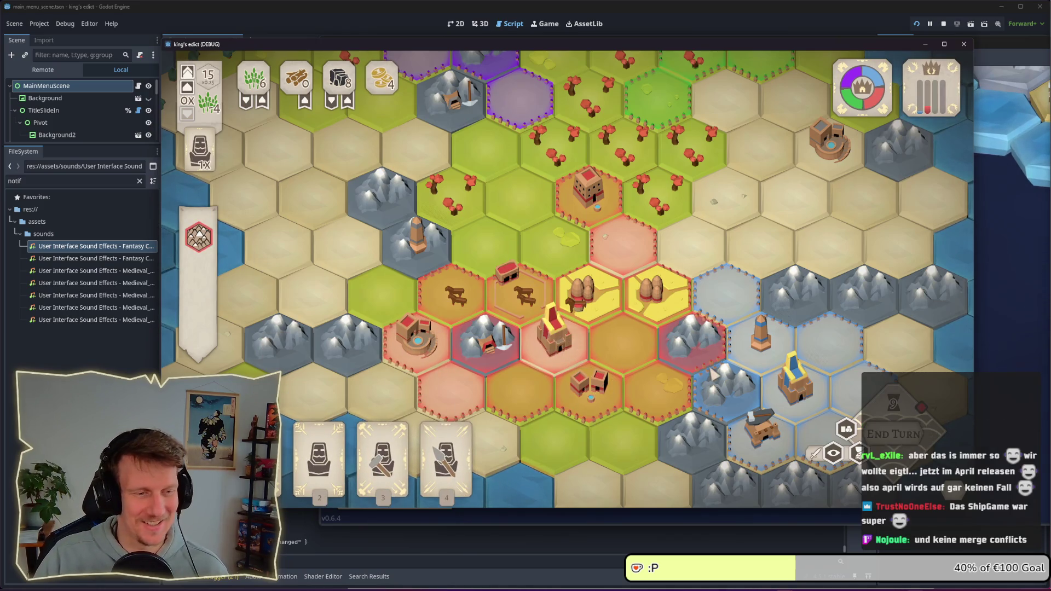
Station a spearman on the mountain hex and build a farm with the hammer card
click(707, 382)
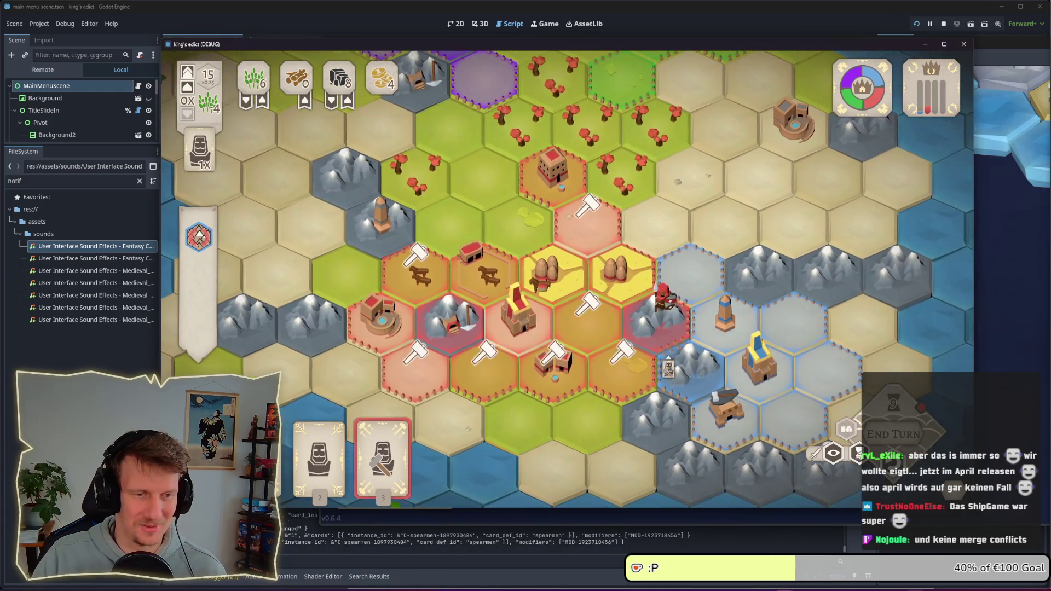
click(318, 446)
click(383, 446)
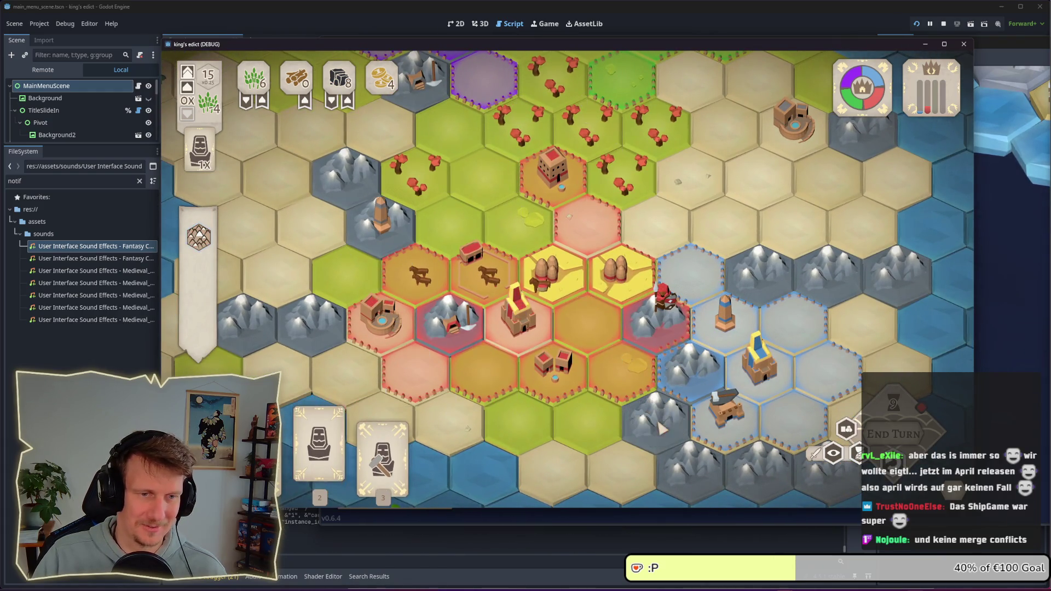
click(622, 355)
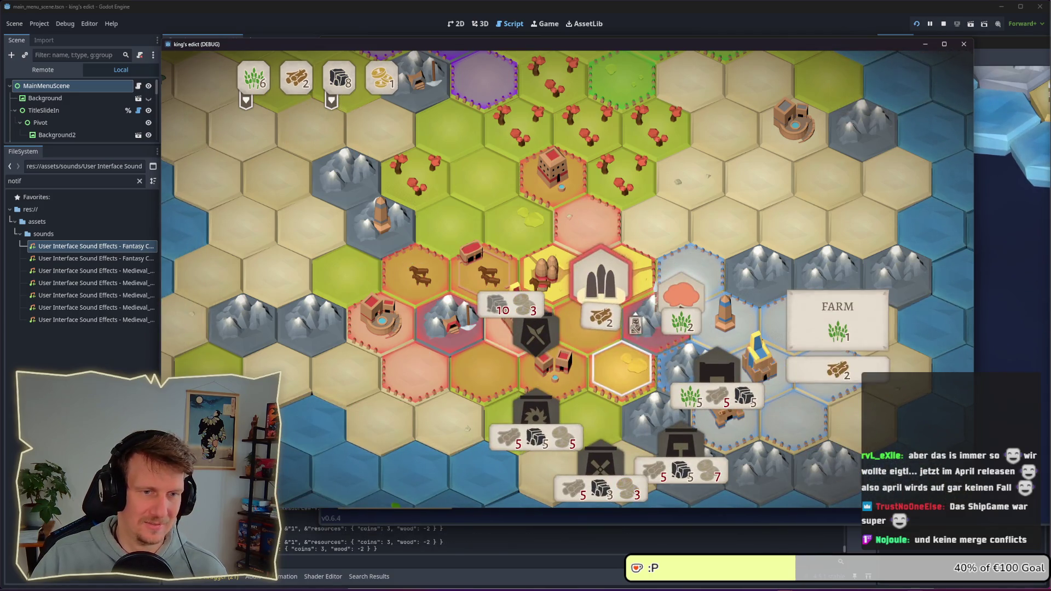
click(601, 290)
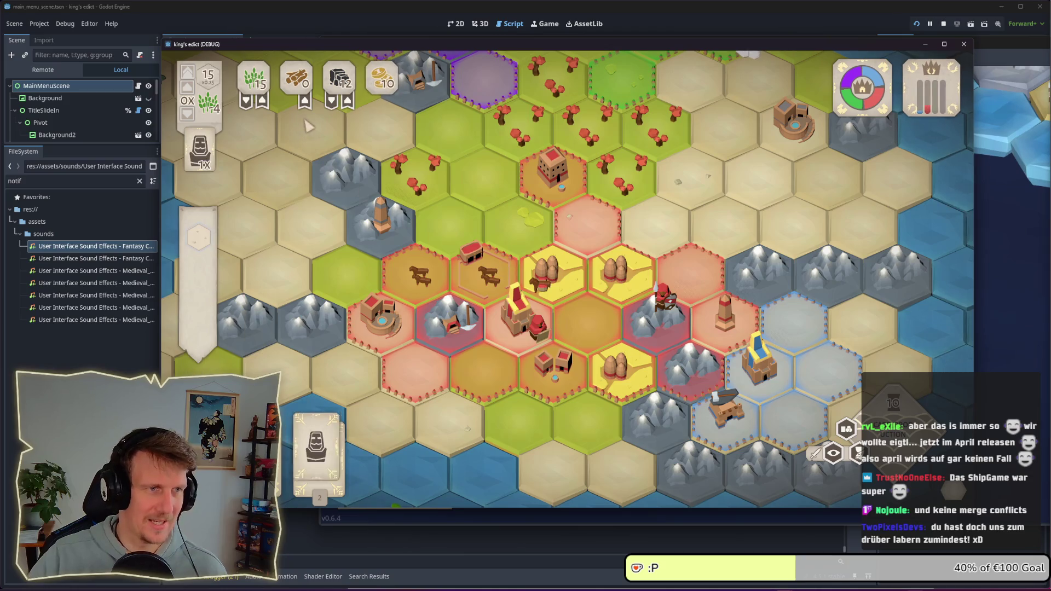
Build a mill on the centre hex and place a cart on the wheat field
key(3)
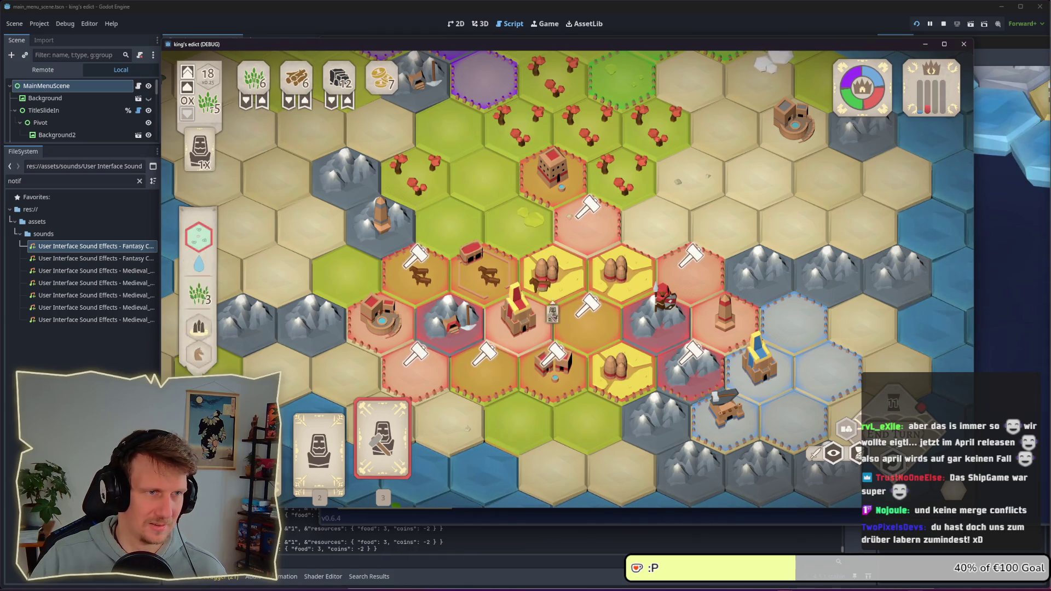
click(587, 320)
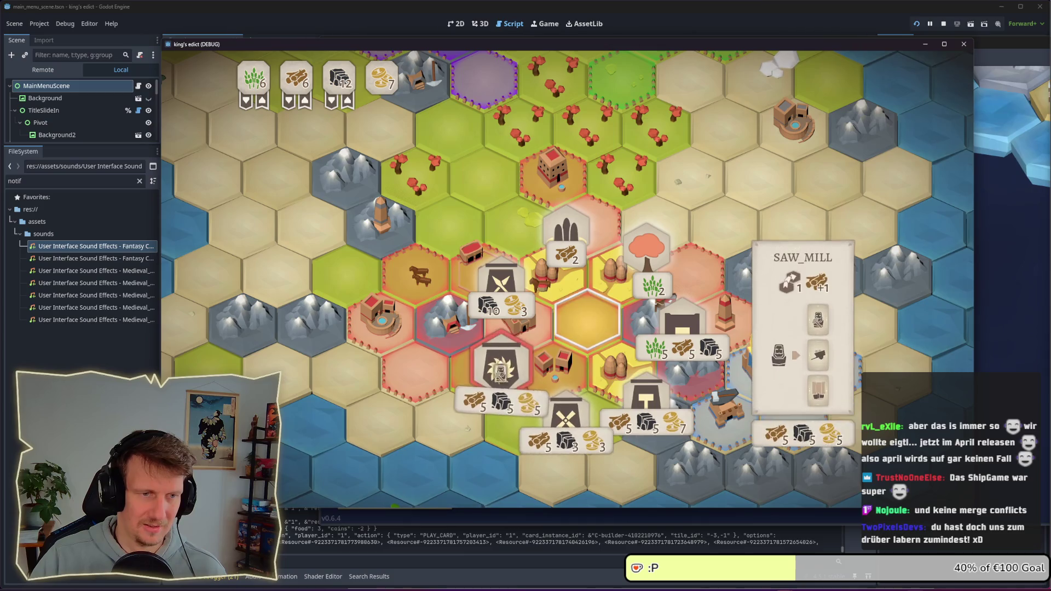
click(570, 423)
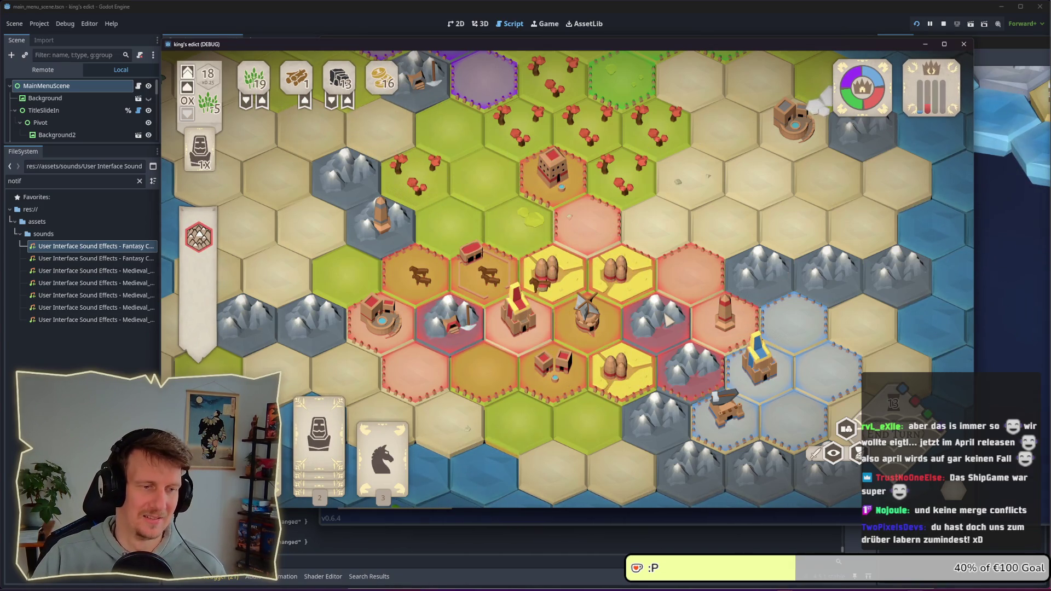
click(634, 292)
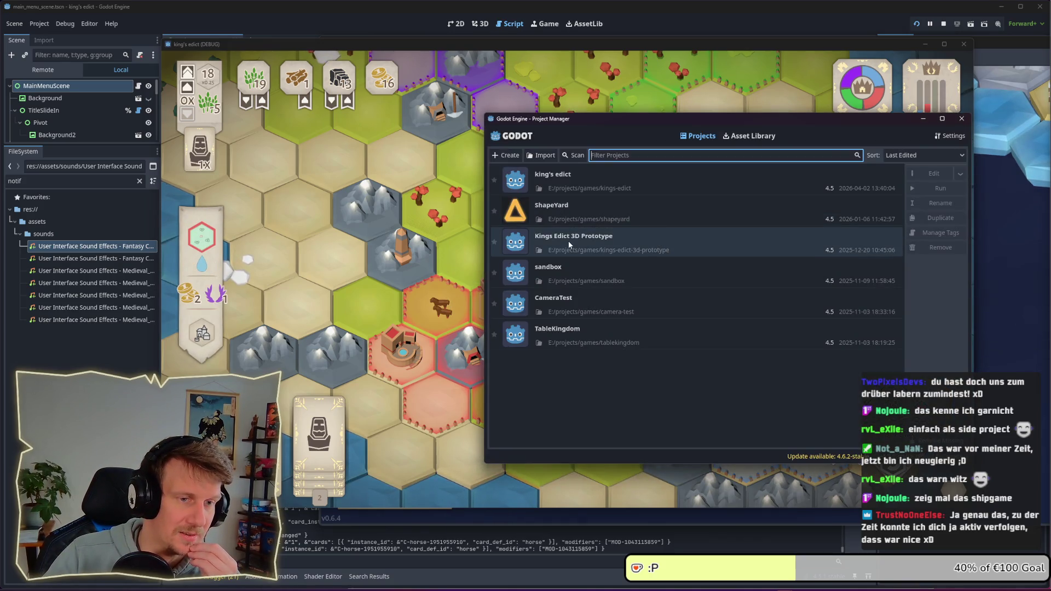
Browse to E:/projects/games/safe-haven and import its project.godot as SafeHaven
click(541, 155)
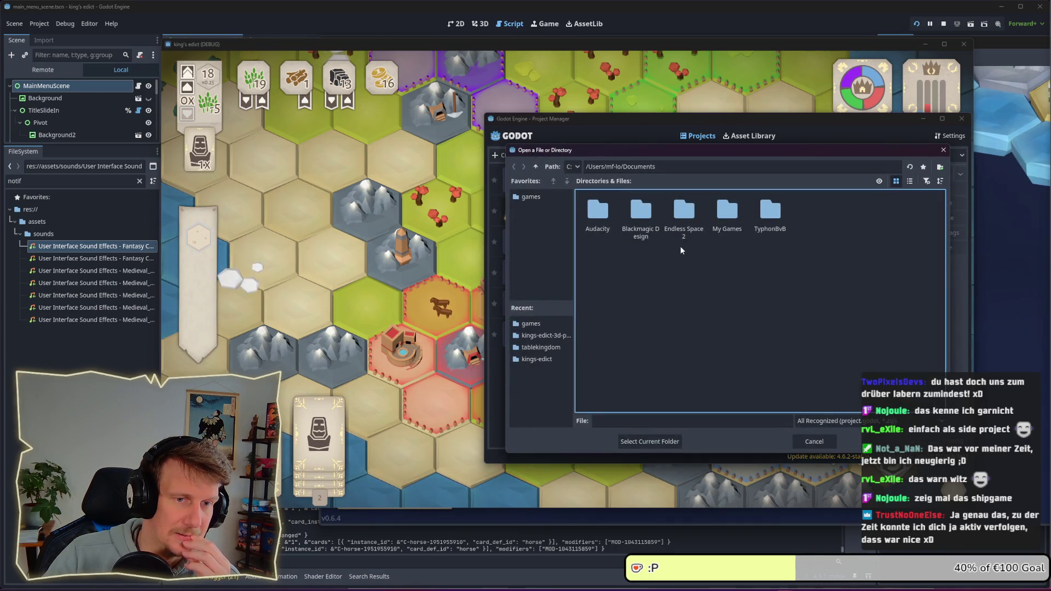
click(572, 167)
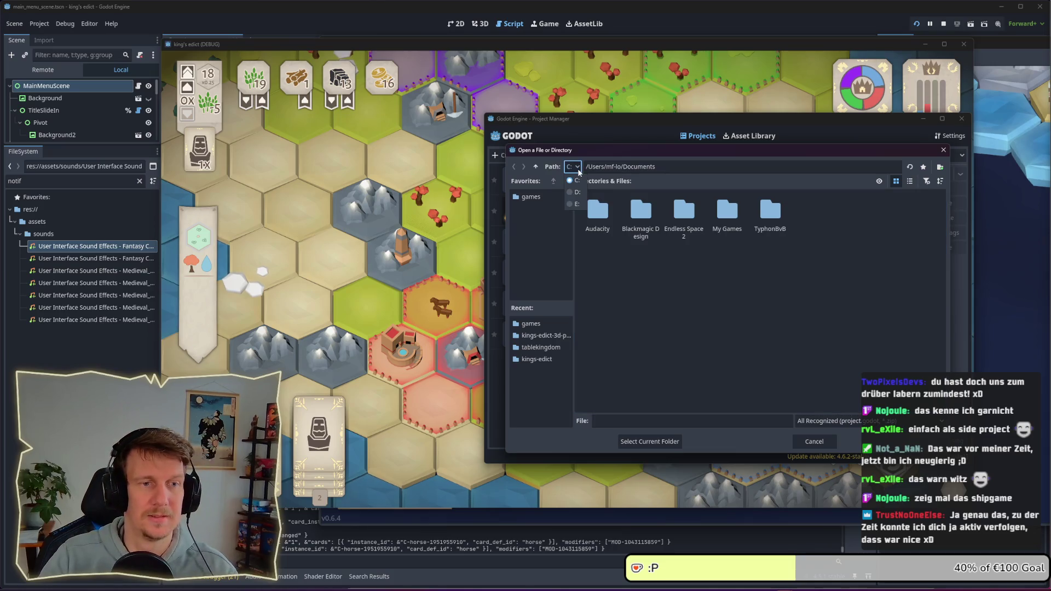
click(577, 192)
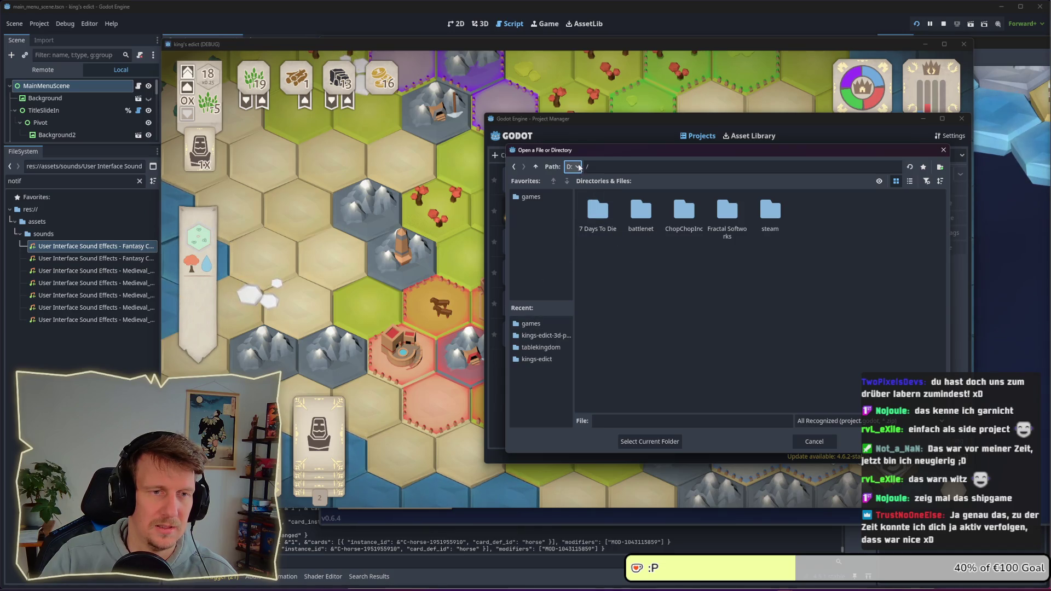
click(572, 166)
click(577, 204)
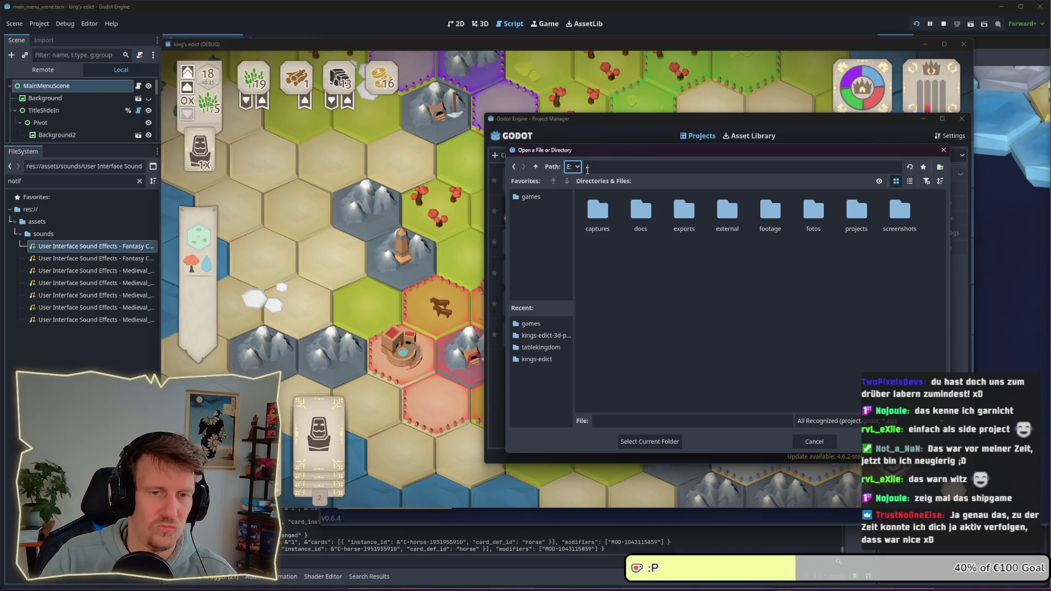
double_click(856, 213)
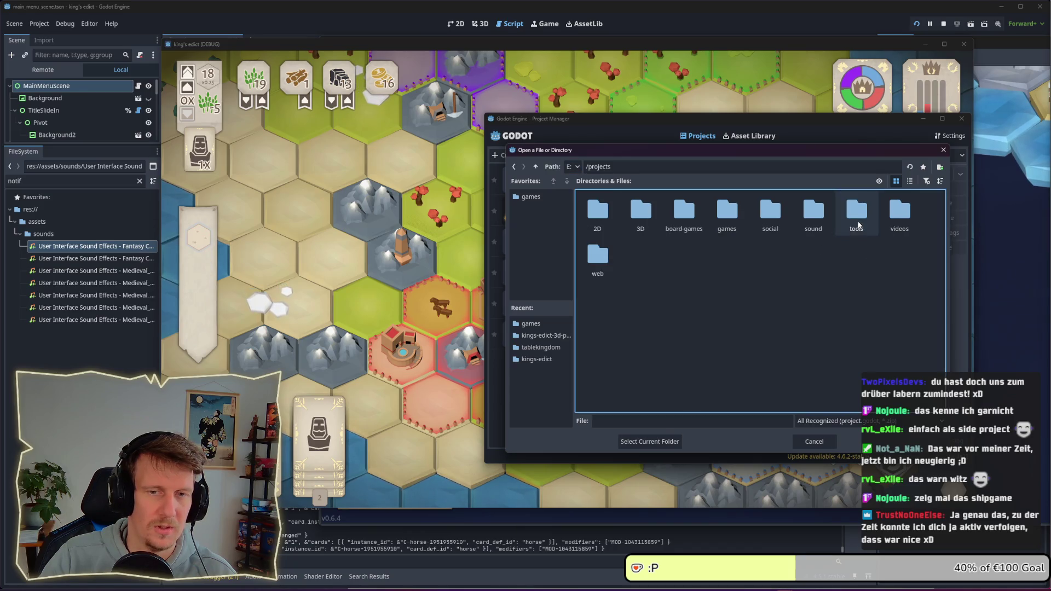
double_click(727, 213)
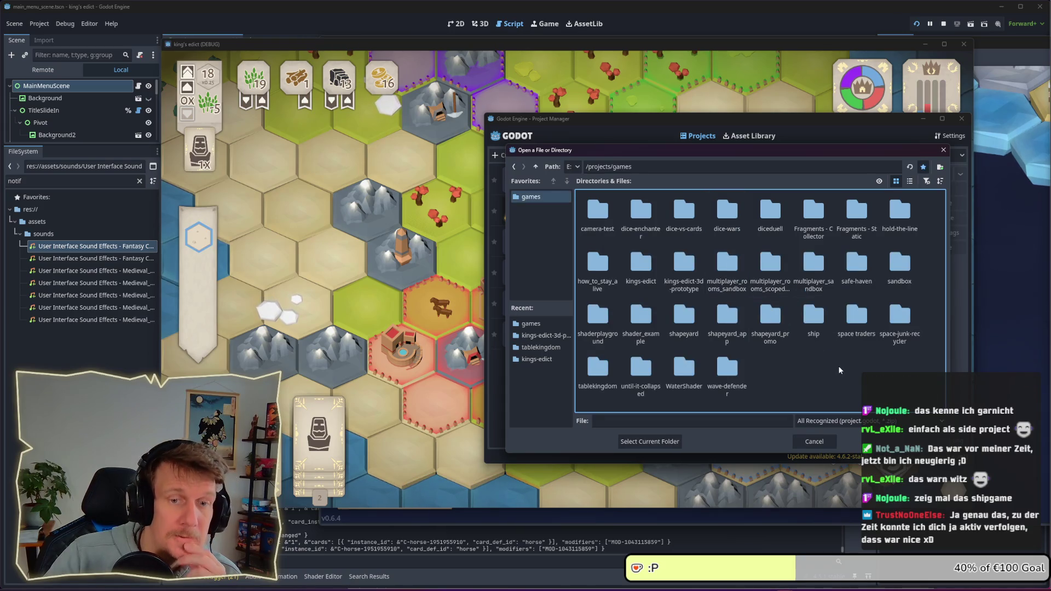
click(857, 274)
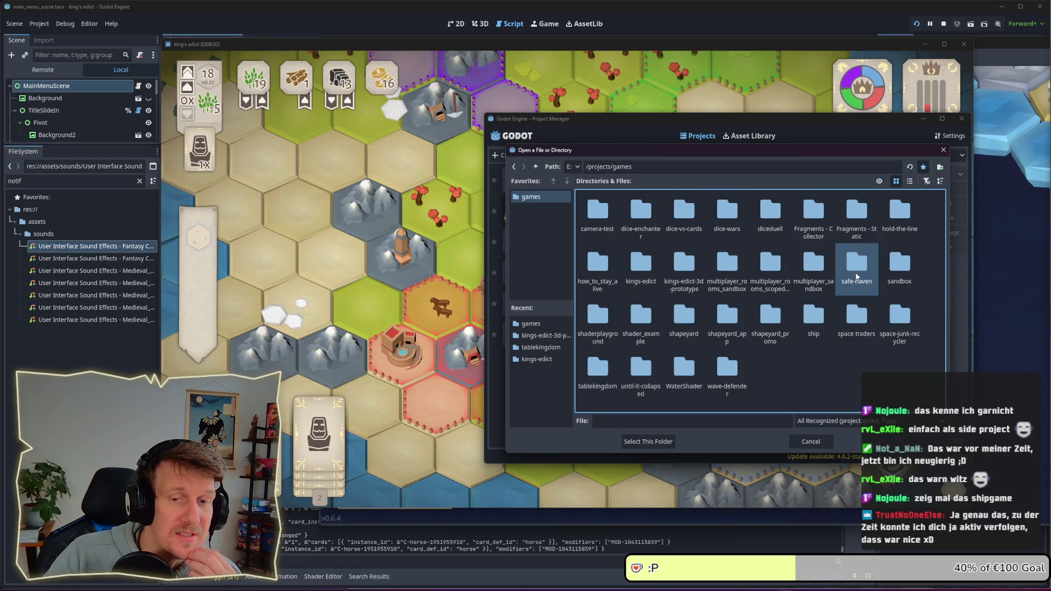
double_click(857, 274)
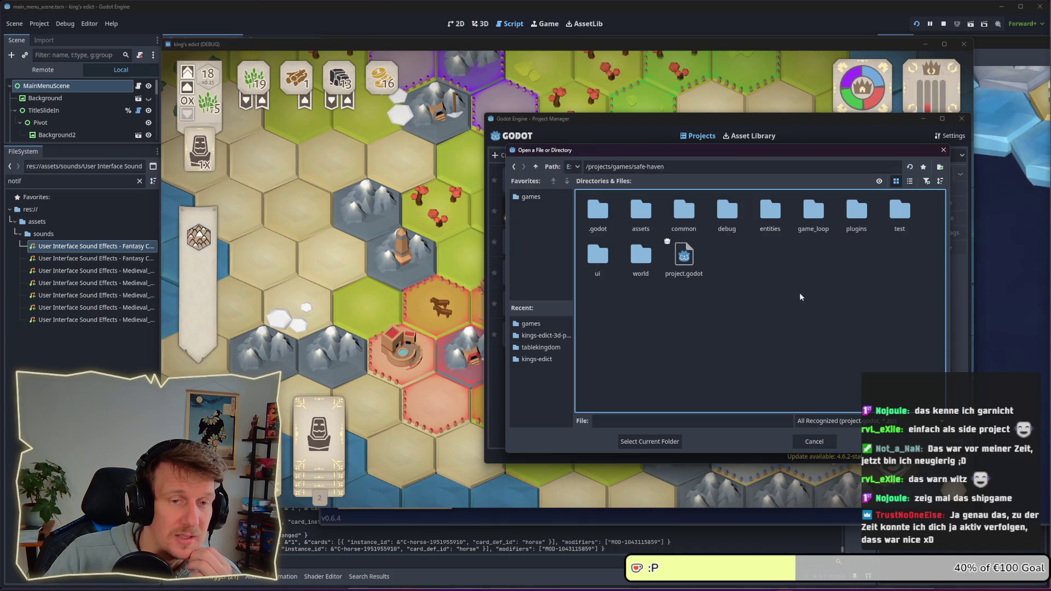
double_click(684, 255)
click(701, 347)
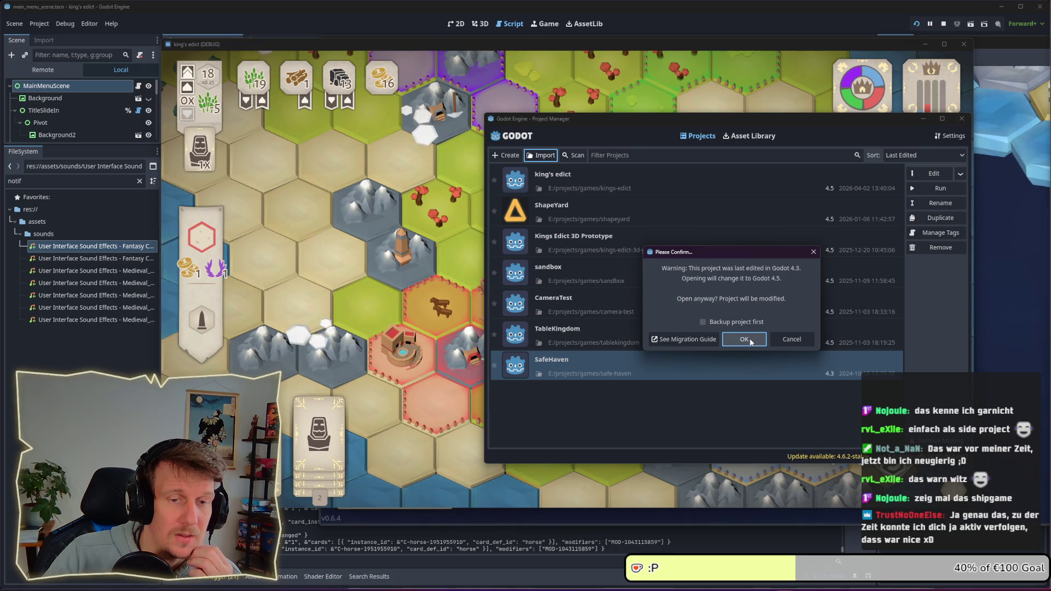
Accept the Godot 4.5 conversion and the detected Blender path, then run SafeHaven
click(744, 339)
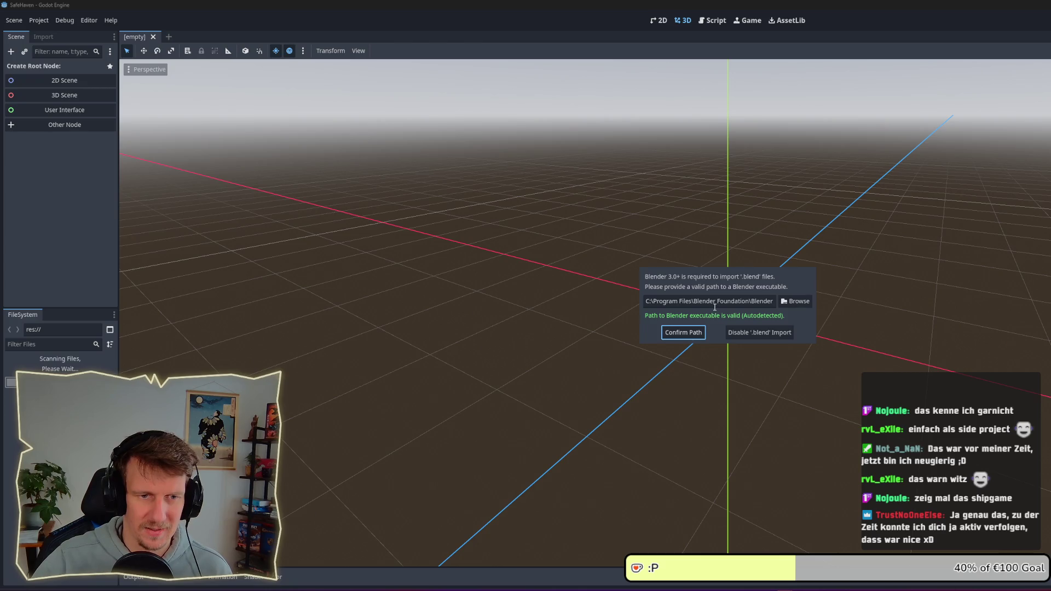
click(697, 334)
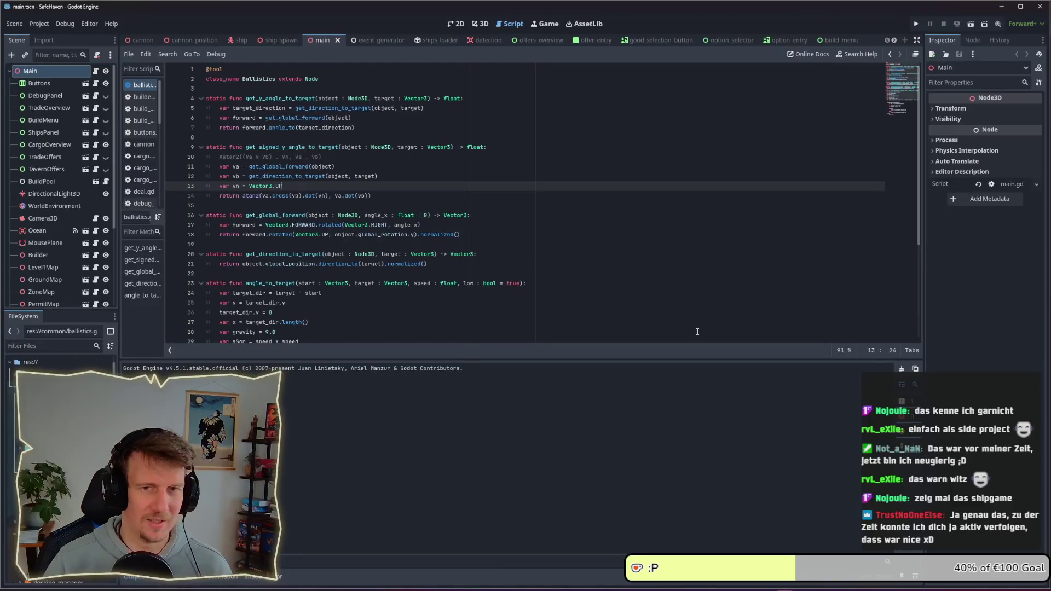
click(917, 24)
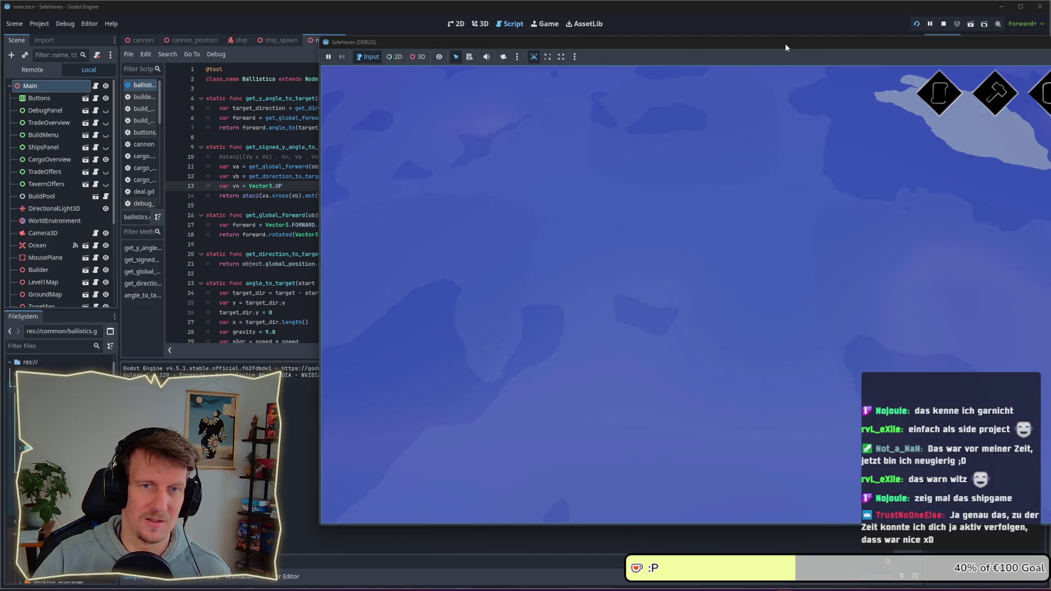
Lay grey floor tiles on the water as a 2x3 platform plus a third column
drag(785, 44, 520, 45)
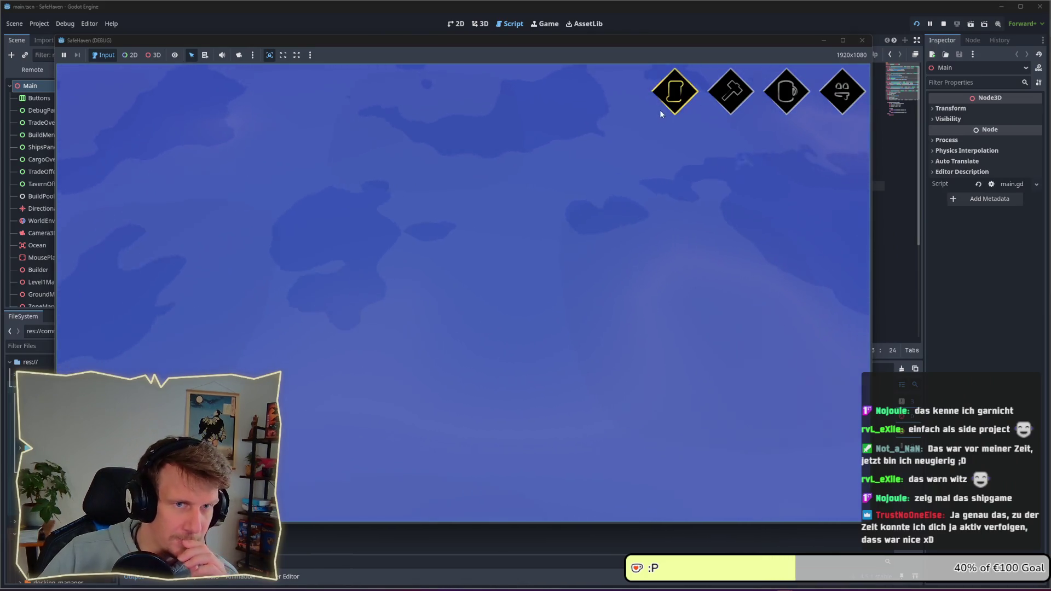
click(723, 102)
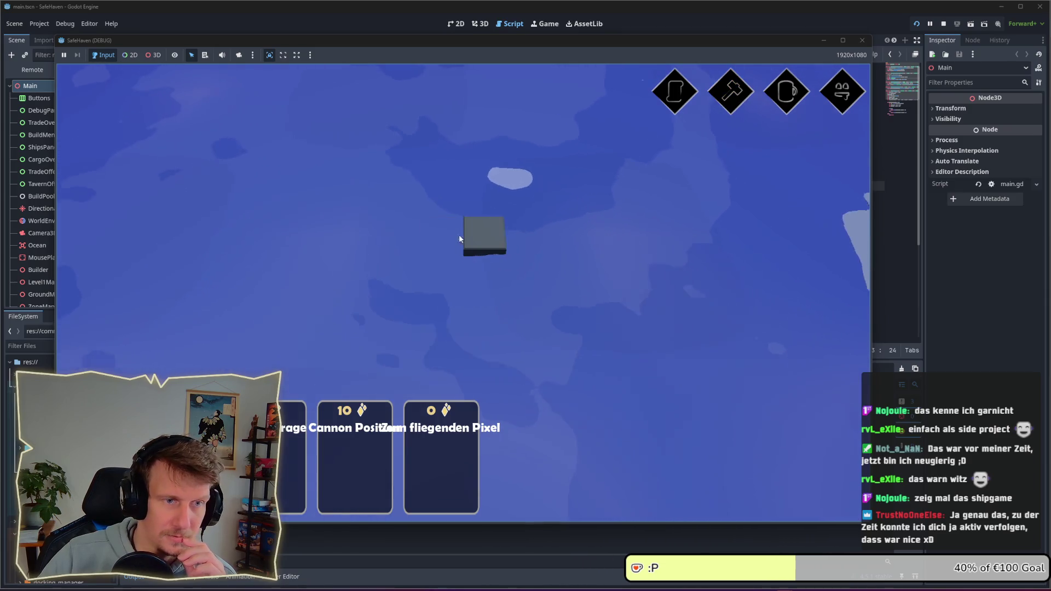
click(452, 265)
click(483, 277)
click(455, 257)
click(441, 262)
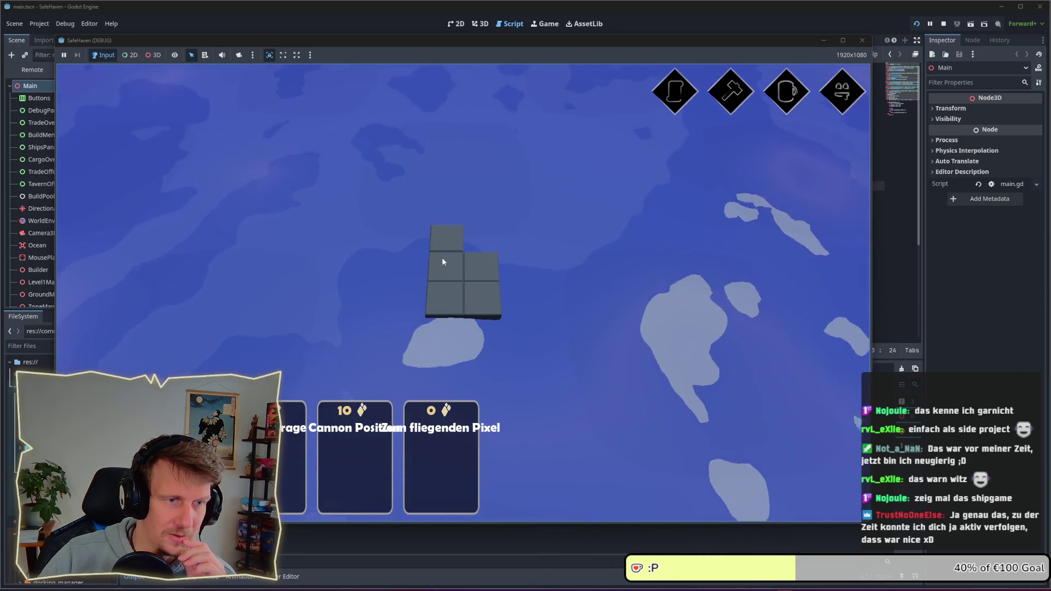
click(481, 239)
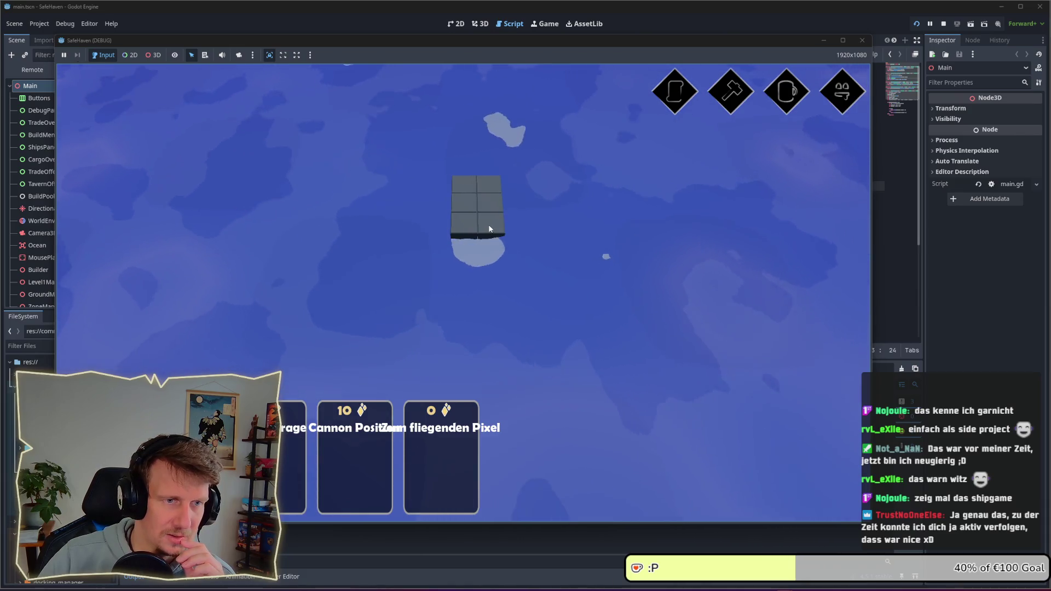
click(514, 222)
click(514, 205)
click(513, 189)
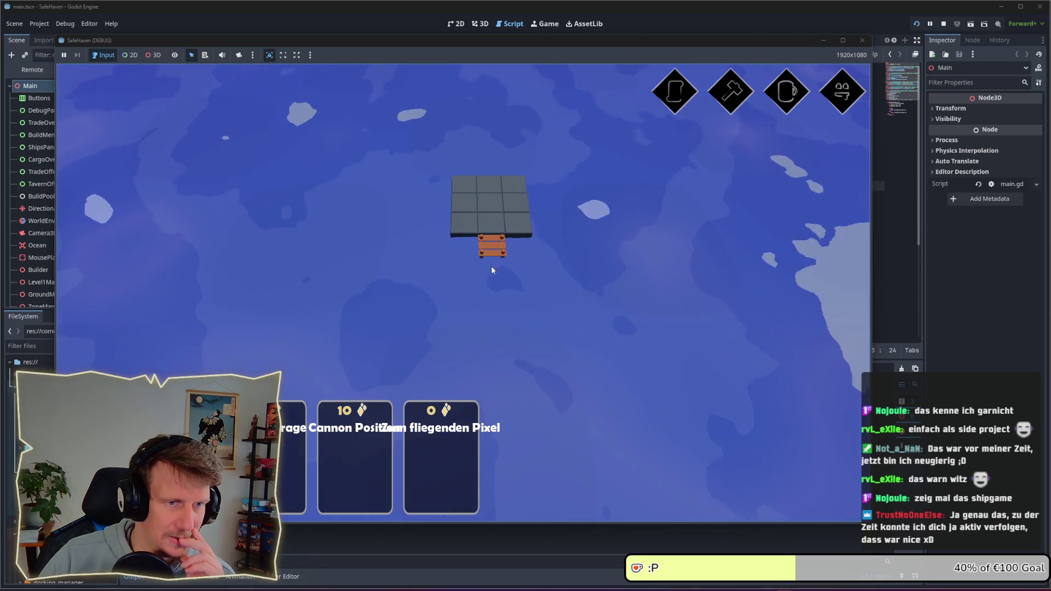
Add a plank dock down from the platform, a storage crate, and a right tile column
drag(491, 268, 494, 330)
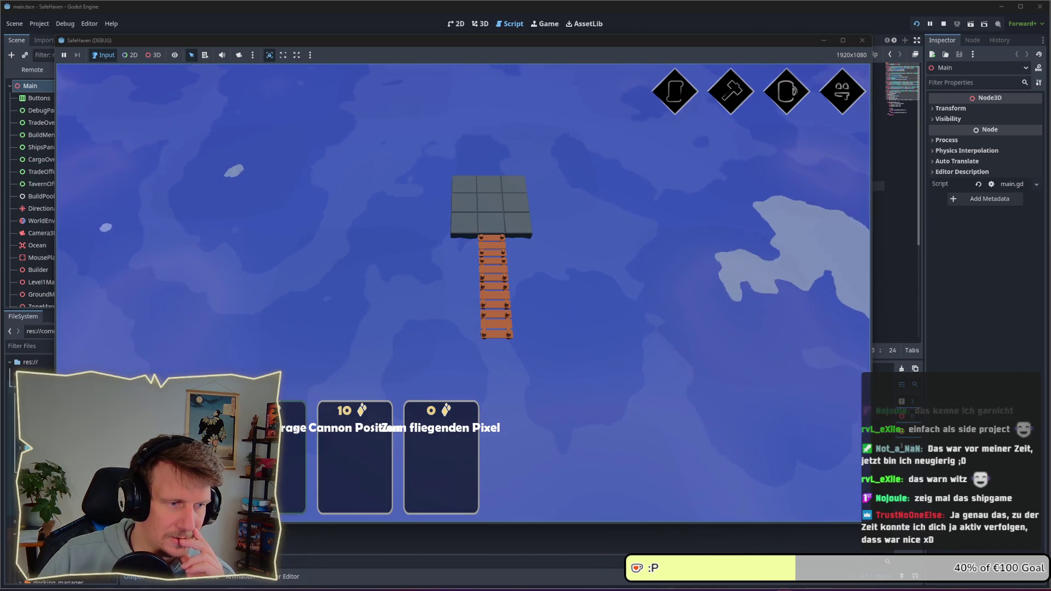
click(293, 422)
click(471, 186)
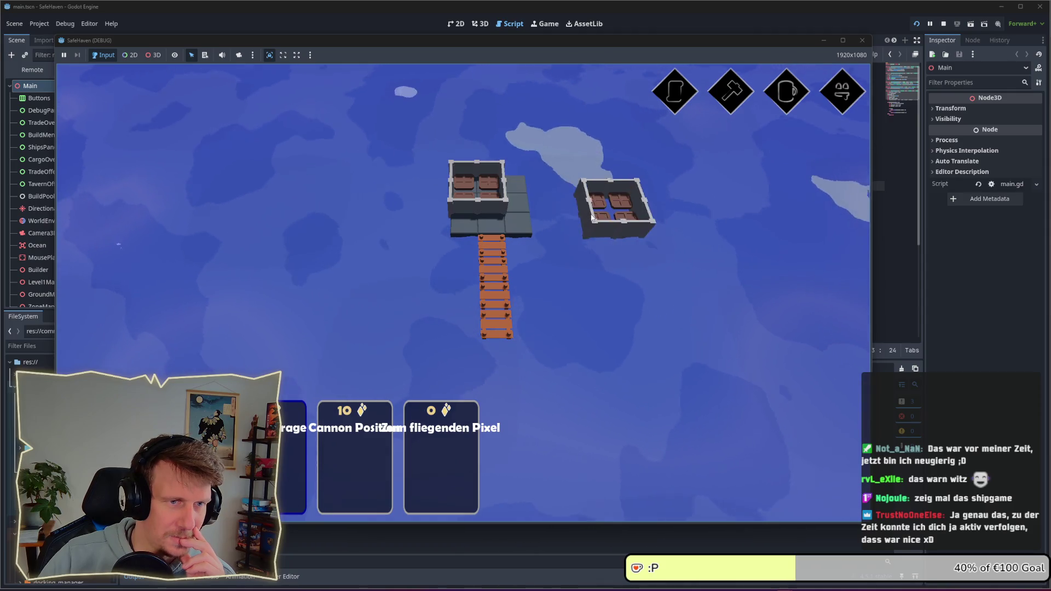
right_click(592, 219)
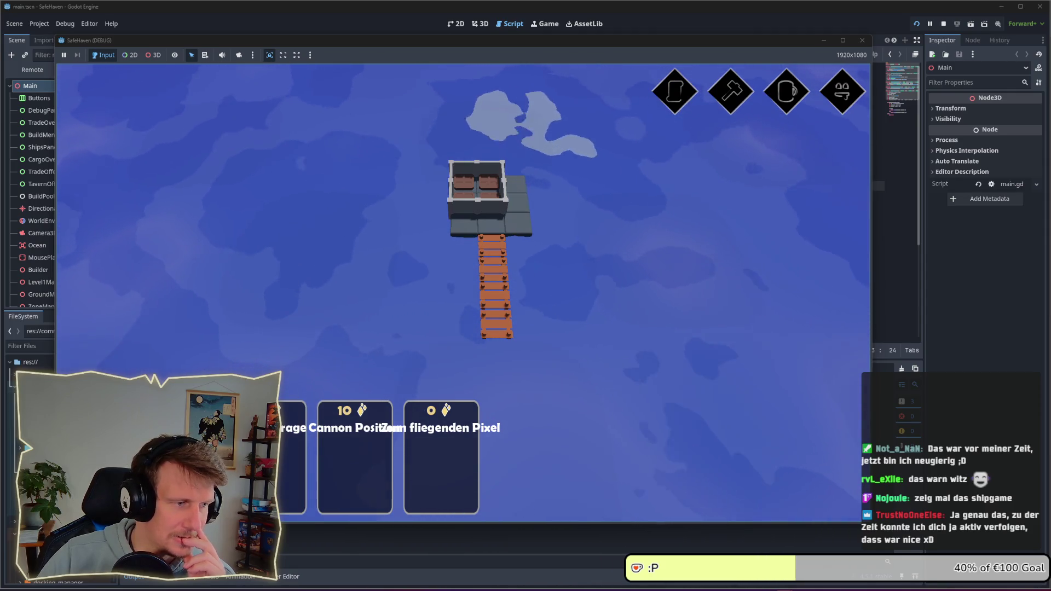
mouse_move(541, 227)
mouse_down()
mouse_move(543, 194)
mouse_move(555, 188)
mouse_up()
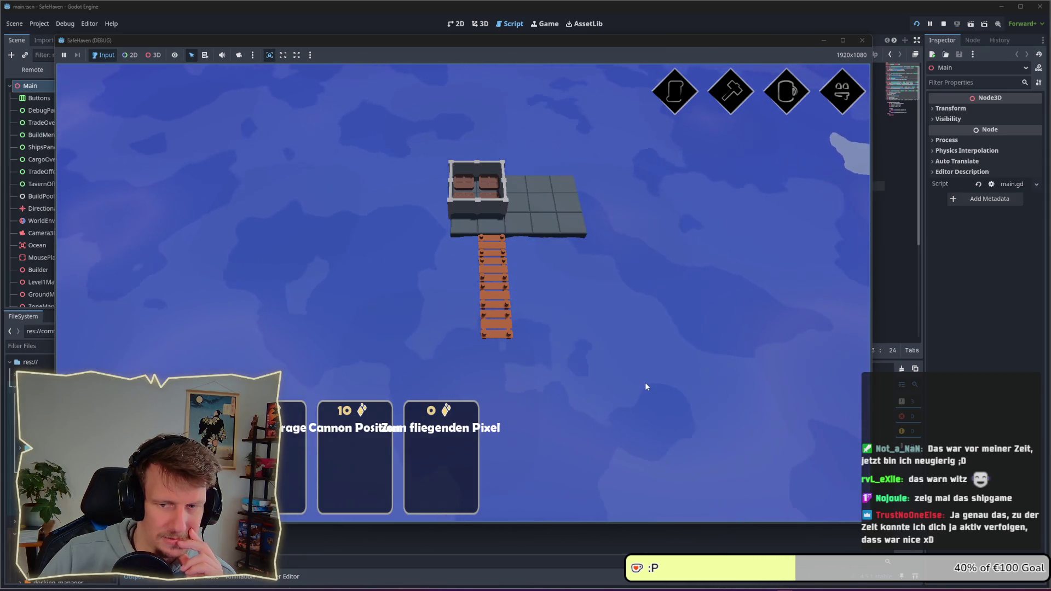
key(Escape)
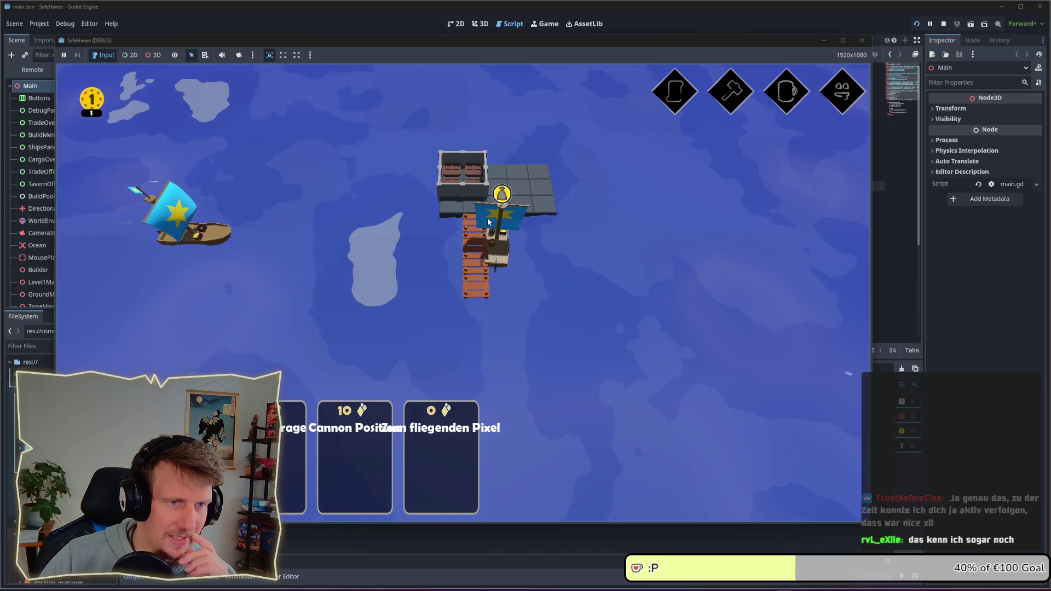
Trade one of the ship's bottles for SafeHaven's gold coin and close the trade window
click(502, 189)
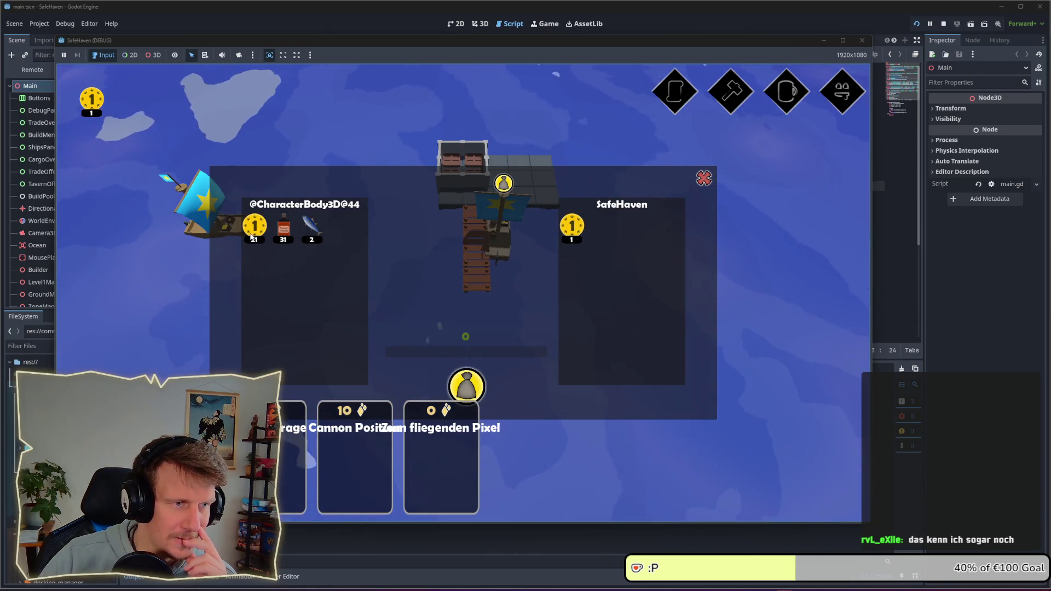
click(285, 232)
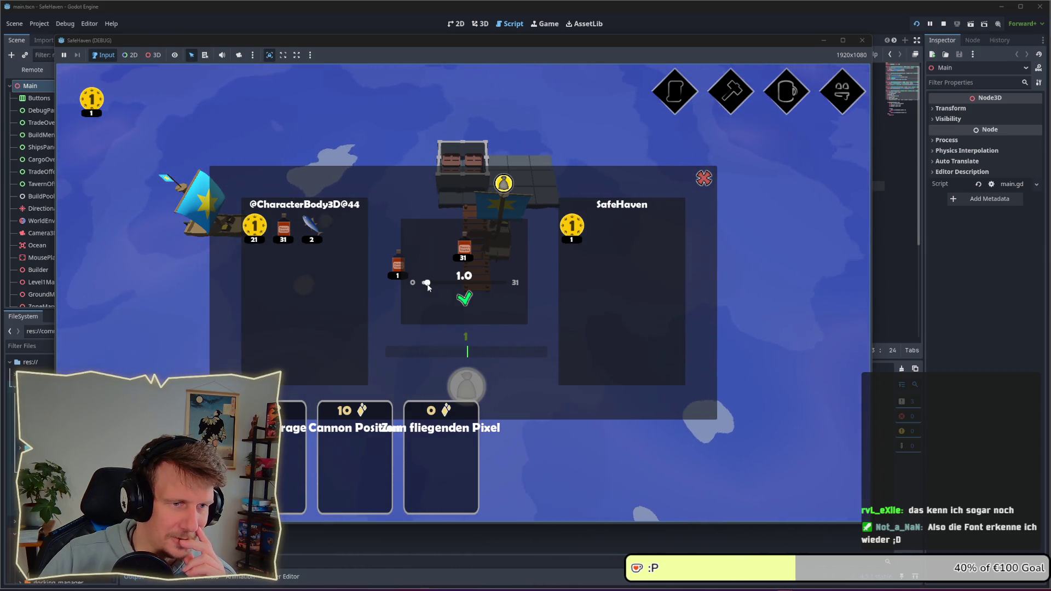
click(573, 234)
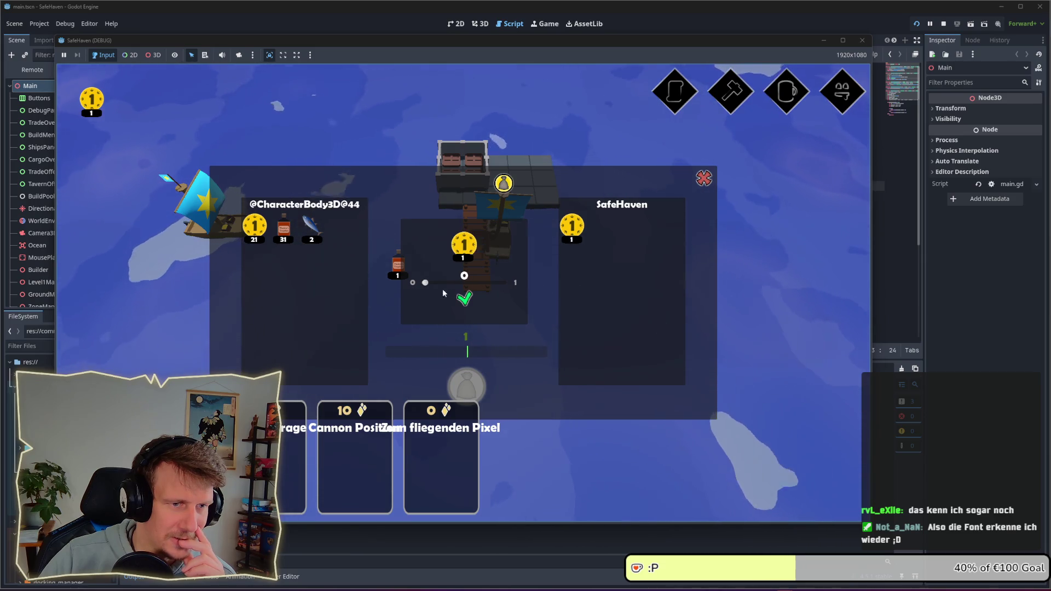
click(426, 283)
drag(430, 285, 515, 282)
click(464, 298)
click(474, 387)
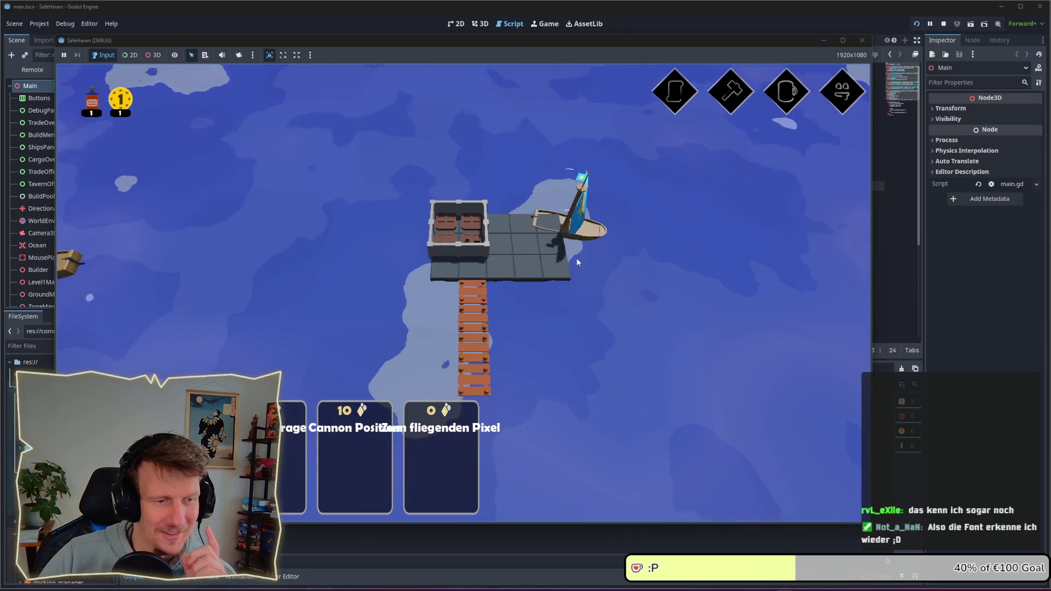
Place a Cannon Position stone block in the sea beside the pier
scroll(541, 245, down, 3)
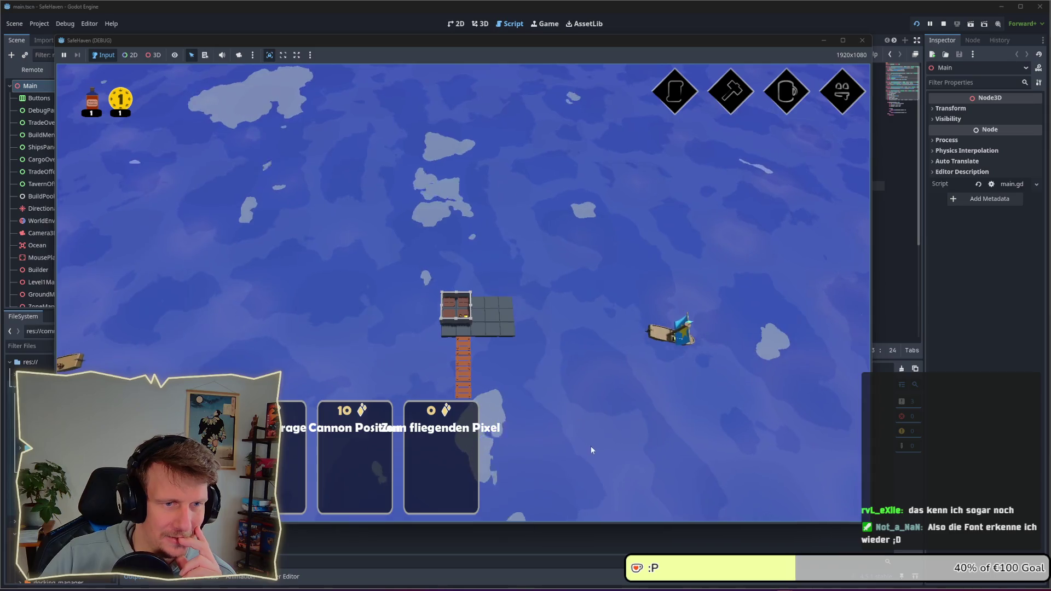
scroll(590, 445, down, 2)
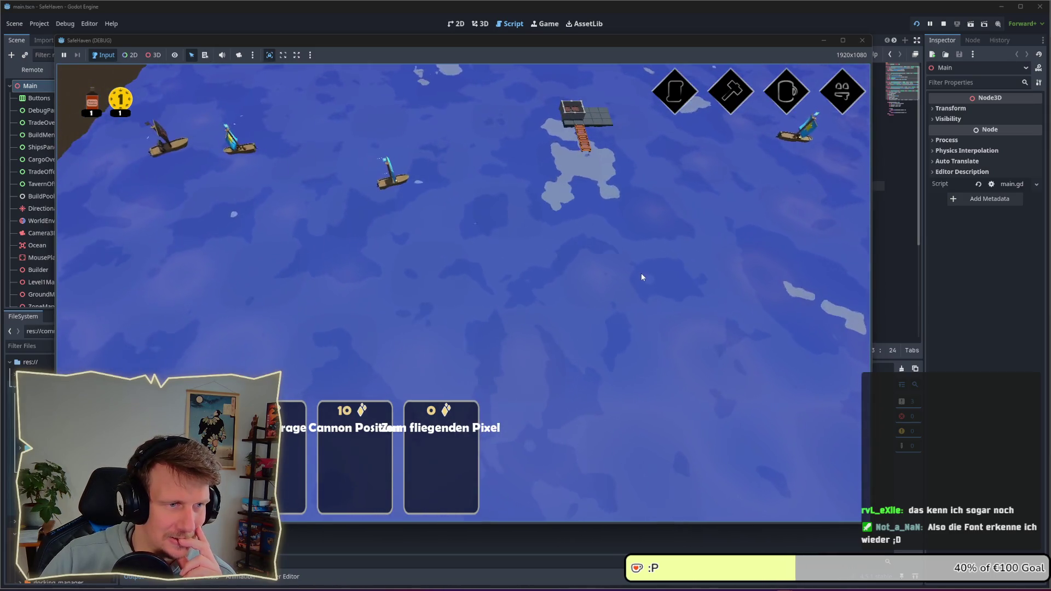
scroll(346, 189, up, 3)
scroll(342, 190, down, 2)
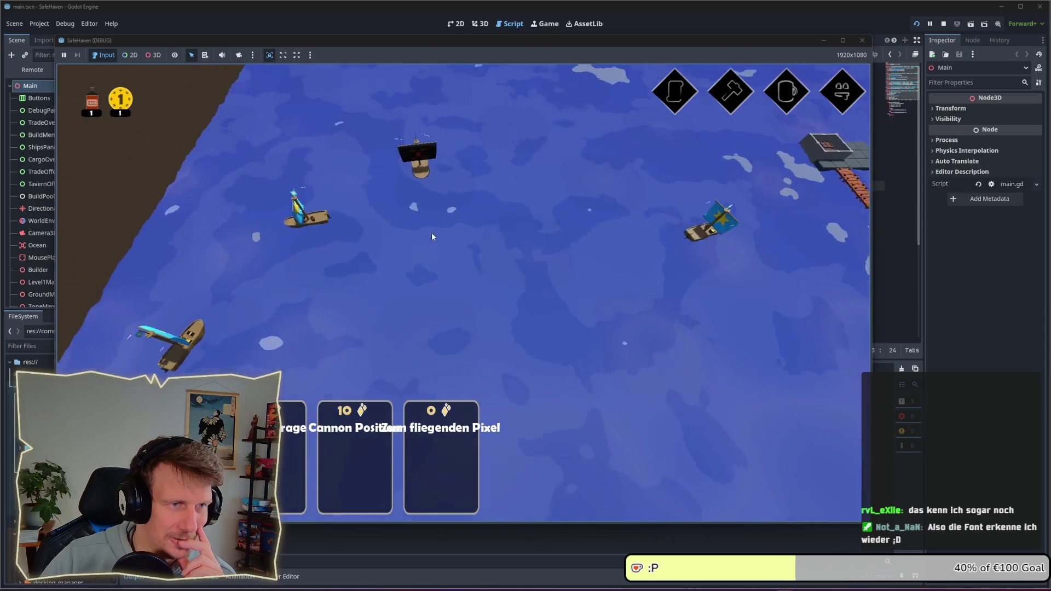
scroll(431, 232, up, 3)
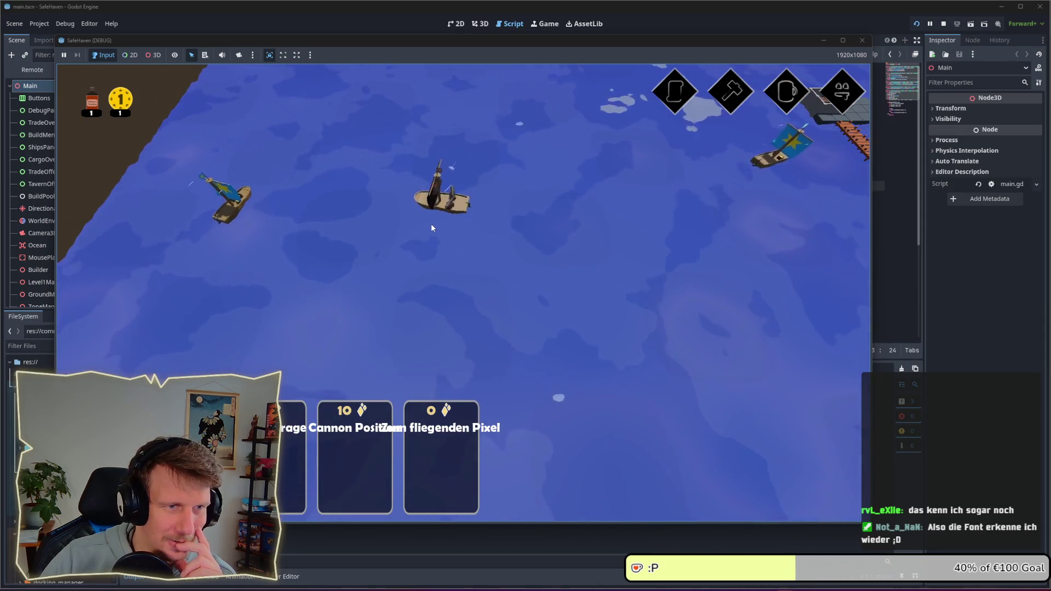
scroll(489, 227, up, 3)
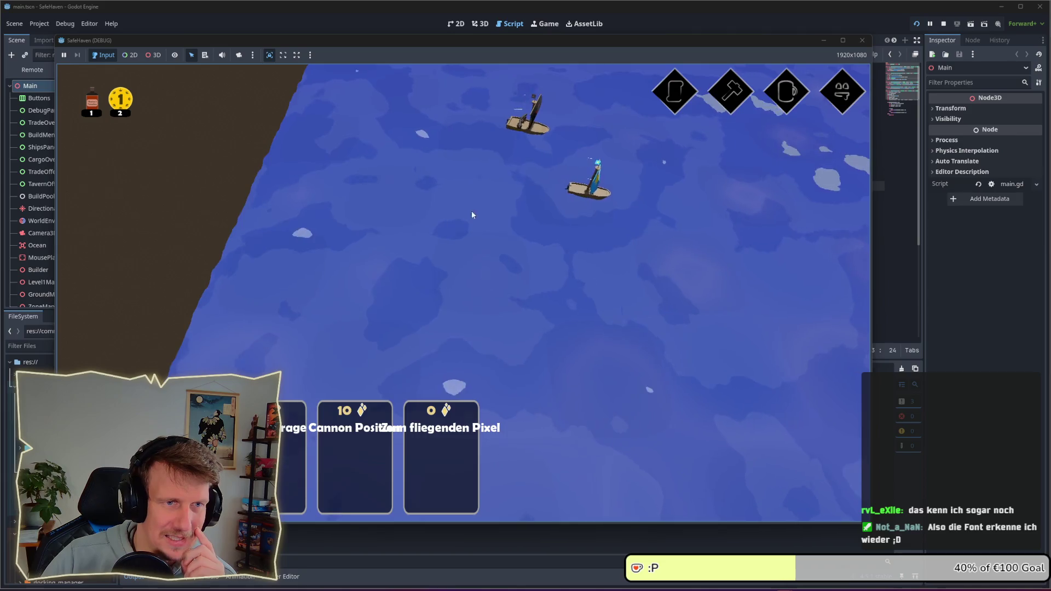
key(d)
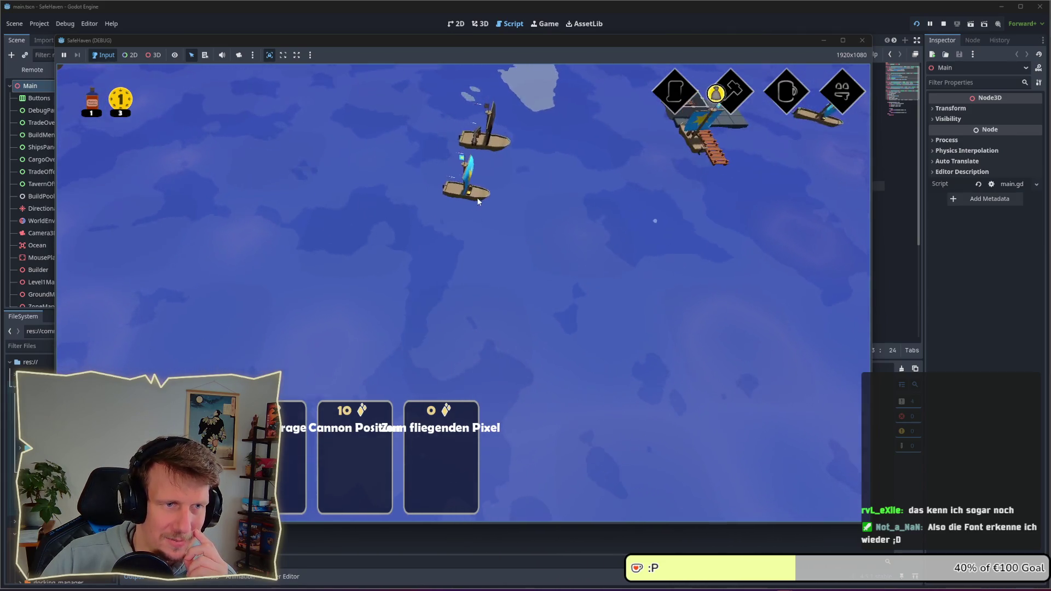
scroll(477, 197, up, 3)
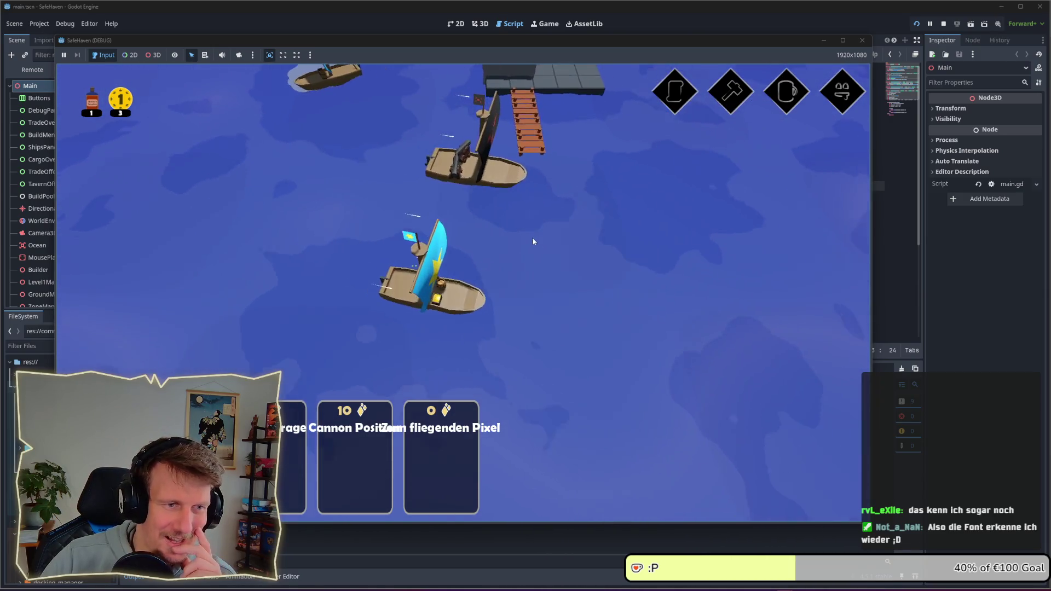
scroll(489, 226, down, 3)
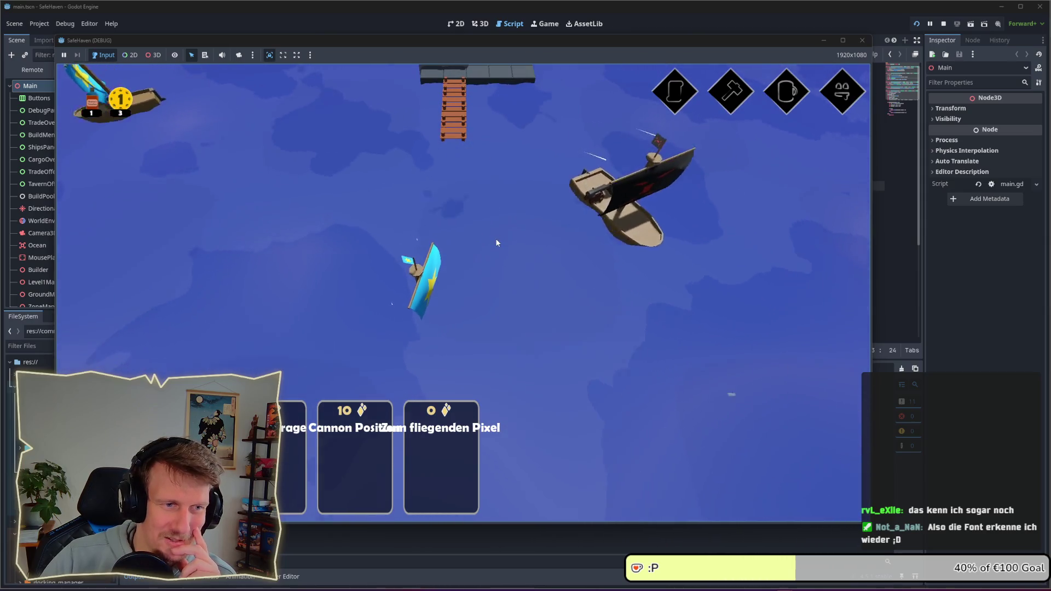
scroll(496, 239, up, 2)
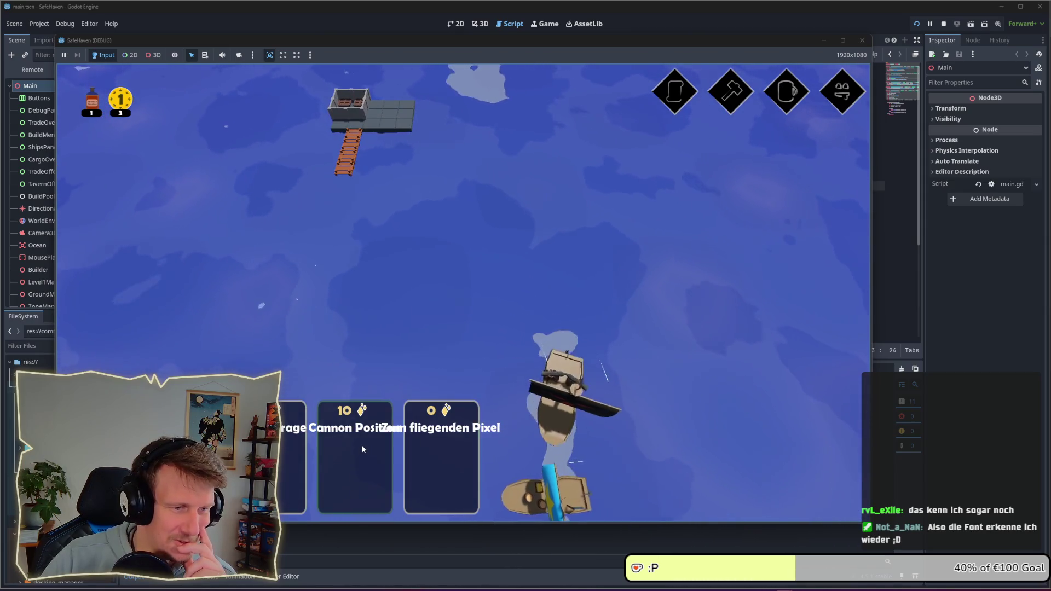
click(362, 450)
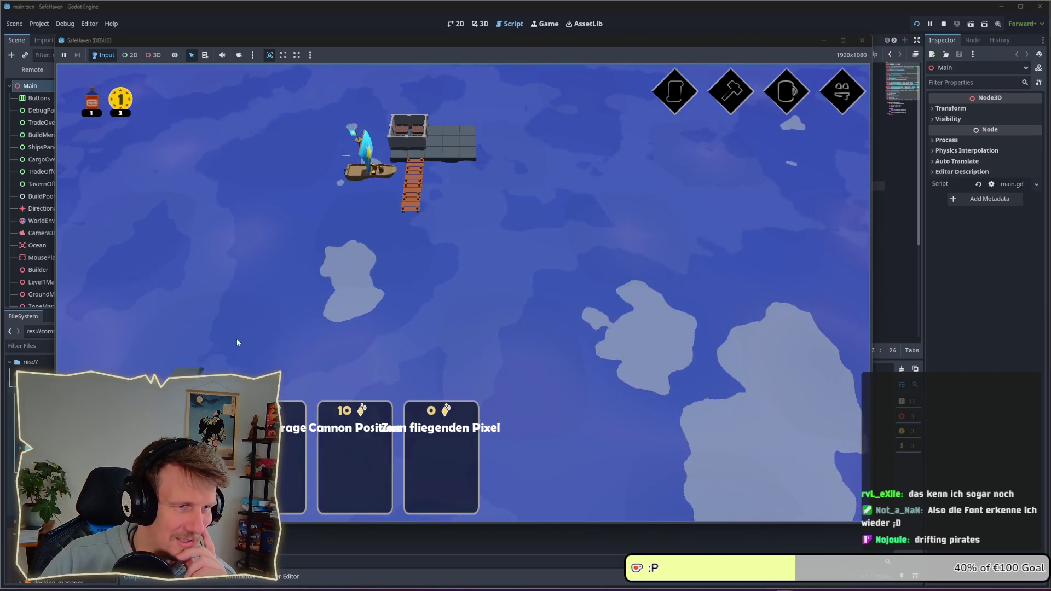
click(254, 289)
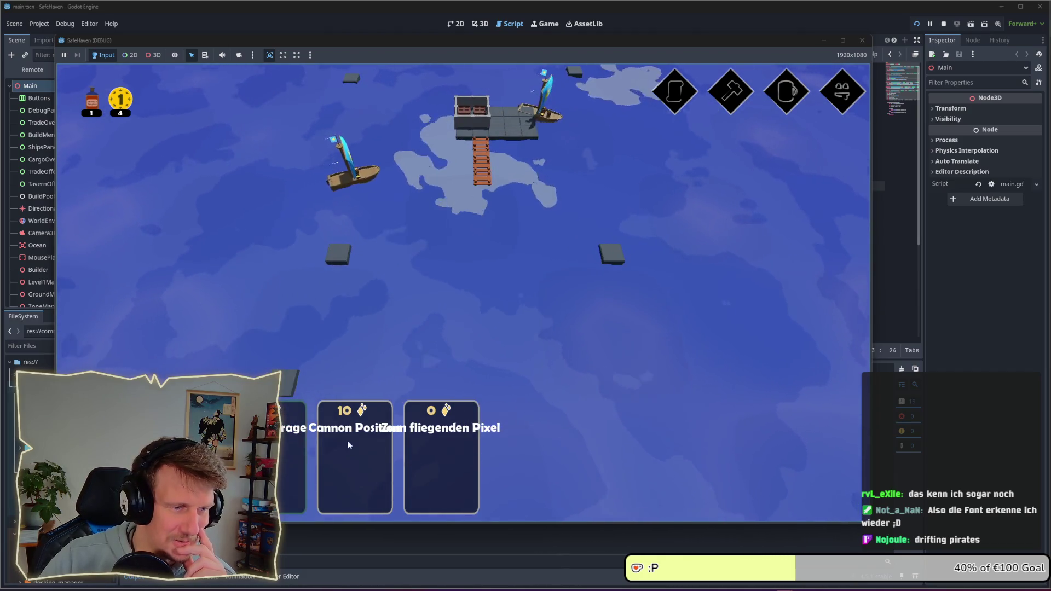
Mount a cannon on the stone block near the pier
click(347, 442)
click(340, 257)
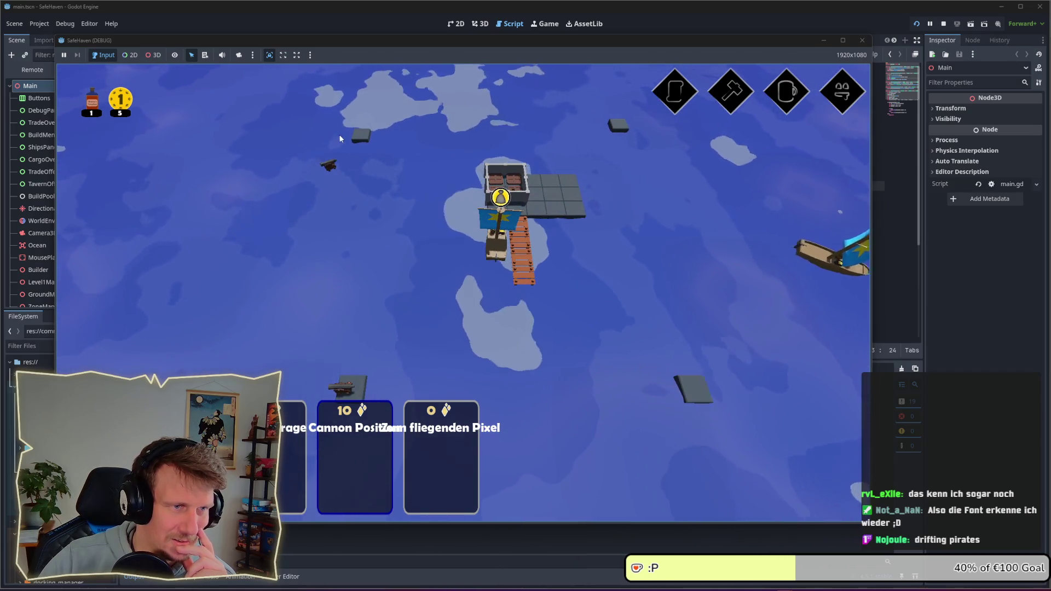
scroll(415, 286, down, 2)
click(387, 211)
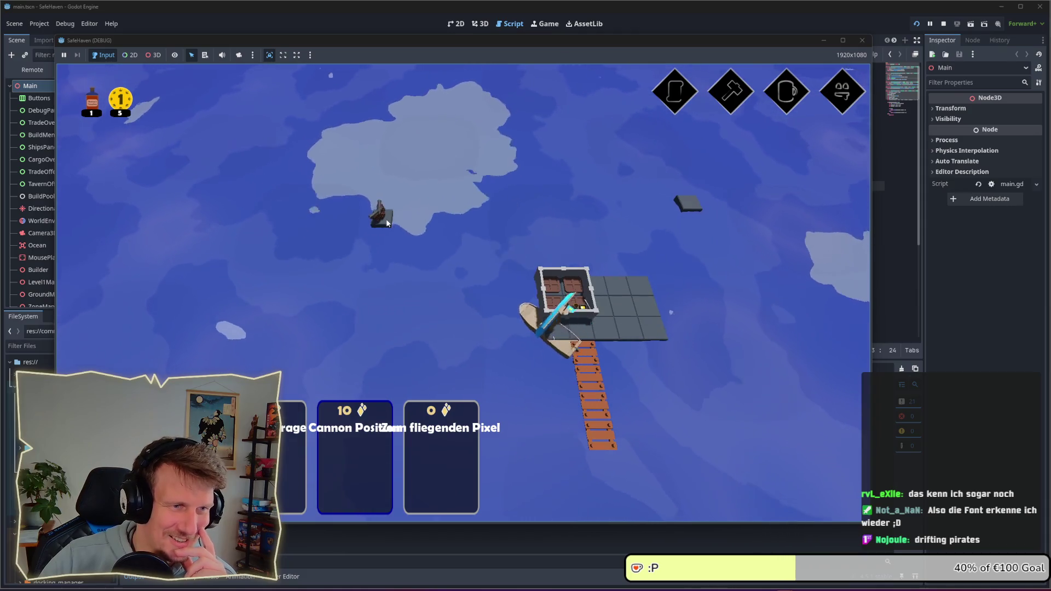
scroll(462, 365, up, 3)
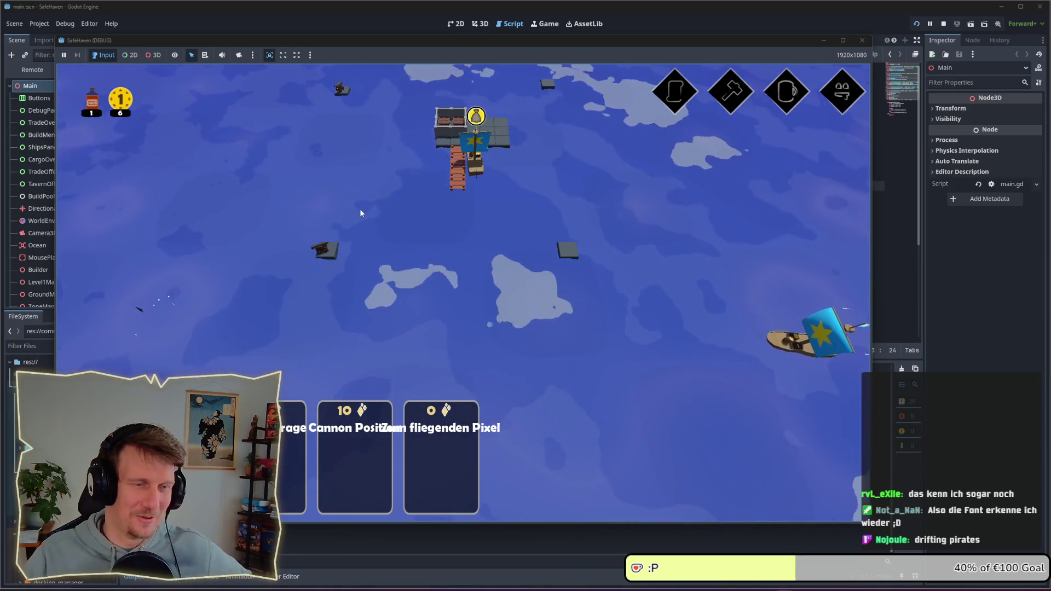
Follow the ships around the harbor as the cannon fires, then close the build cards
key(w)
key(w)
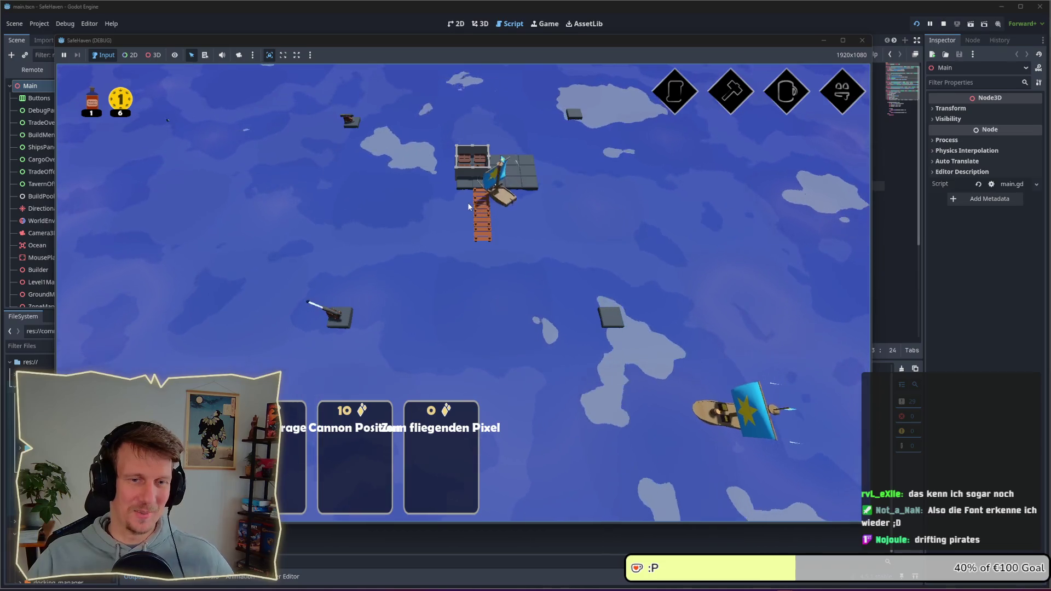
drag(379, 215, 662, 40)
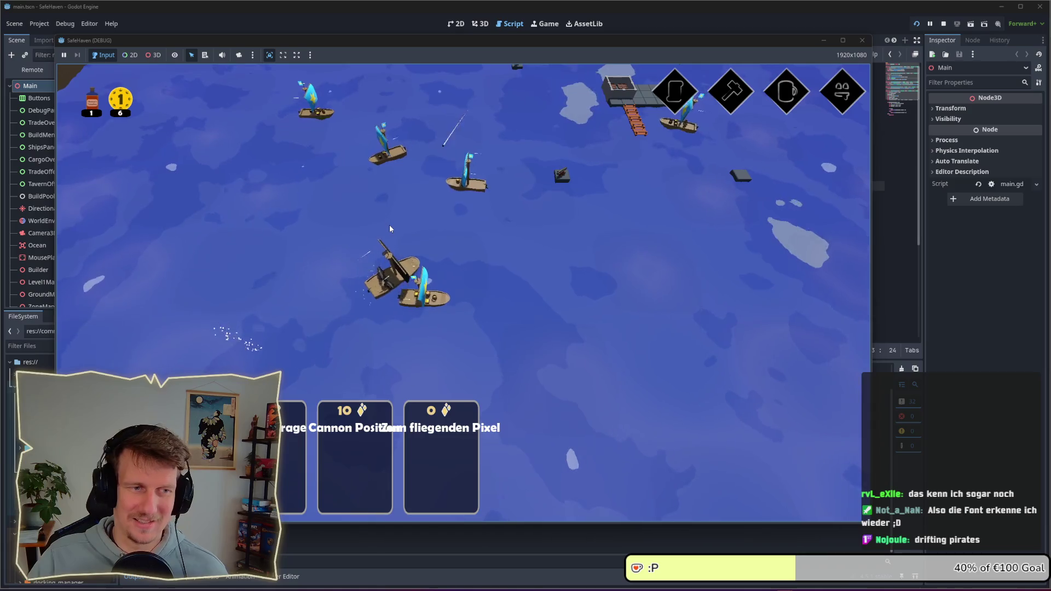
drag(364, 231, 266, 273)
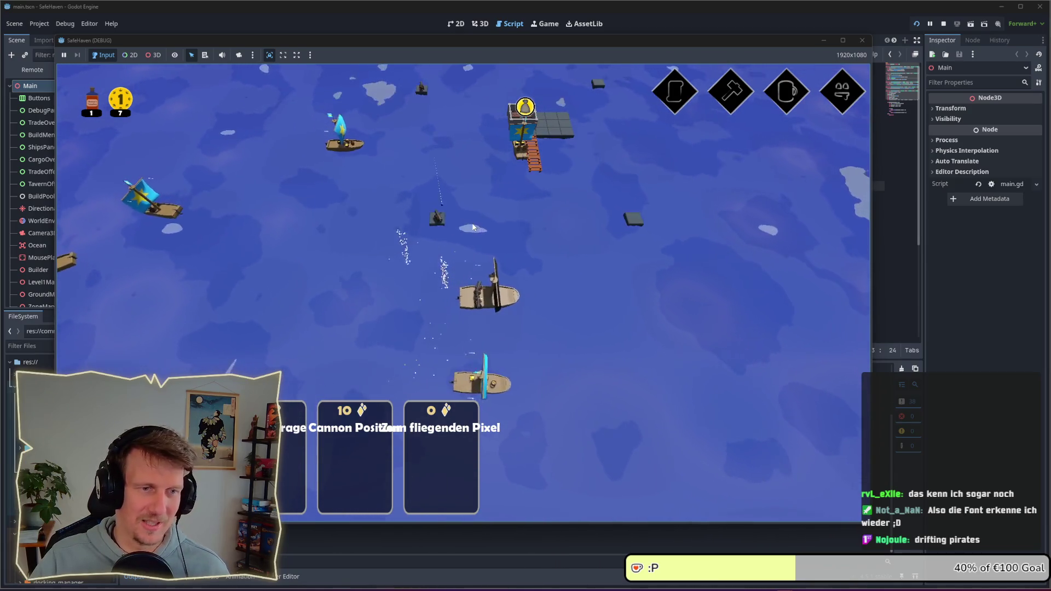
drag(521, 244, 452, 250)
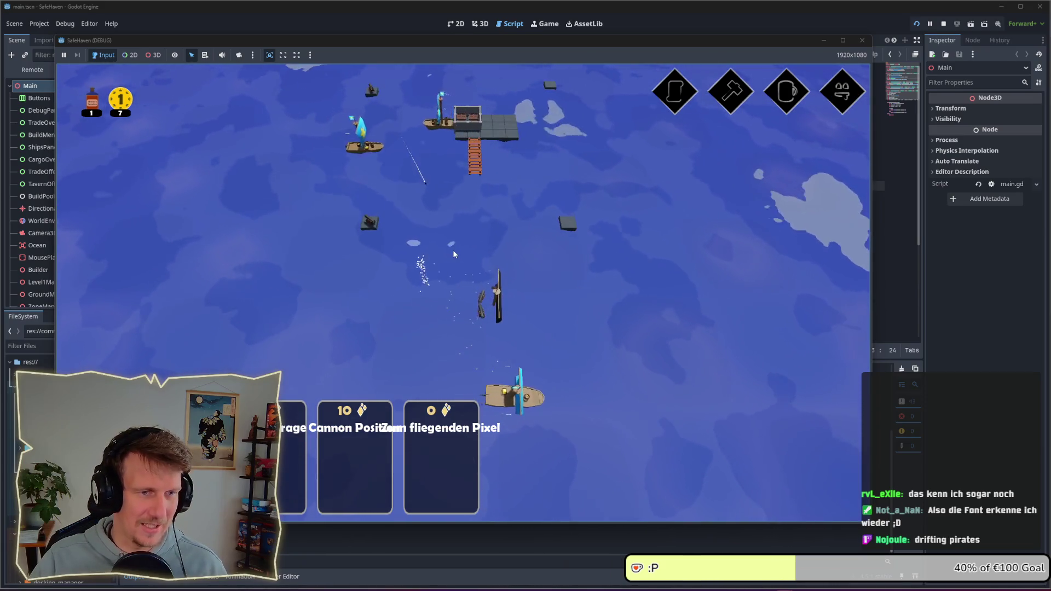
mouse_move(410, 183)
mouse_down()
mouse_move(420, 258)
mouse_move(570, 281)
mouse_up()
scroll(421, 259, up, 2)
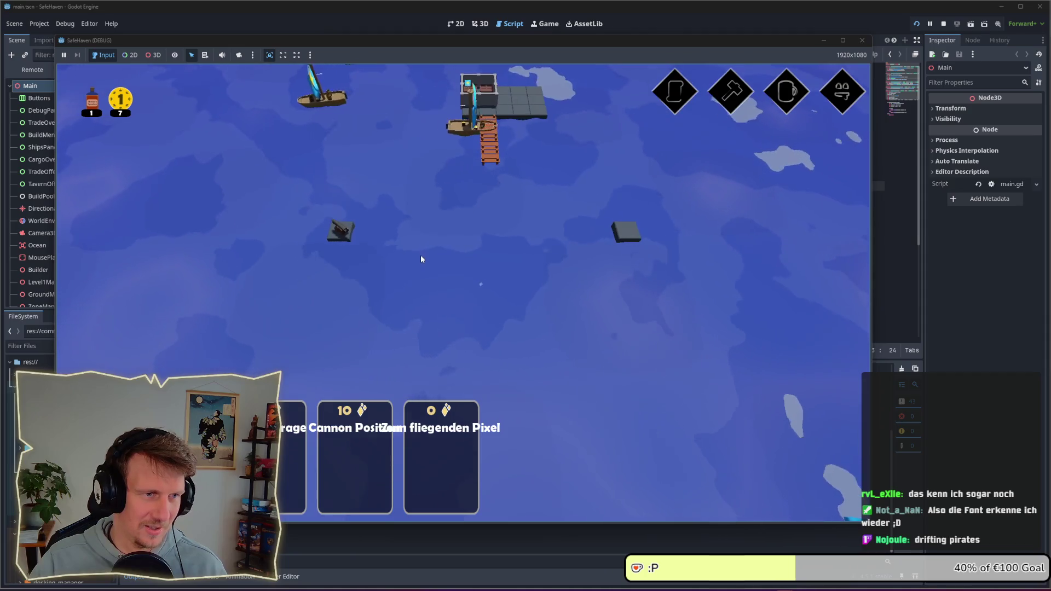
scroll(602, 269, up, 3)
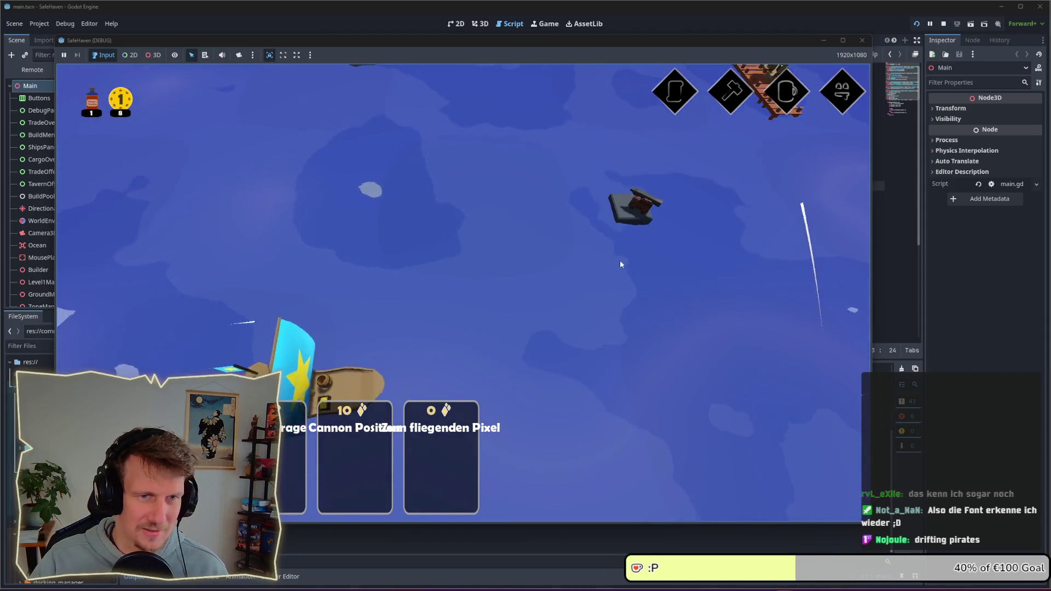
scroll(462, 312, down, 3)
scroll(329, 321, up, 2)
drag(328, 321, 443, 298)
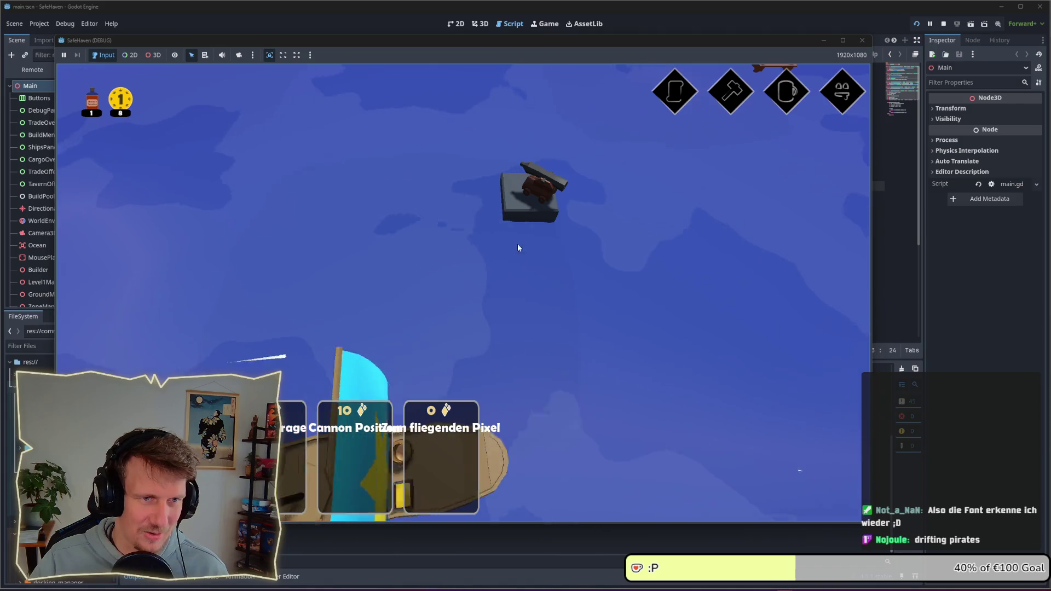
scroll(518, 246, down, 4)
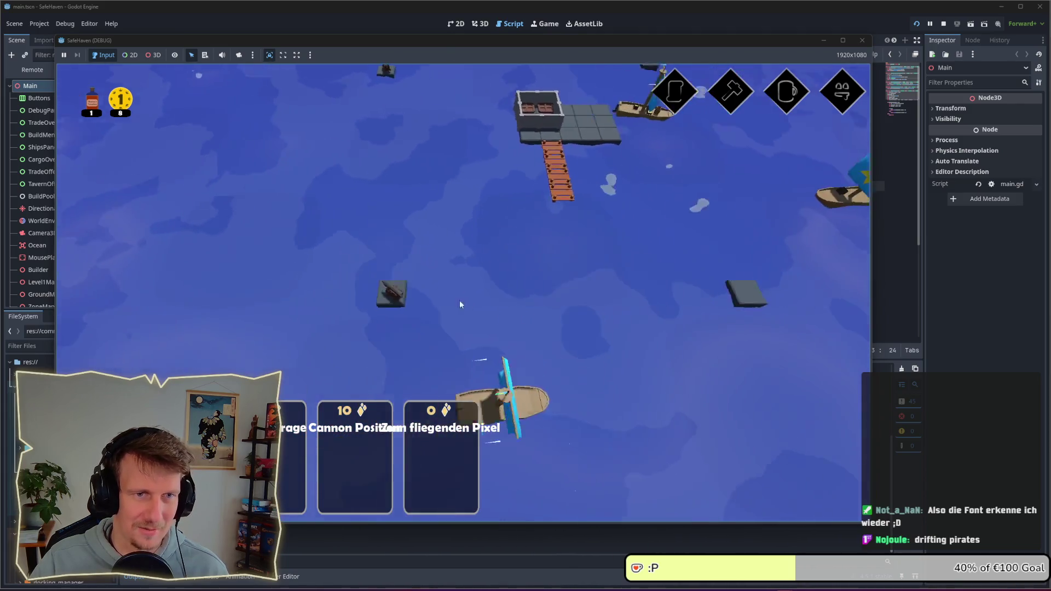
mouse_move(459, 304)
mouse_down()
mouse_move(454, 271)
mouse_move(485, 228)
mouse_move(475, 282)
mouse_up()
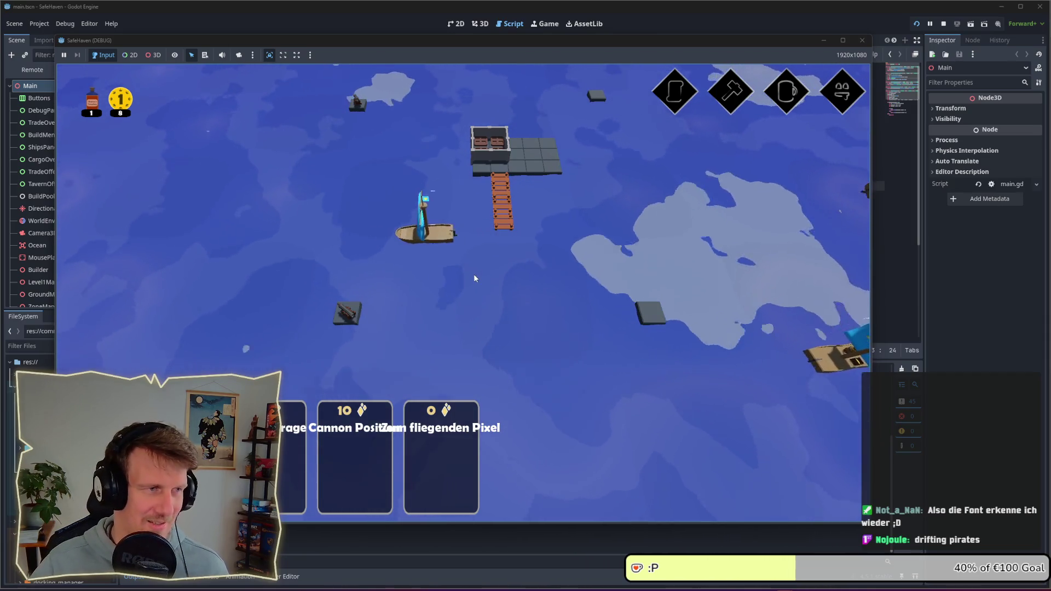
scroll(490, 265, down, 2)
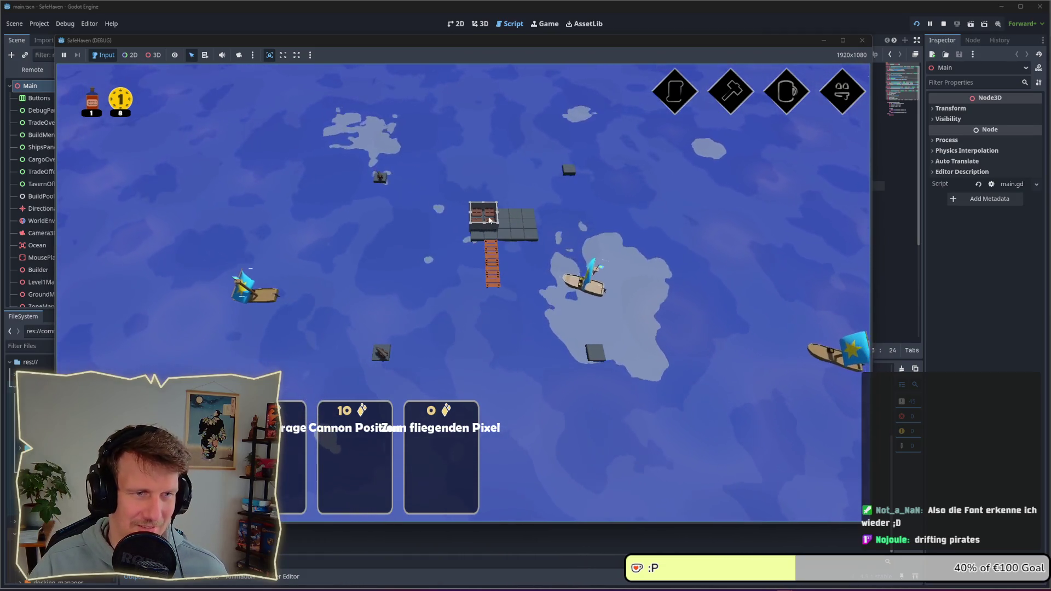
click(751, 94)
click(774, 94)
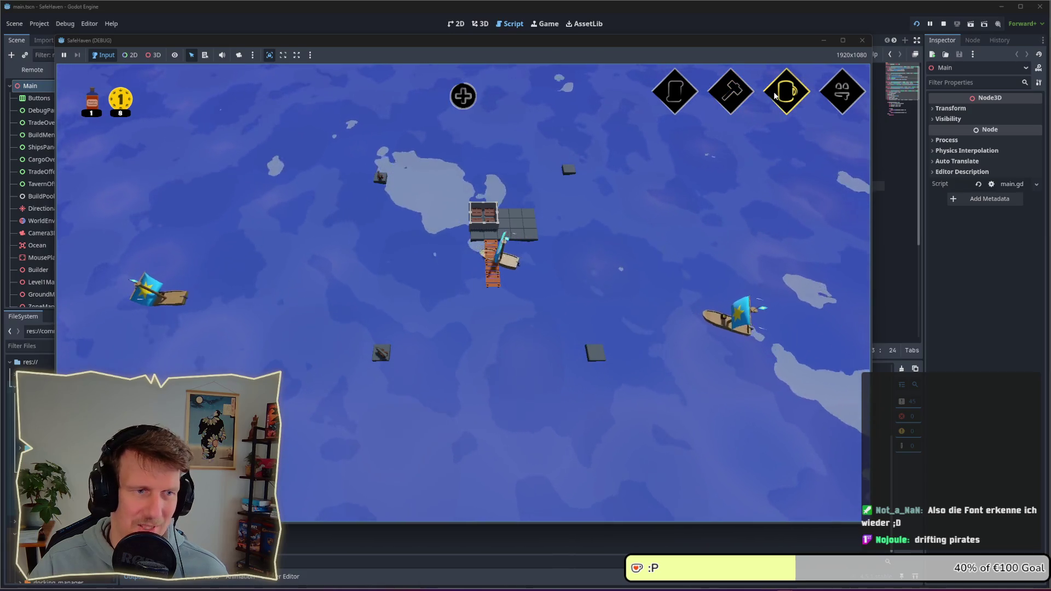
Add a fish-for-coin trade offer at the harbor and follow the trading ship until coins reach 11
click(469, 104)
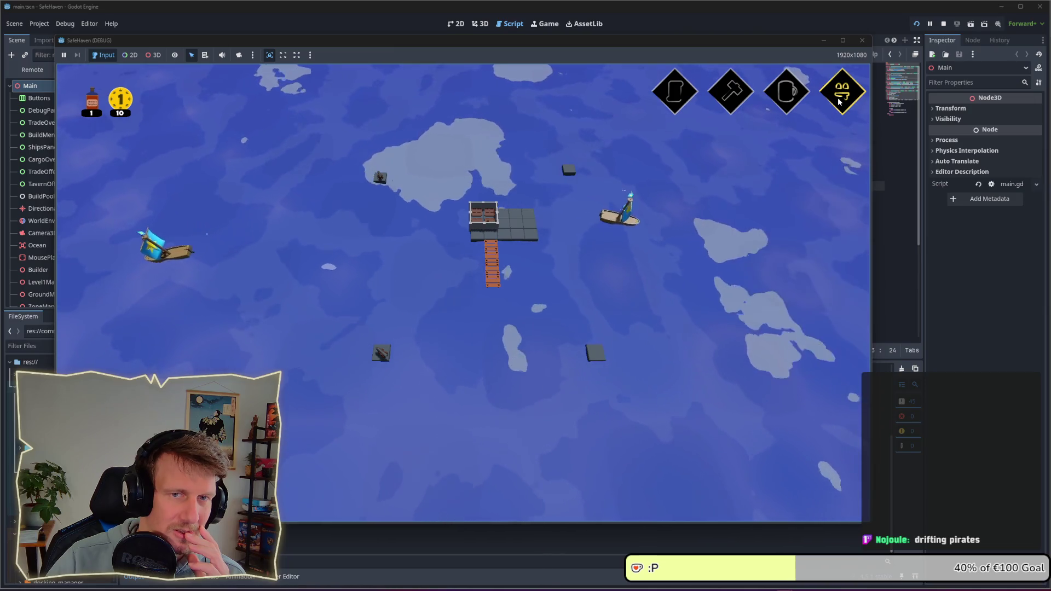
click(789, 97)
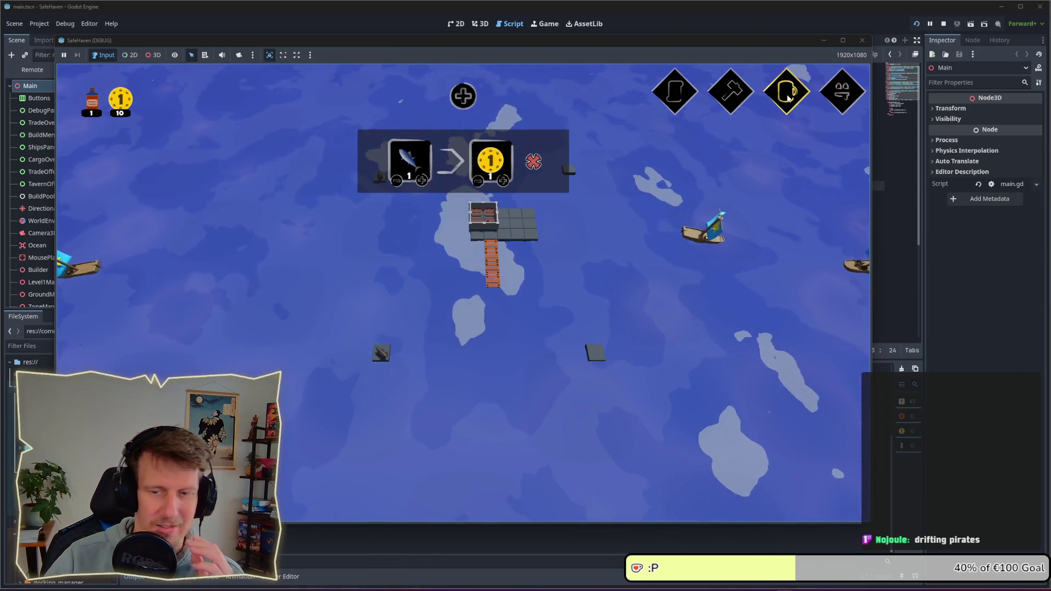
click(740, 96)
click(694, 96)
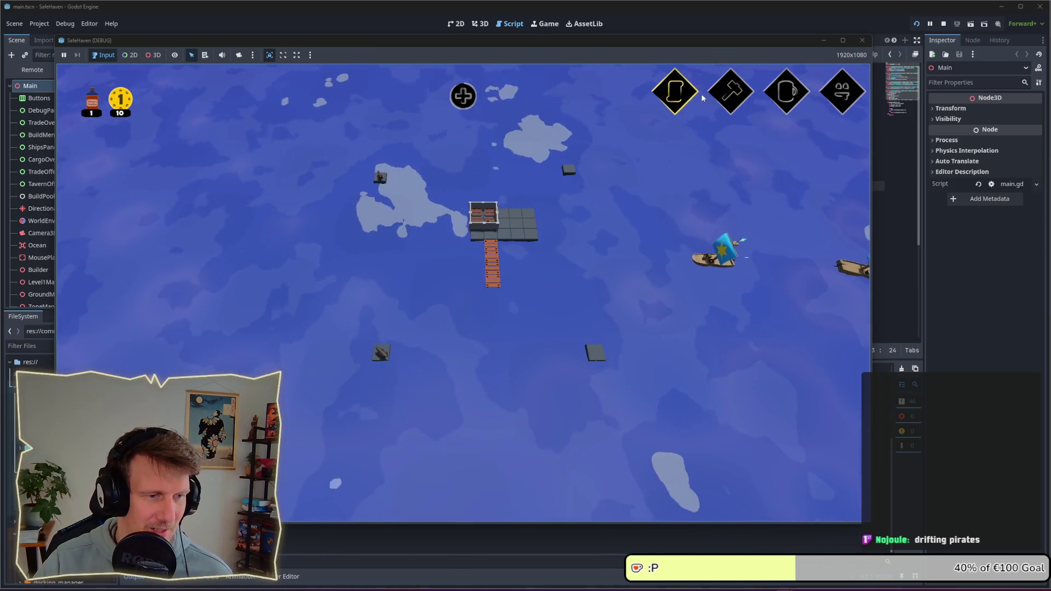
click(730, 98)
click(781, 97)
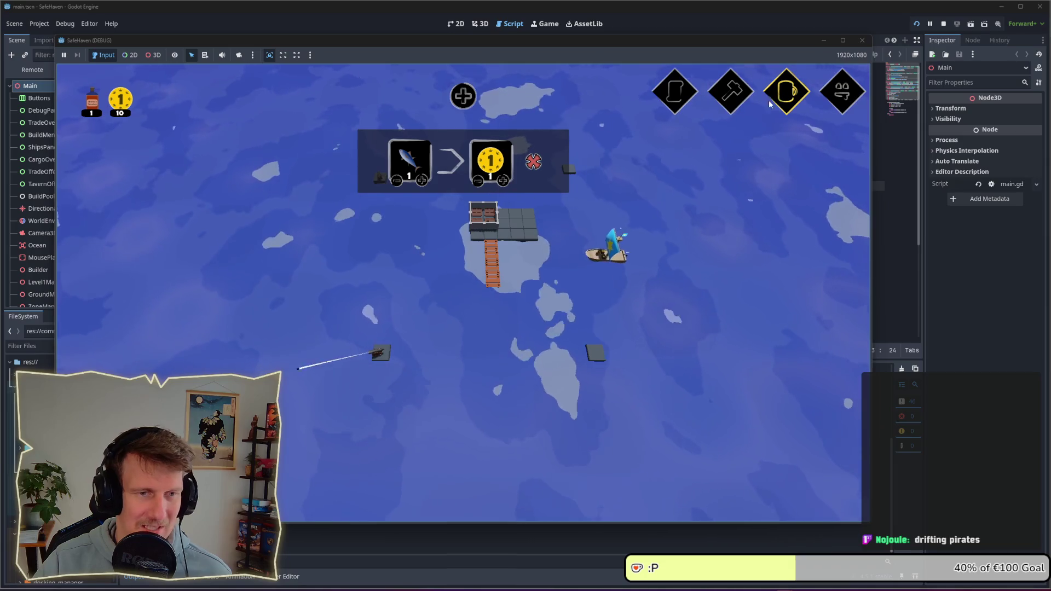
drag(482, 316, 613, 258)
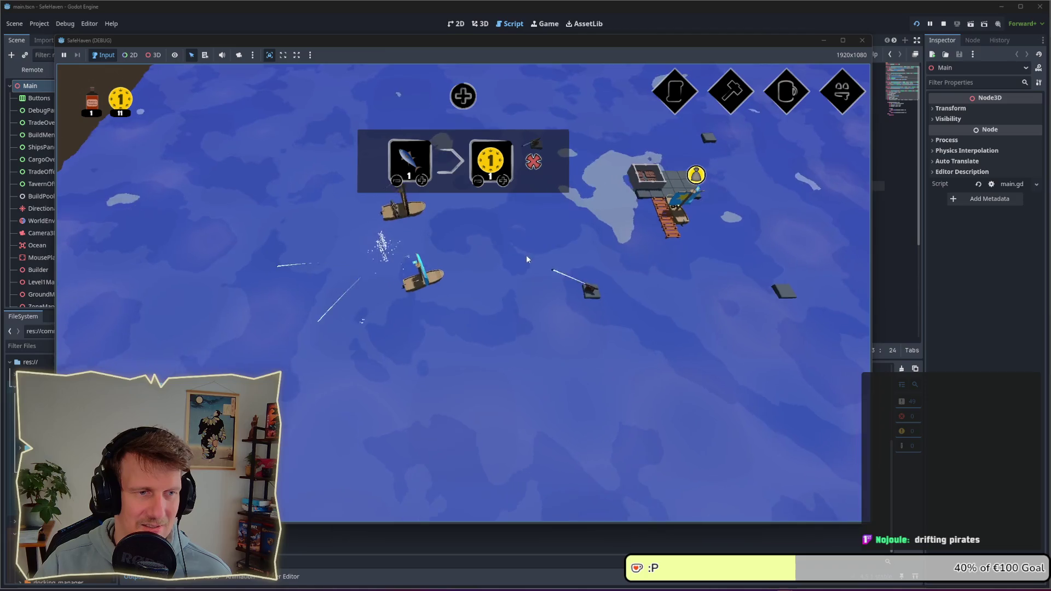
drag(527, 254, 478, 330)
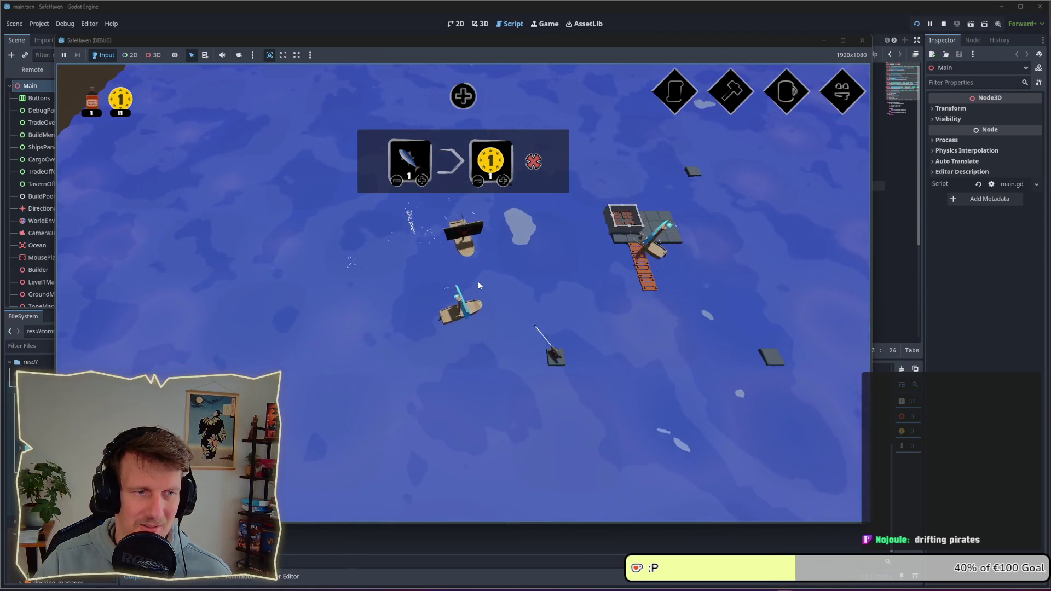
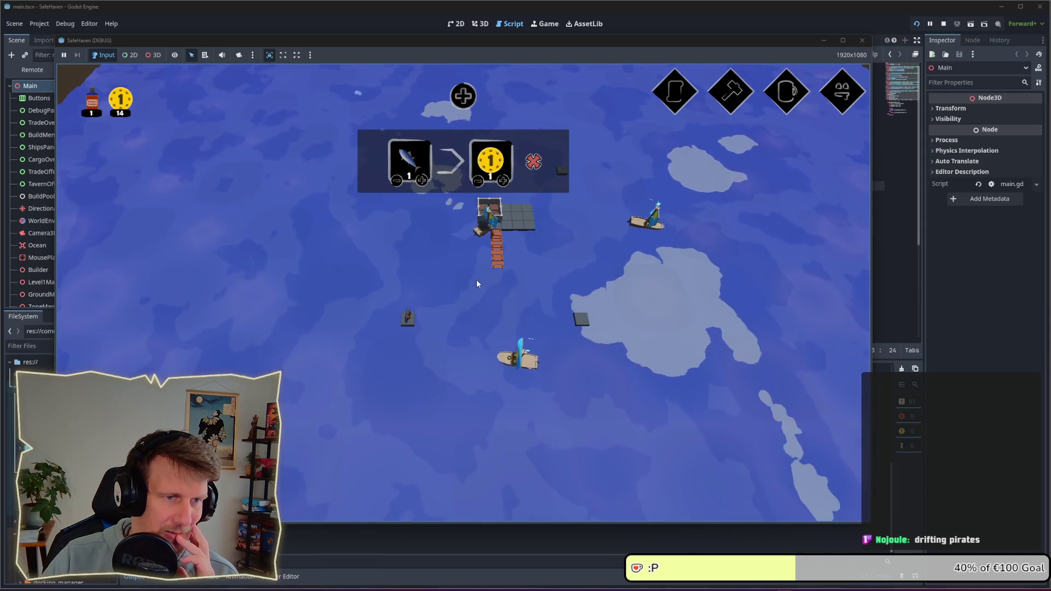
Build the Zum fliegenden Pixel tavern on the dock beside the harbour storage
click(775, 96)
click(775, 95)
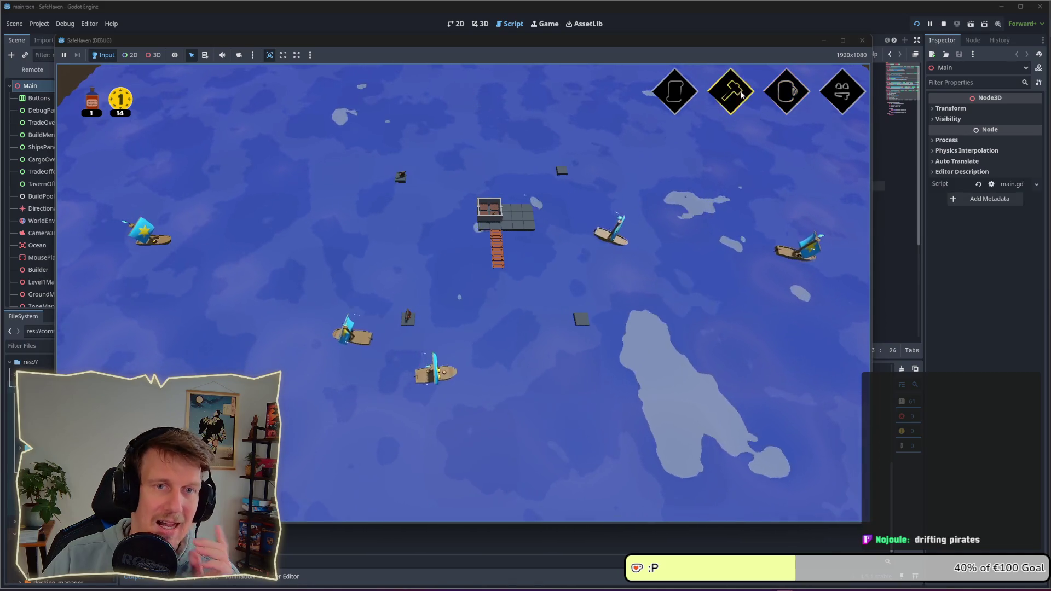
scroll(576, 251, up, 3)
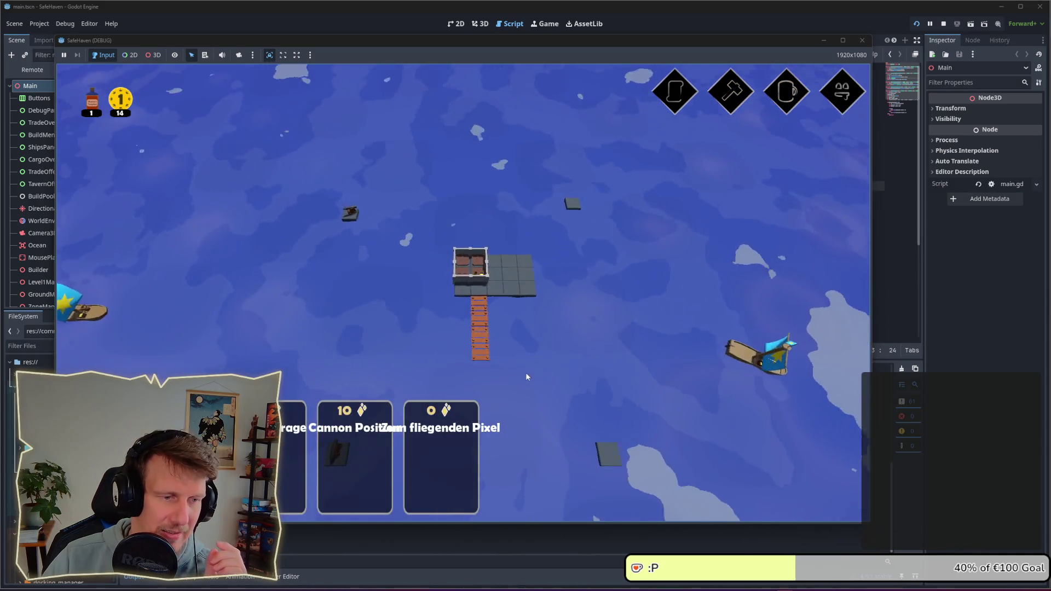
click(444, 445)
click(526, 221)
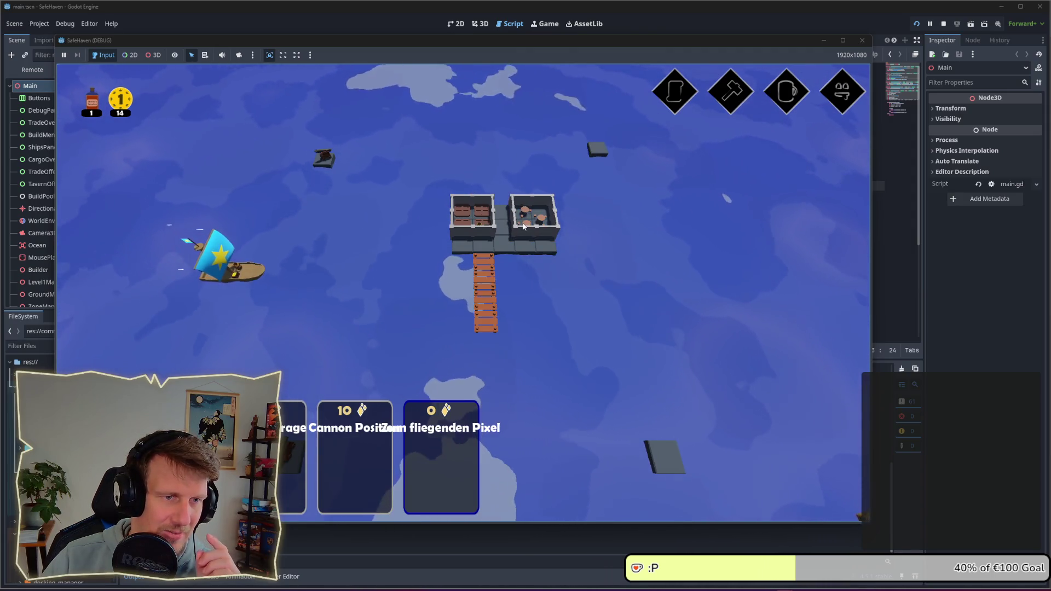
Set the tavern trade to one bottle for five coins, swapping fish for bottle
scroll(585, 250, up, 2)
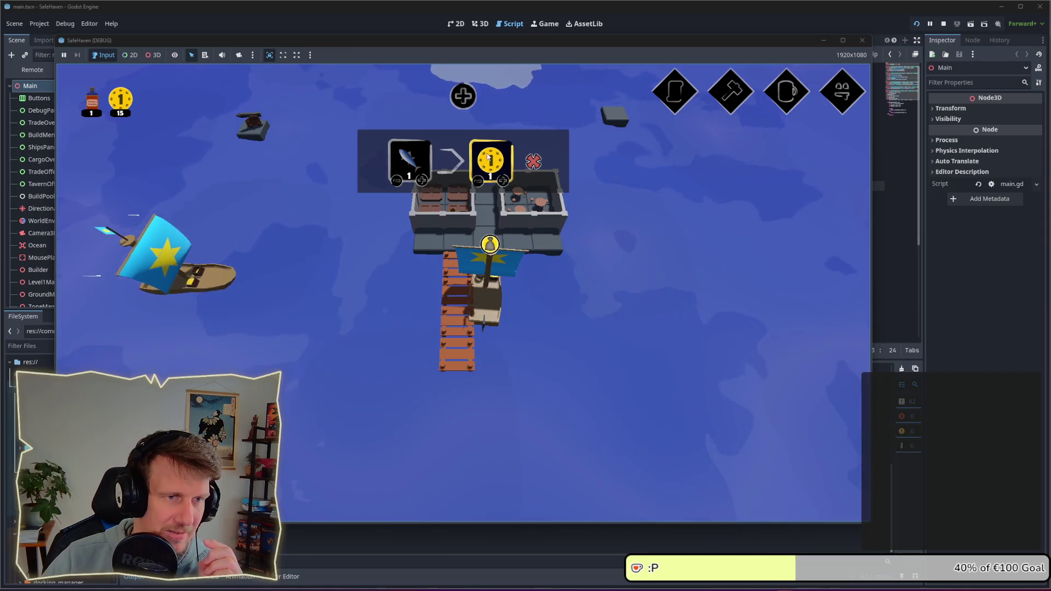
click(503, 181)
click(503, 180)
click(502, 181)
click(502, 181)
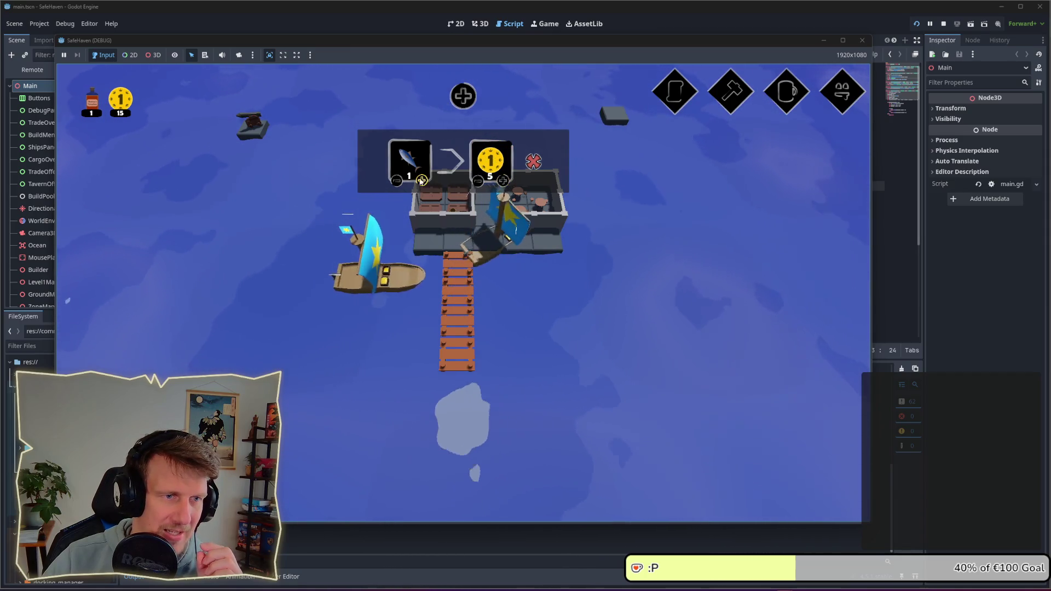
click(410, 163)
click(331, 199)
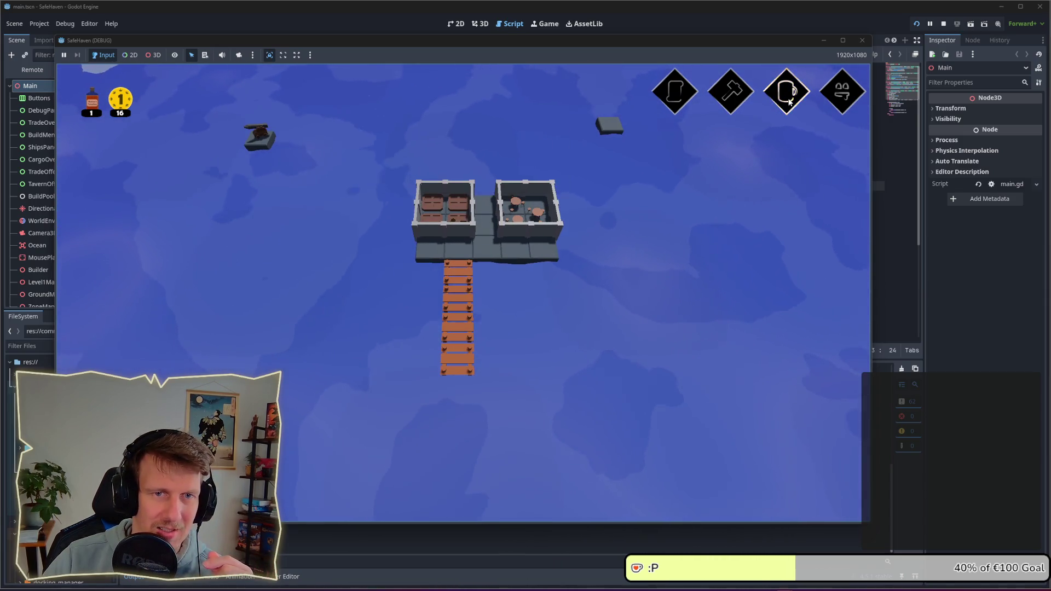
scroll(597, 250, down, 2)
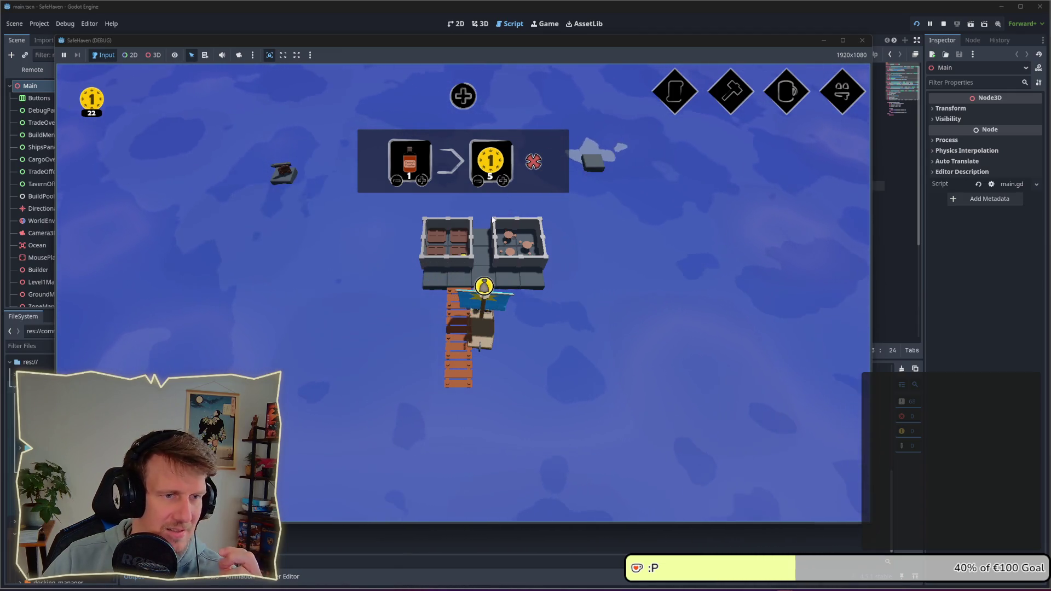
click(489, 285)
Buy rum from the docked ship for 9 coins and confirm the trade
click(283, 231)
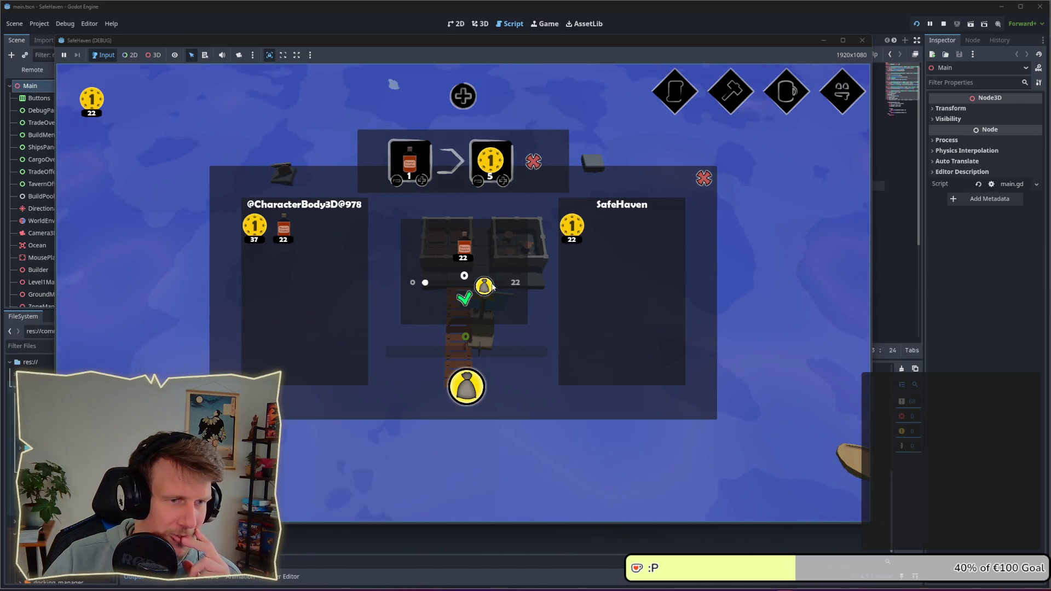
drag(425, 282, 460, 282)
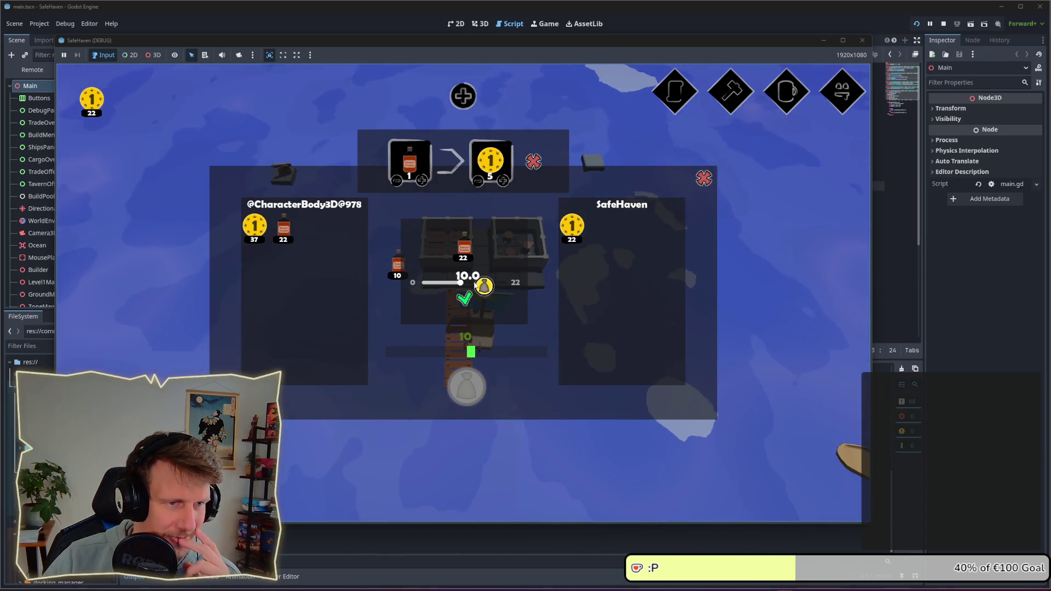
click(484, 285)
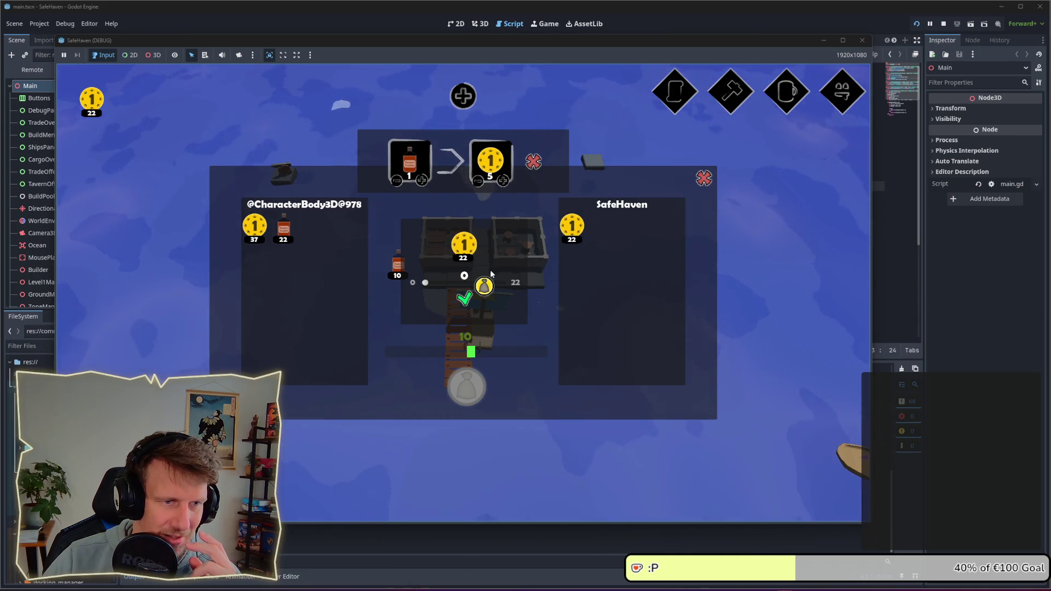
click(457, 282)
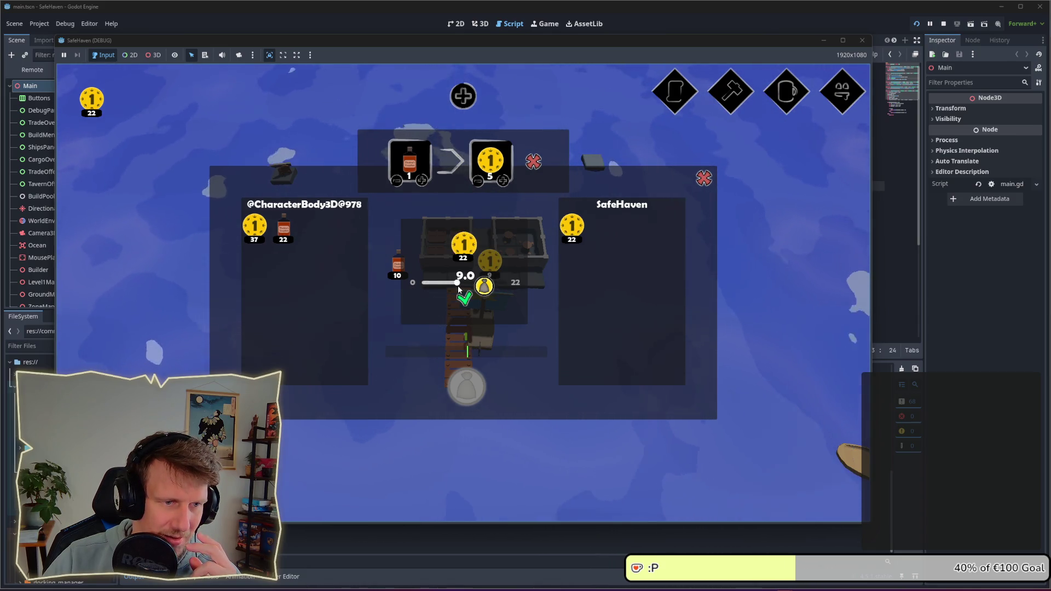
click(464, 298)
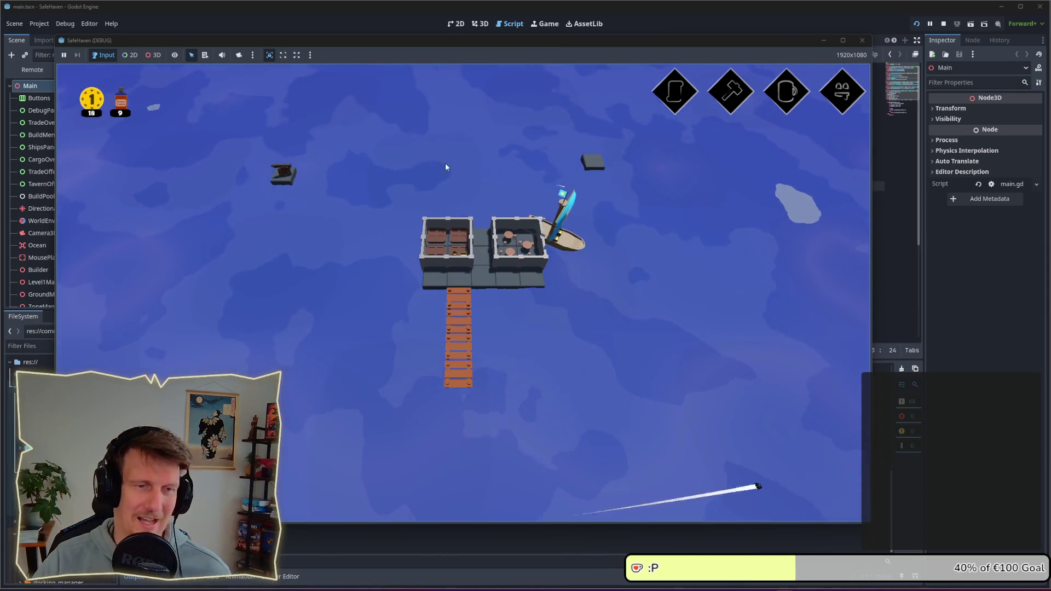
scroll(620, 283, down, 3)
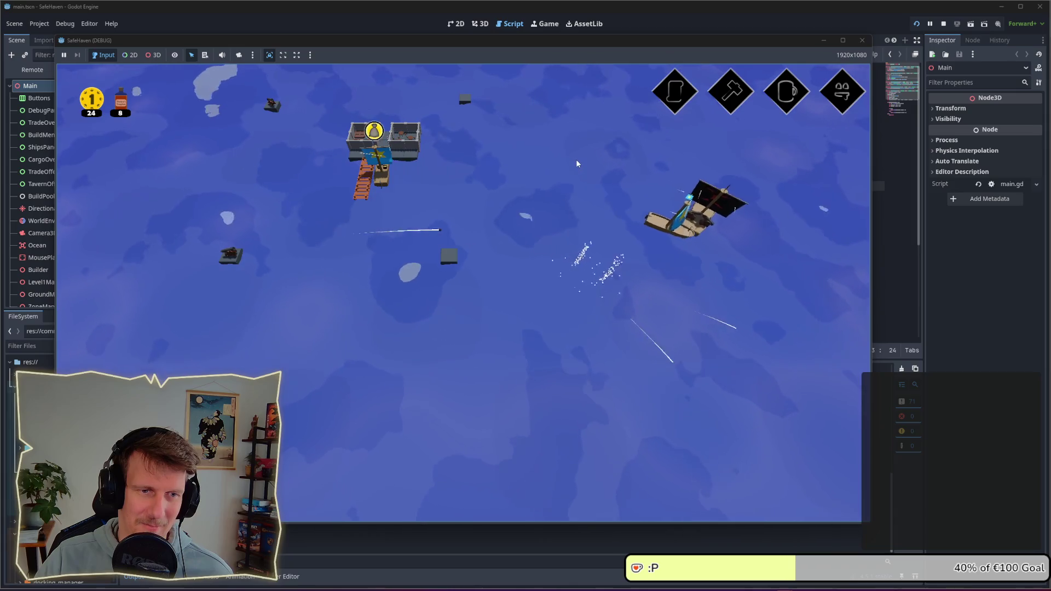
scroll(541, 219, up, 2)
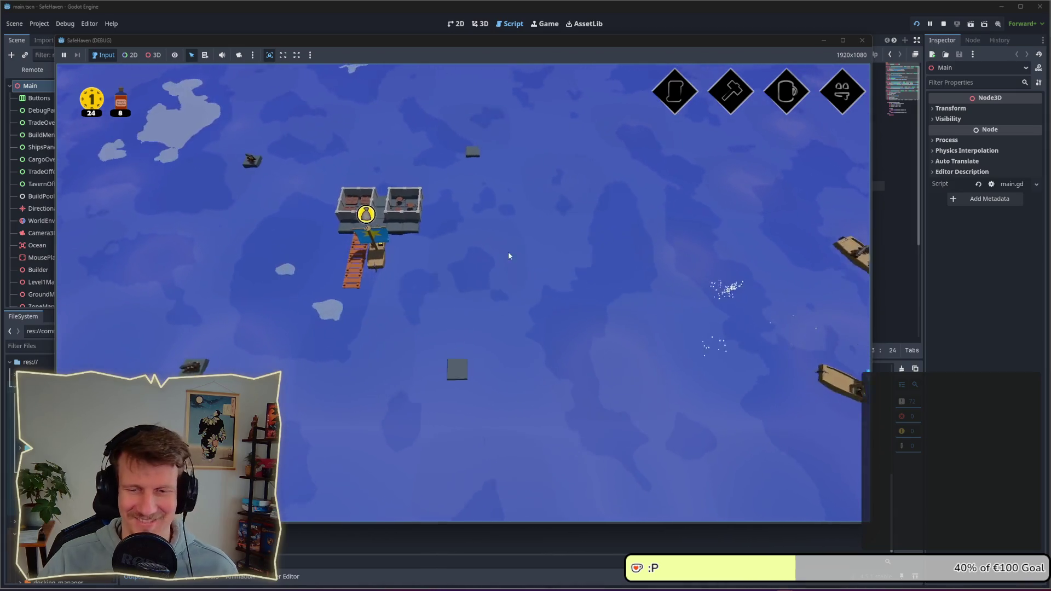
drag(508, 256, 613, 244)
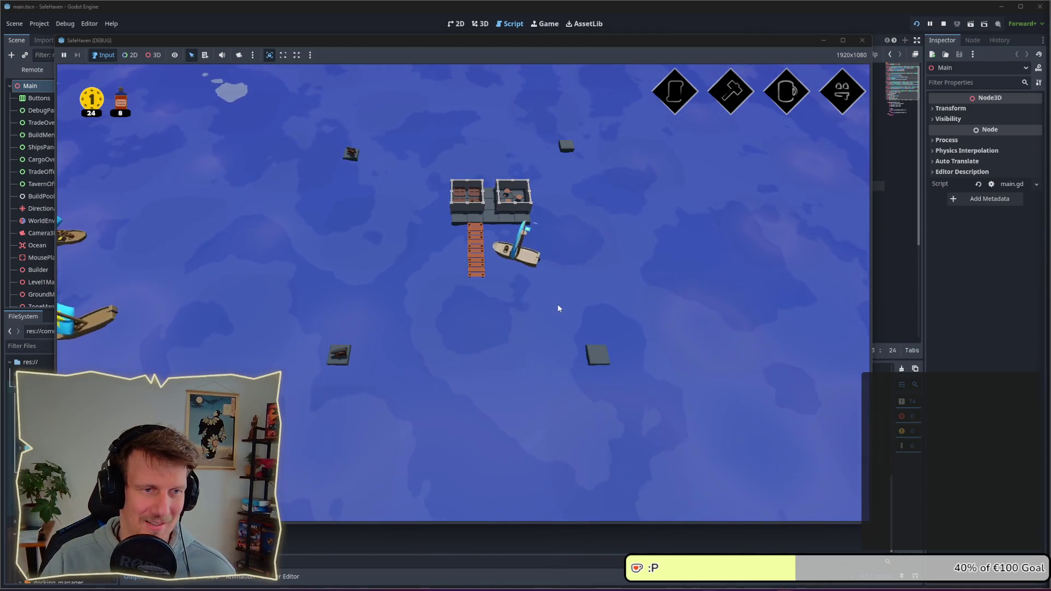
scroll(508, 251, up, 3)
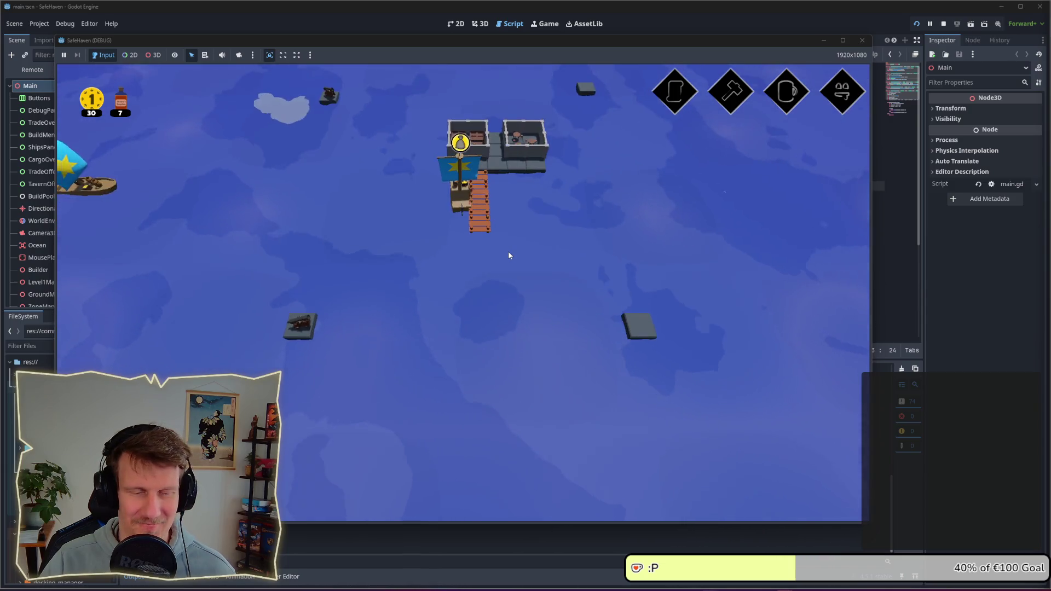
scroll(509, 255, up, 5)
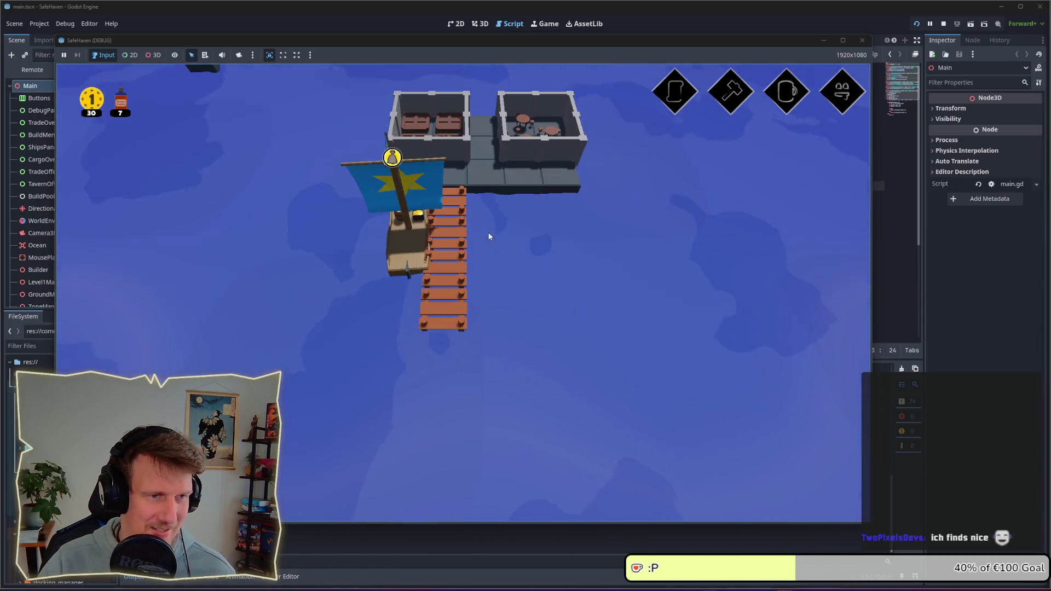
scroll(490, 237, up, 5)
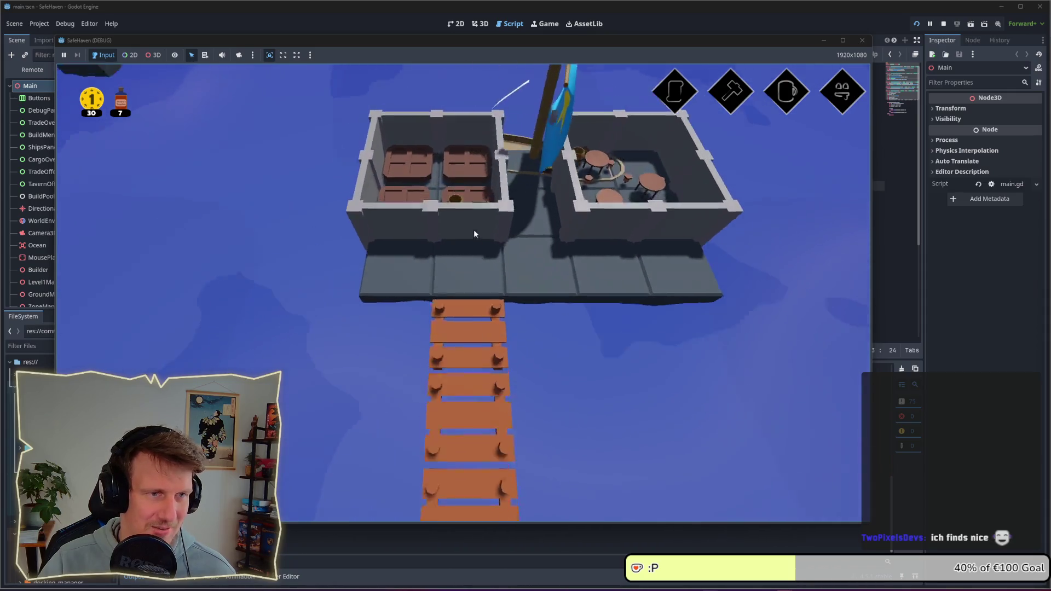
scroll(474, 233, up, 5)
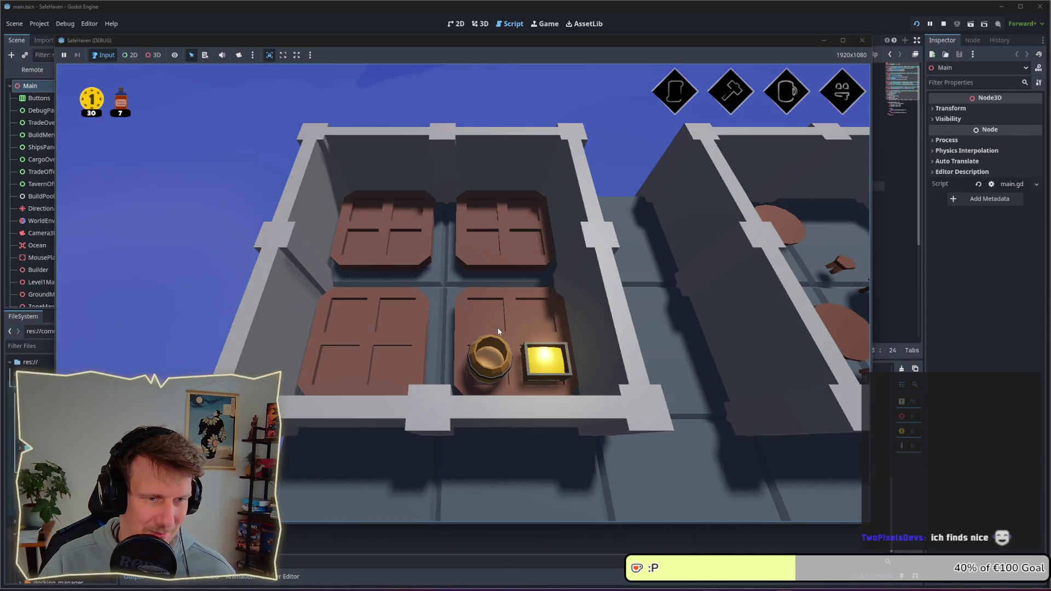
scroll(498, 331, down, 3)
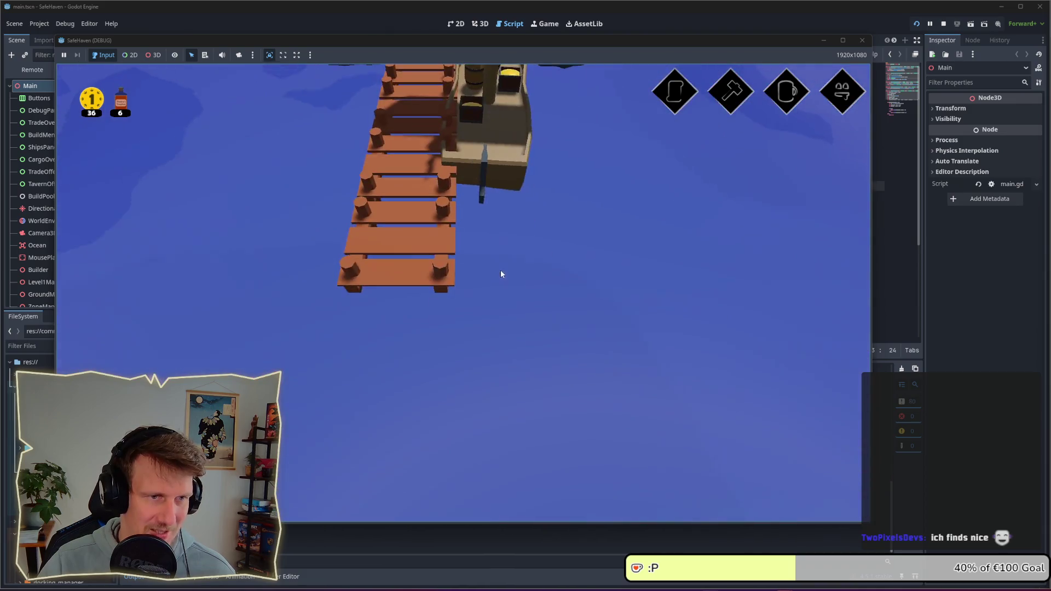
scroll(501, 290, up, 4)
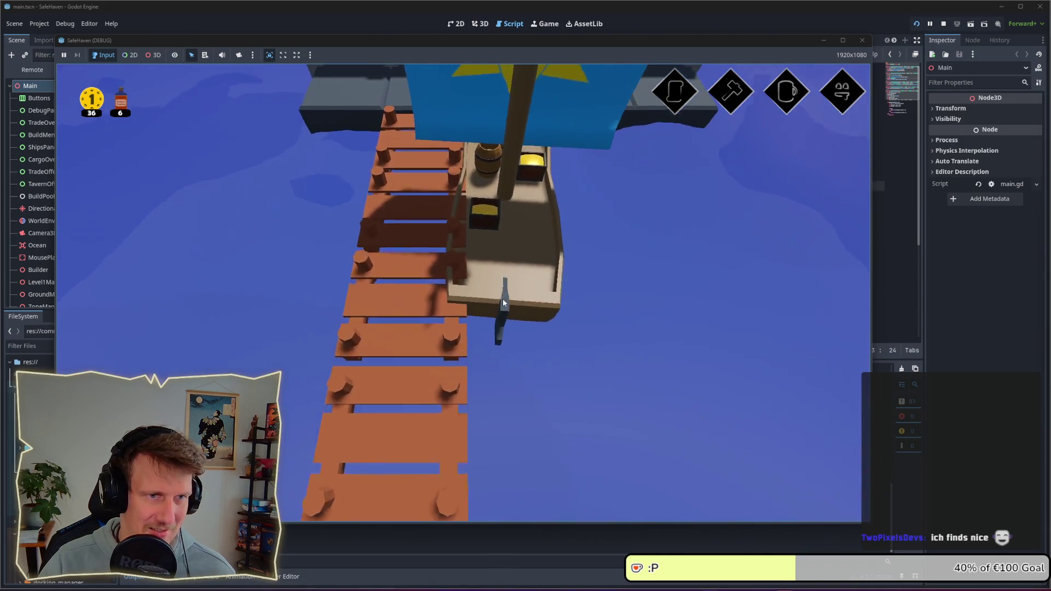
scroll(502, 307, up, 2)
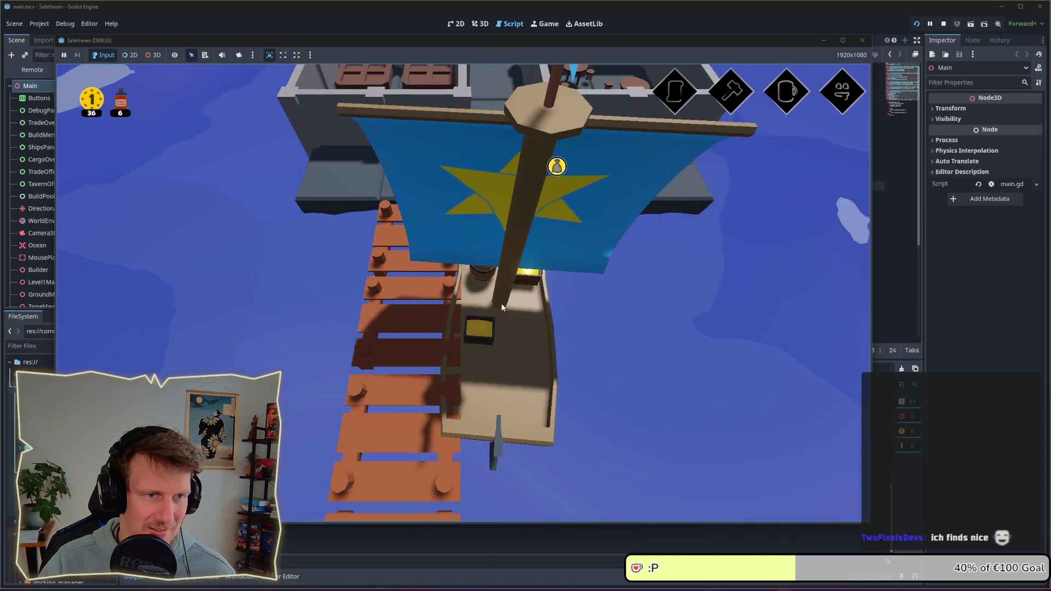
scroll(501, 304, down, 5)
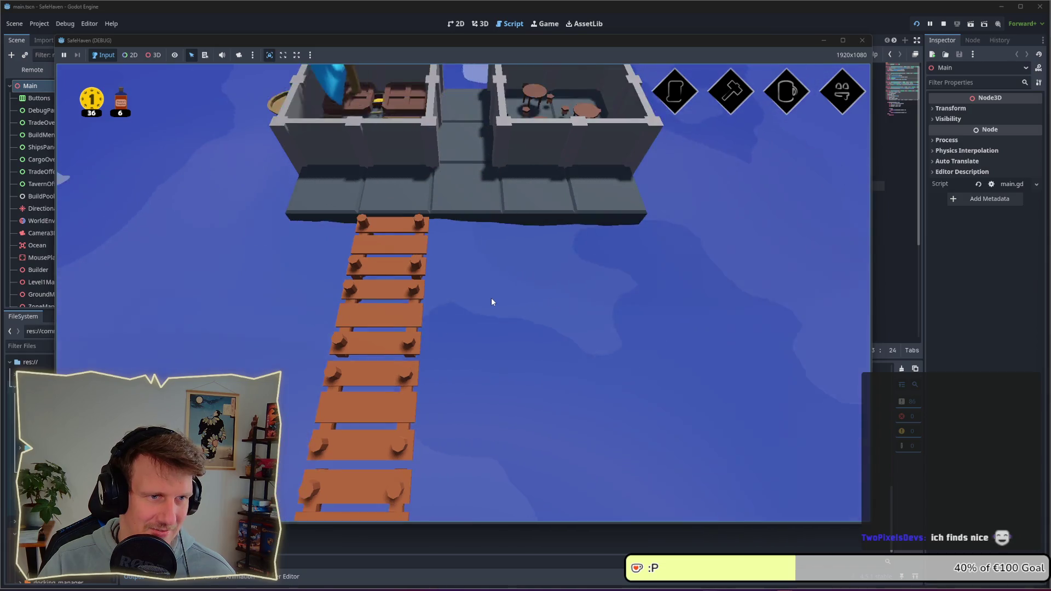
scroll(491, 297, down, 2)
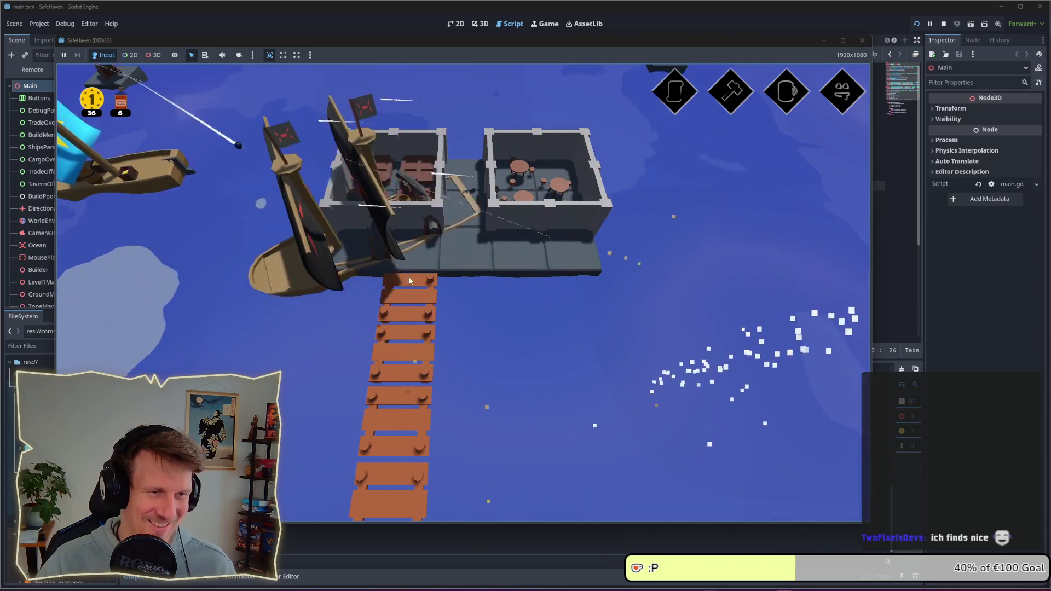
scroll(409, 281, down, 5)
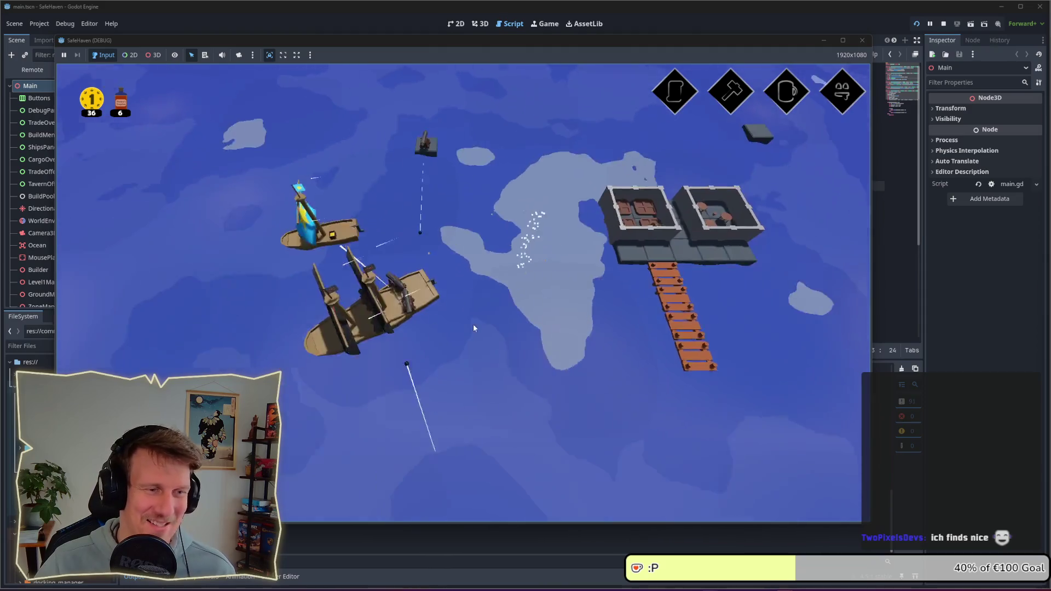
drag(473, 324, 517, 258)
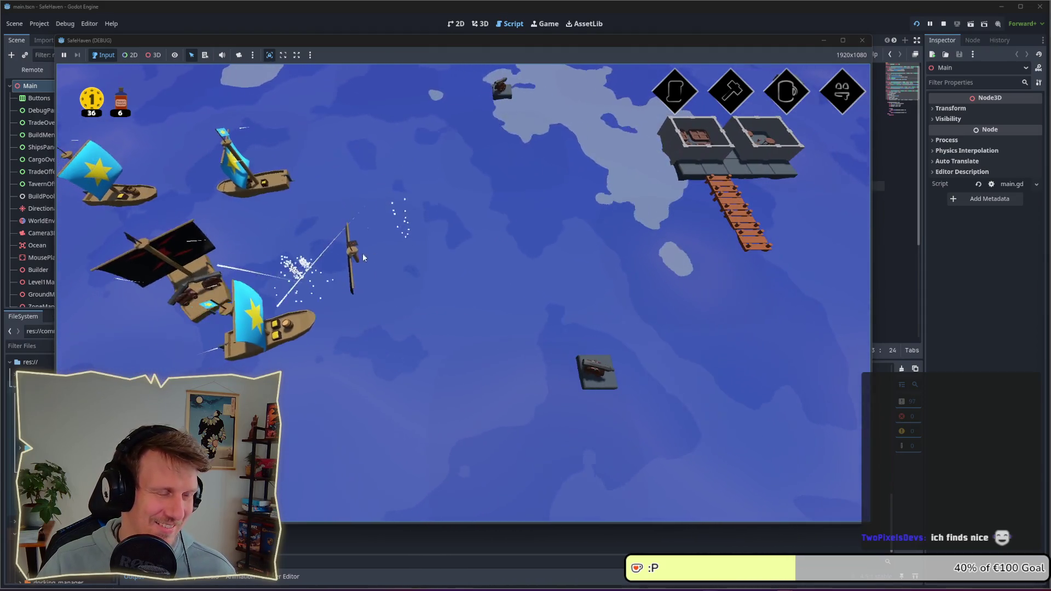
mouse_move(362, 253)
mouse_down()
mouse_move(421, 243)
mouse_move(352, 237)
mouse_up()
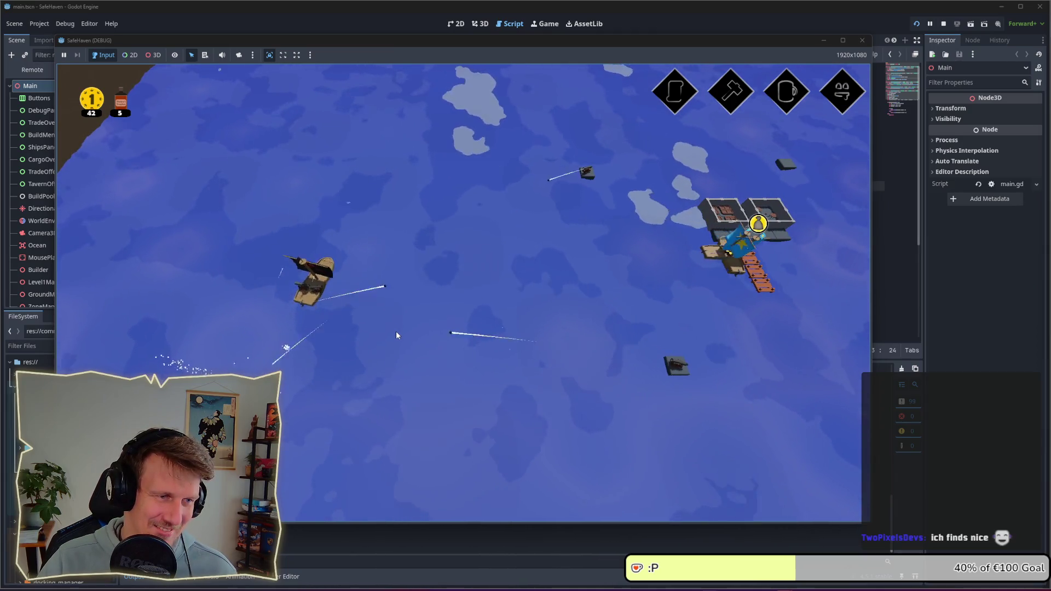
key(d)
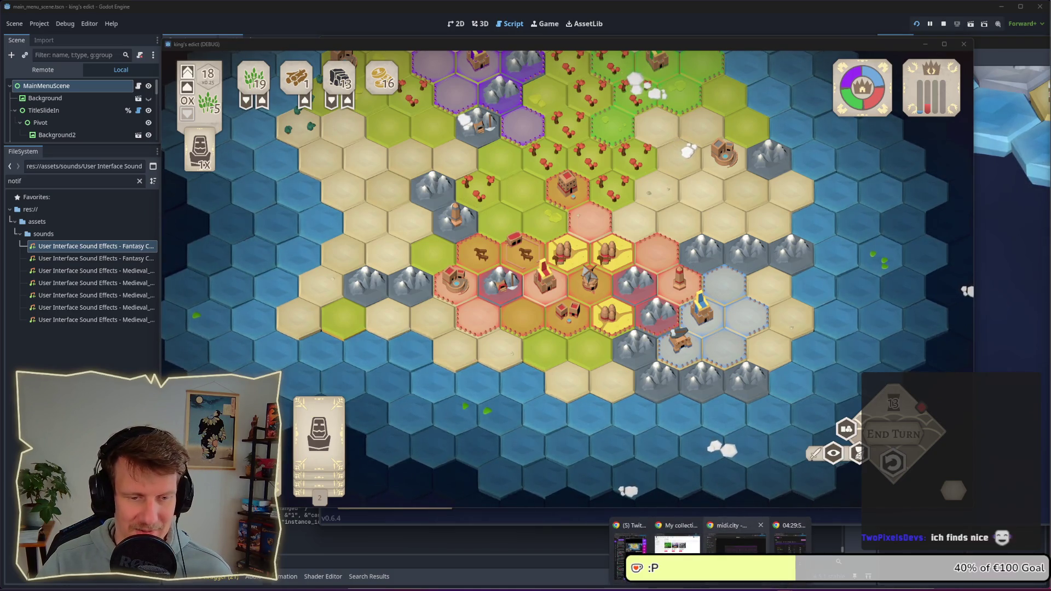
Bring the midi.city synth page in front of the King's Edict game from the taskbar
click(690, 581)
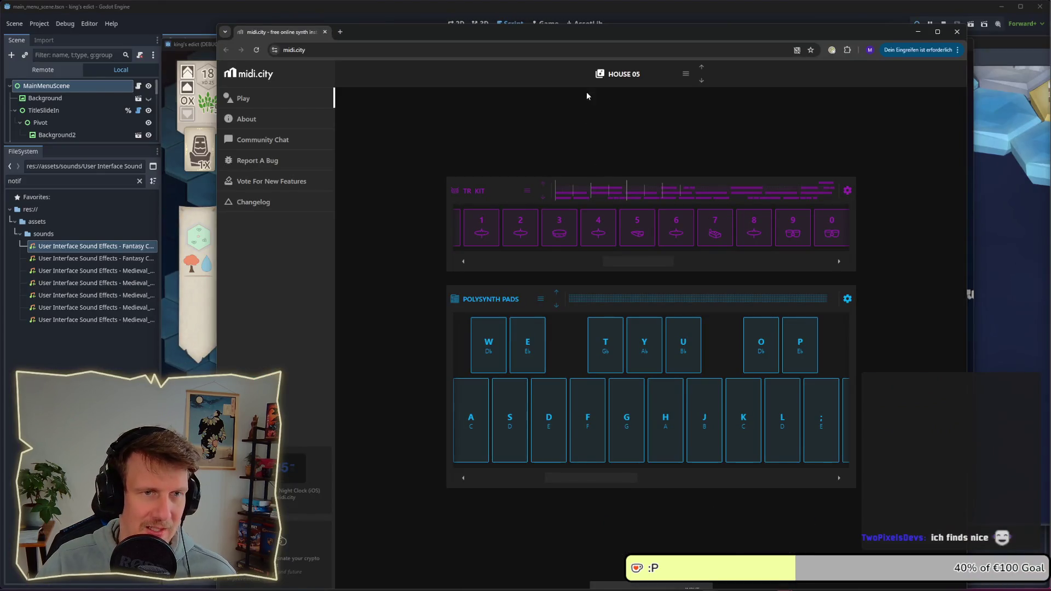
Move the synth window up-left, scroll the TR KIT pad row and preview drum pad 6
drag(597, 38, 538, 17)
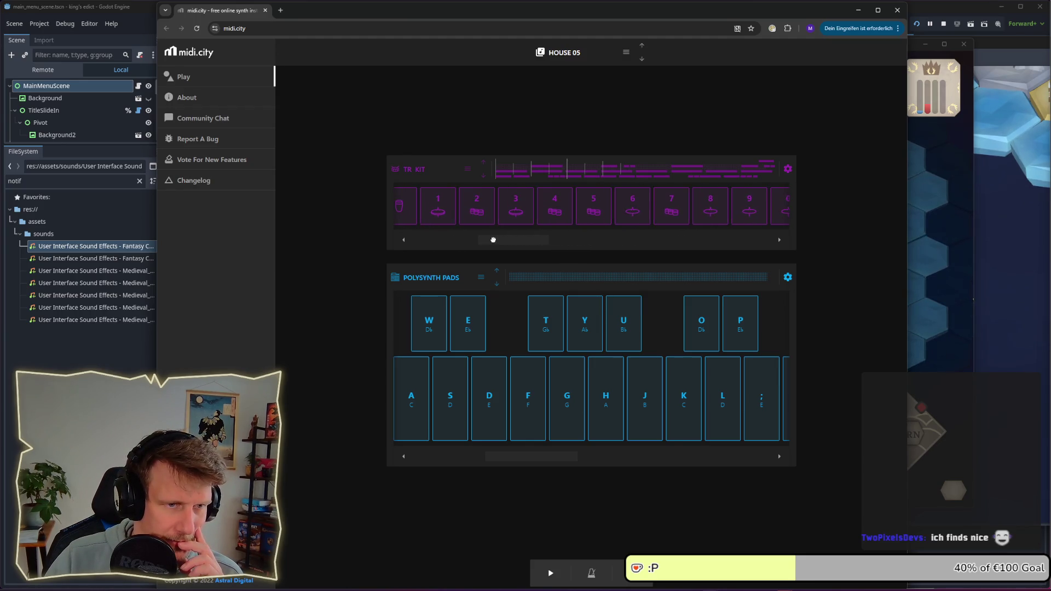
drag(438, 237, 425, 237)
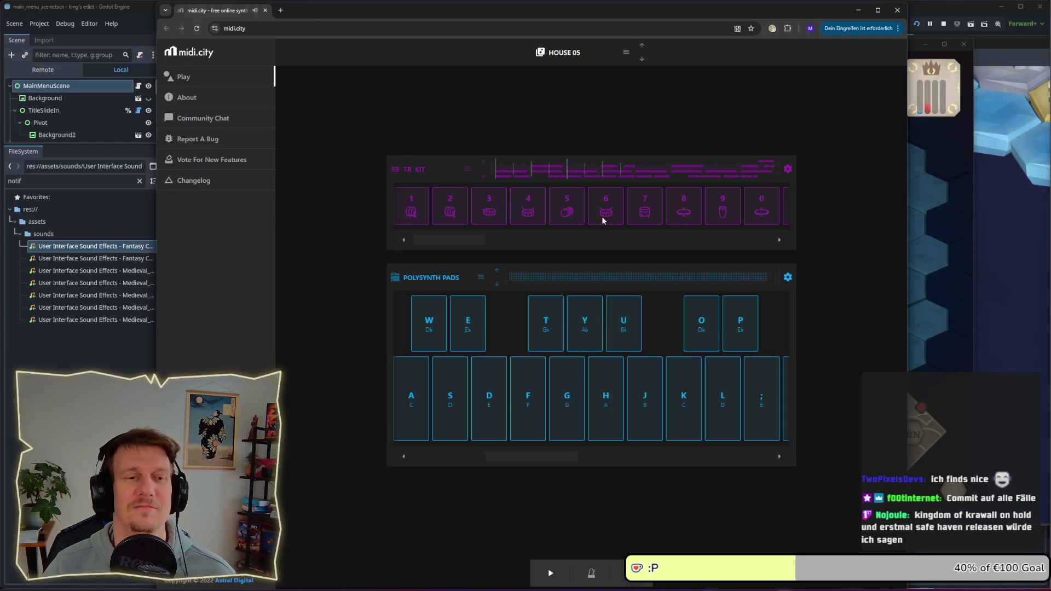
click(602, 220)
drag(455, 241, 586, 243)
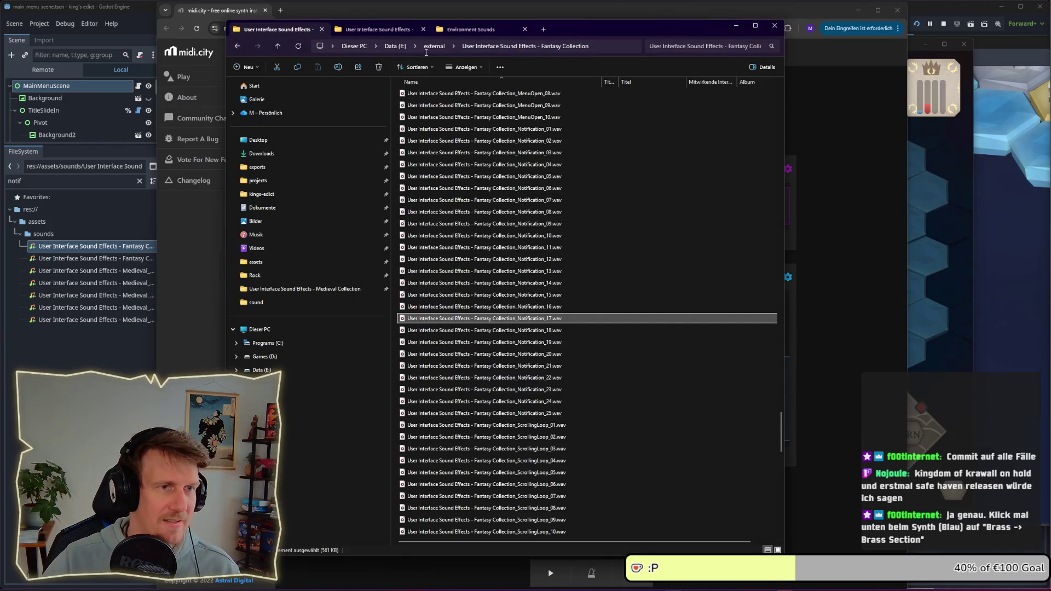
Push the sound folder window off the synth page, then open a command prompt in kings-edict
mouse_move(578, 32)
mouse_down()
mouse_move(0, 76)
mouse_move(10, 82)
mouse_up()
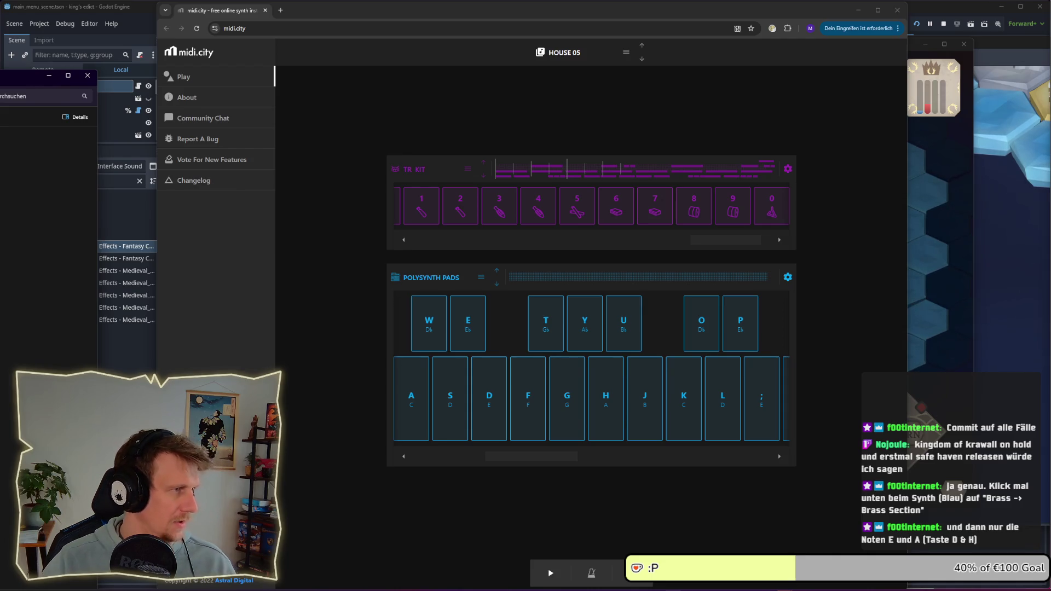
key(Return)
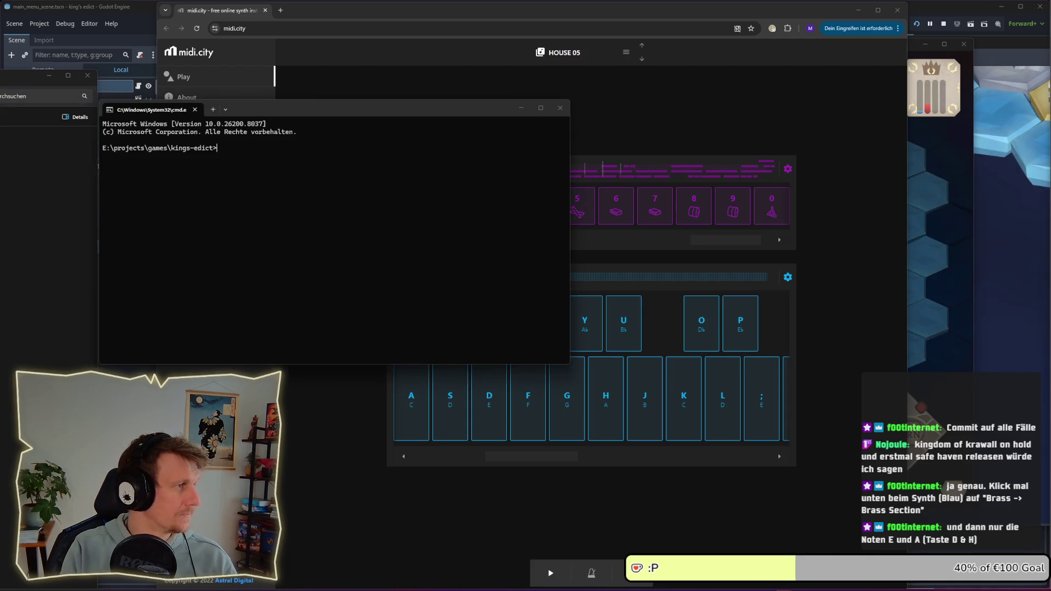
Close the command prompt at E:\projects\games\kings-edict with Alt+F4
key(alt+F4)
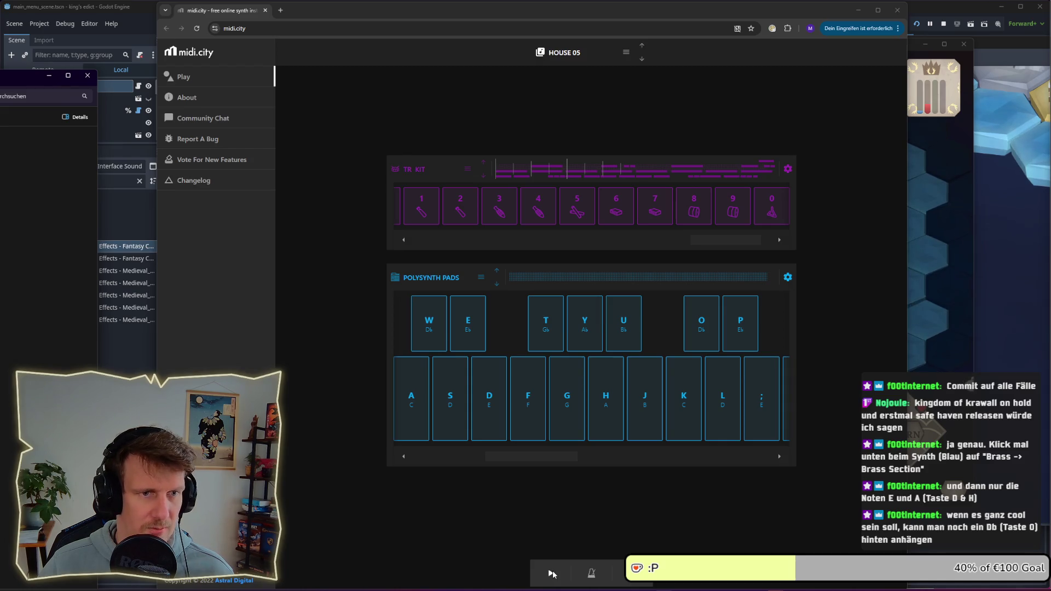
click(552, 574)
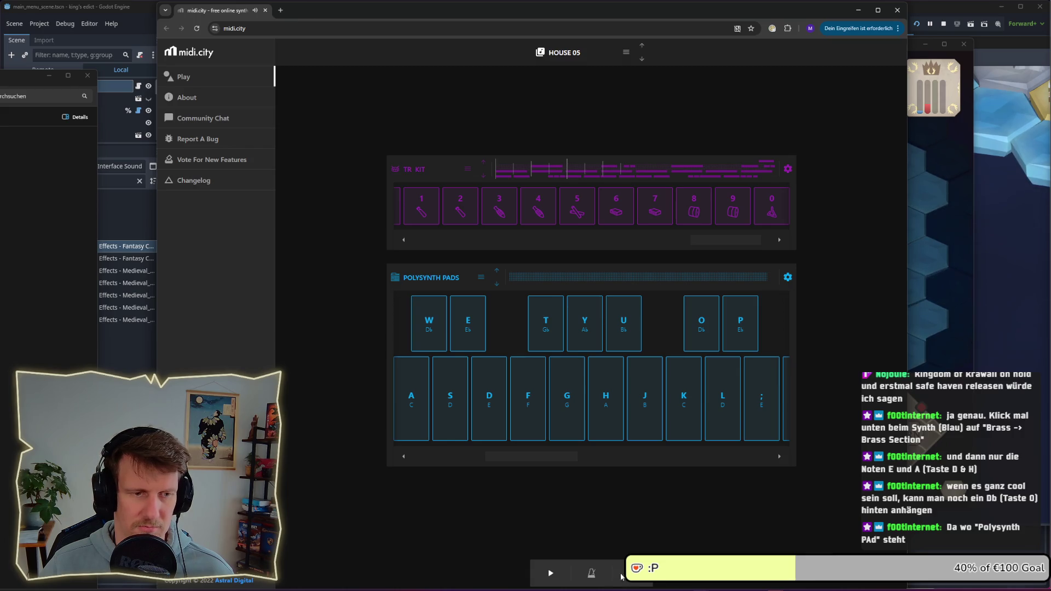
click(234, 579)
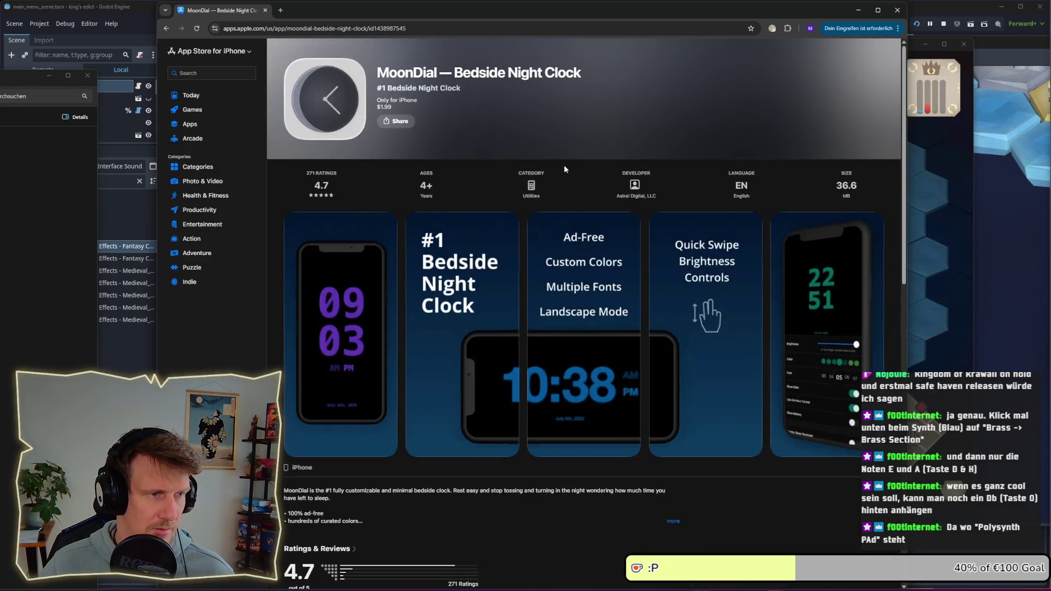
click(165, 30)
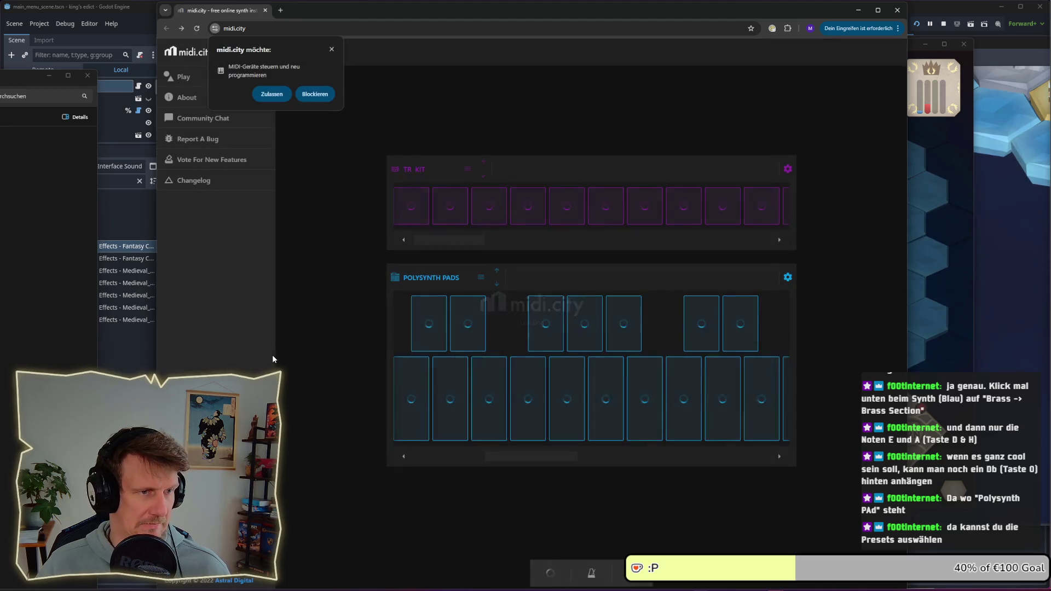
click(331, 49)
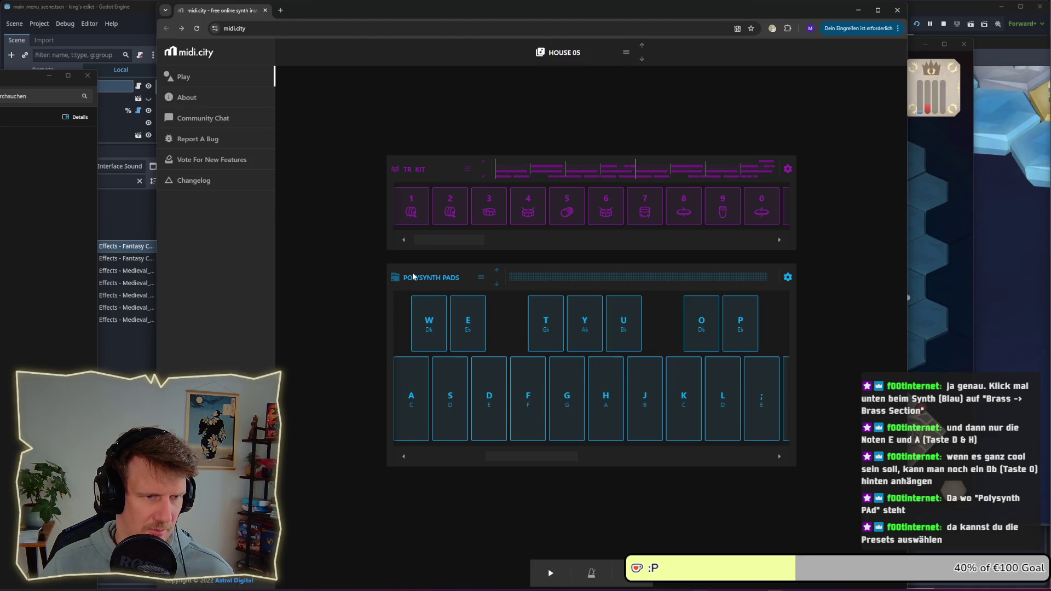
Audition the Trombone and Tuba brass presets, settle on French Horn and play D-flat
click(481, 279)
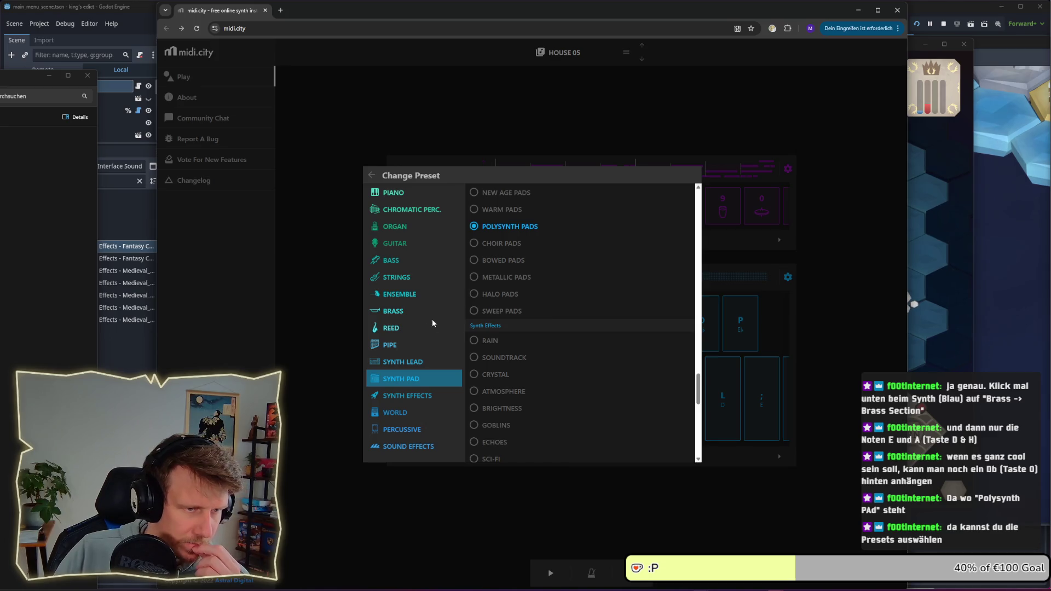
click(404, 310)
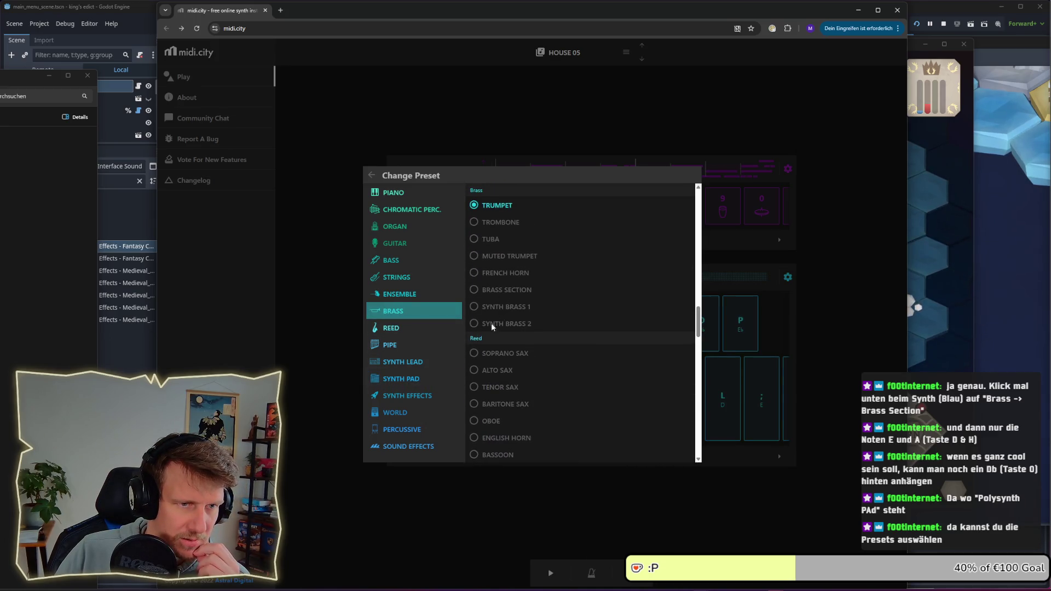
click(494, 221)
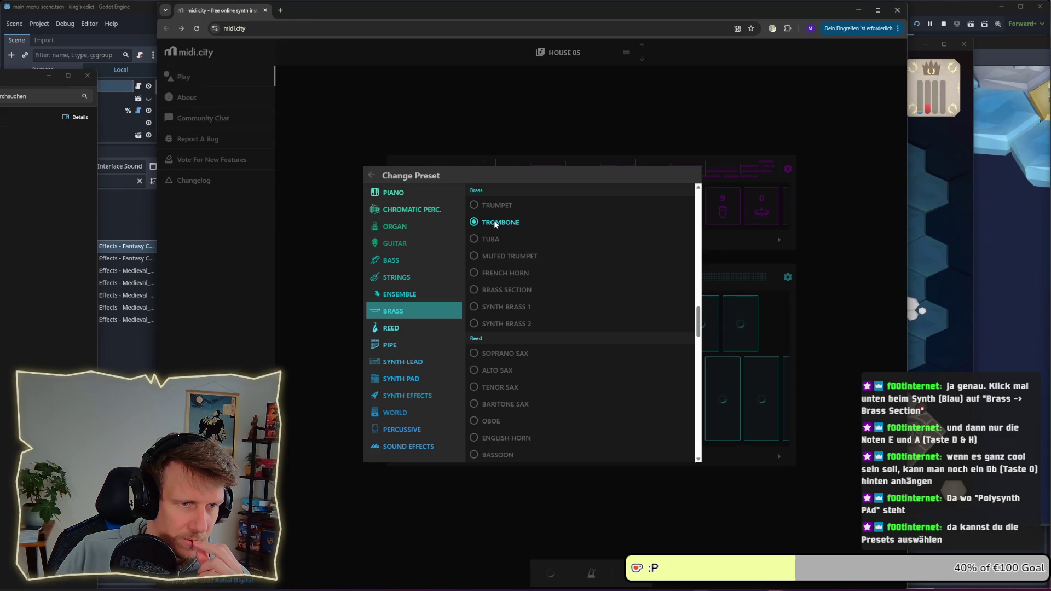
click(486, 239)
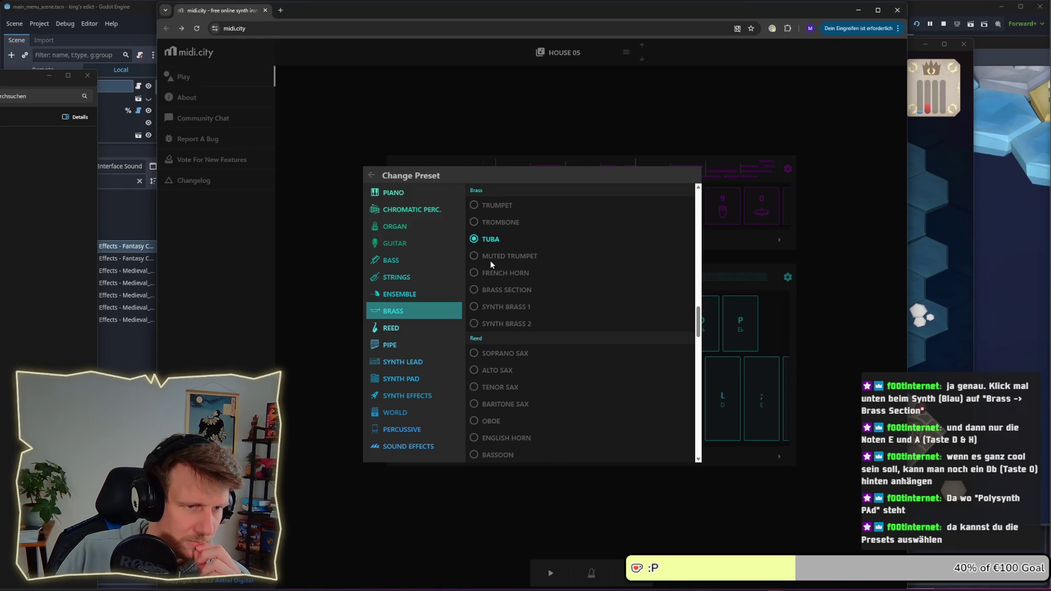
click(491, 273)
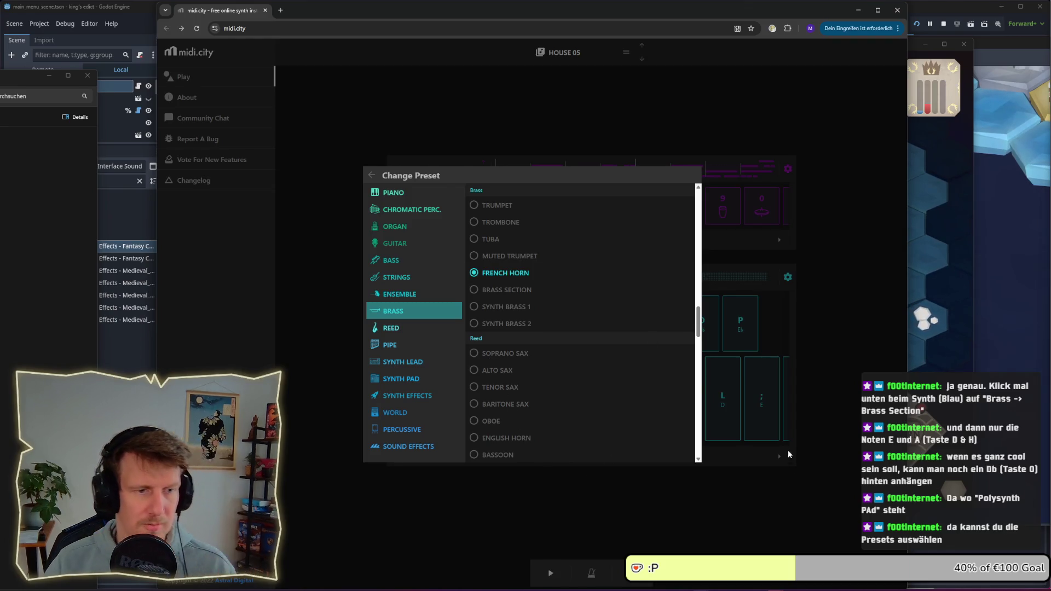
click(782, 451)
key(w)
key(w)
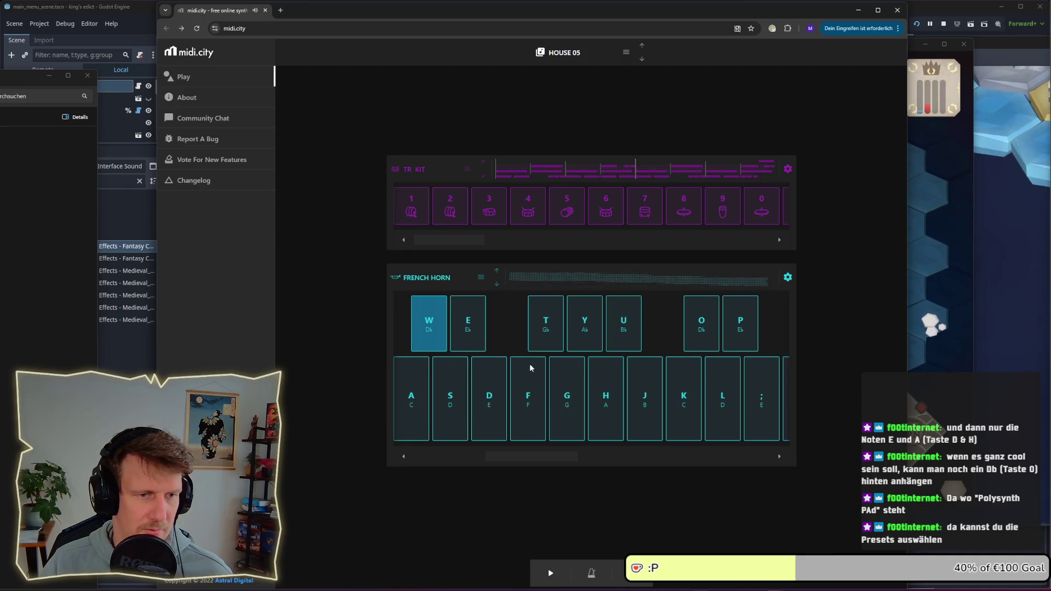
key(w)
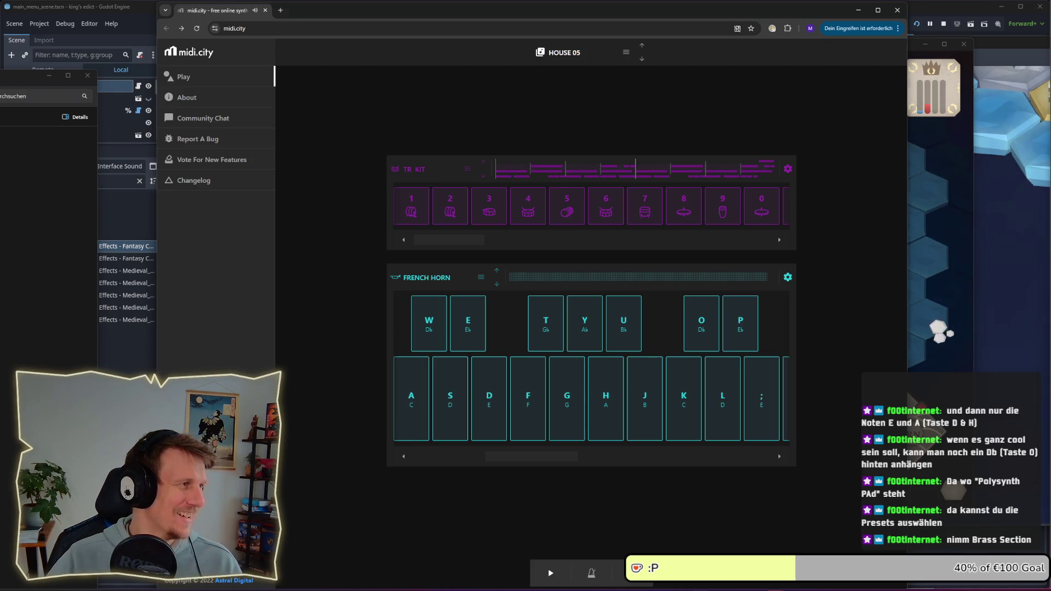
Play E-flat on the French Horn, swap to the Brass Section preset and replay E-flat
click(38, 124)
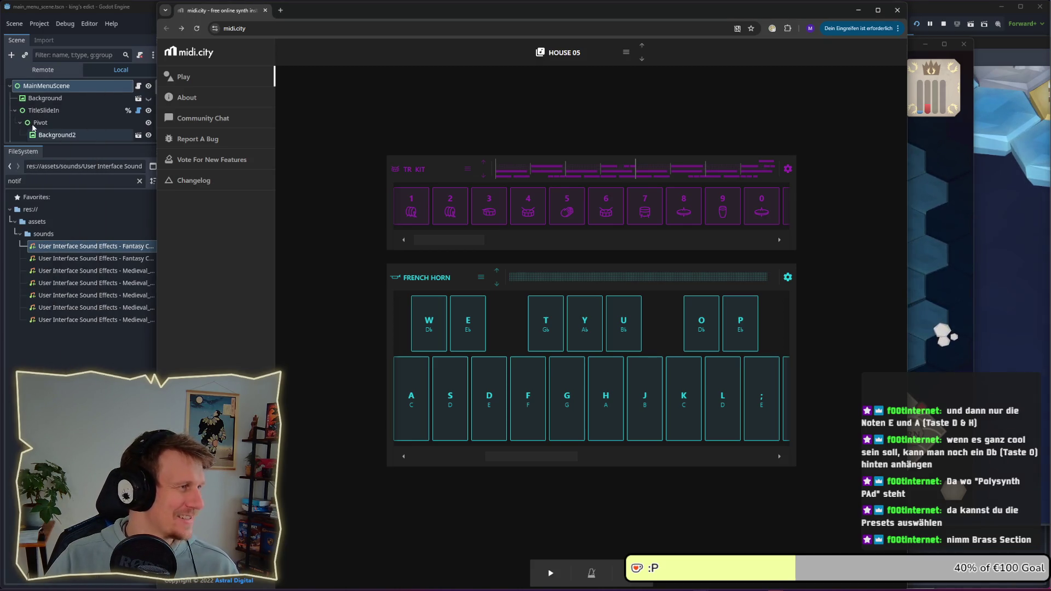
key(e)
key(e)
key(e)
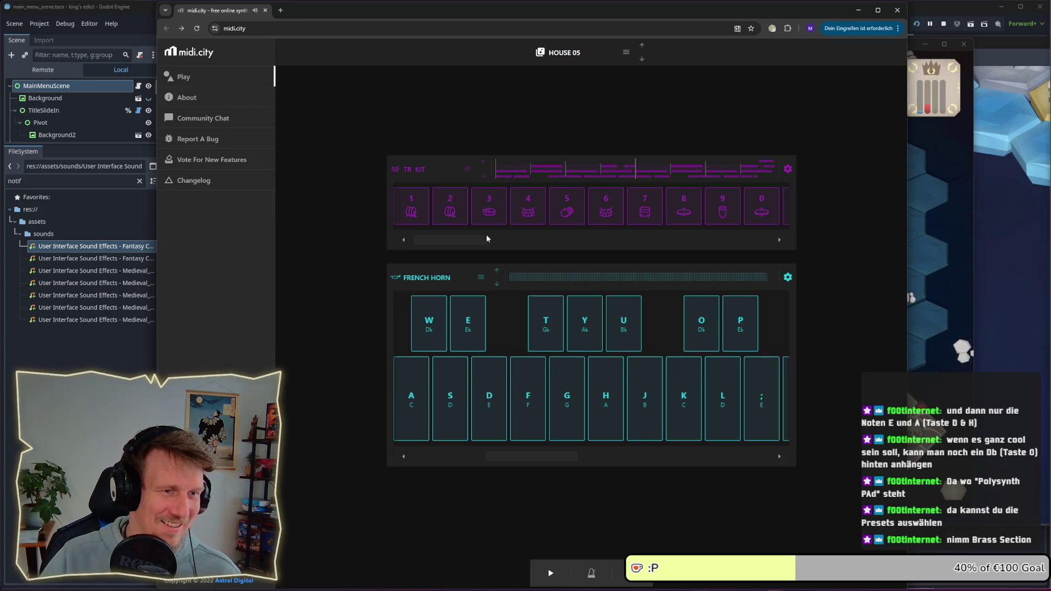
click(480, 278)
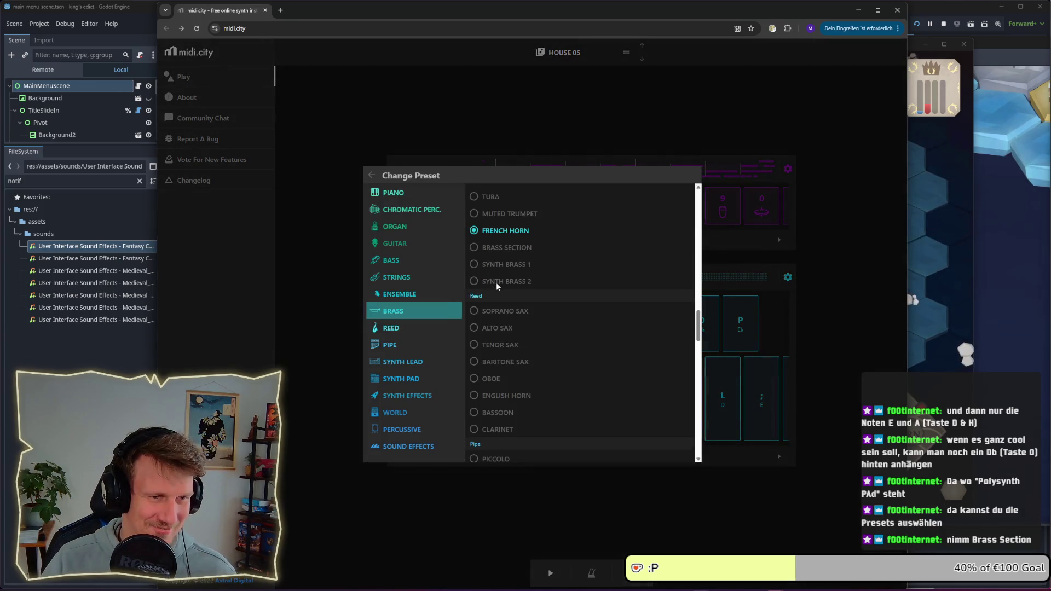
click(498, 248)
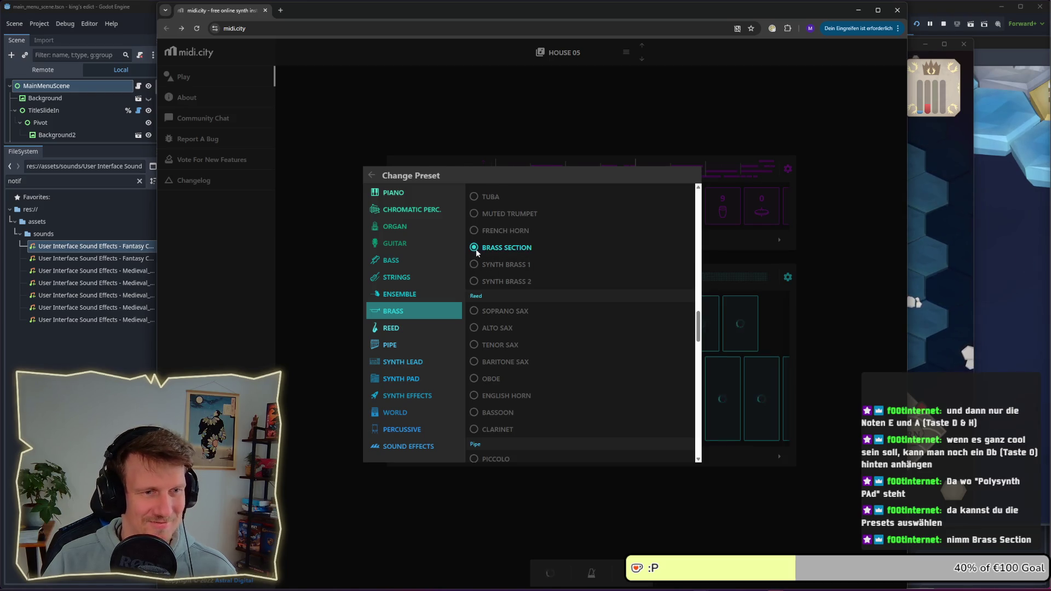
key(e)
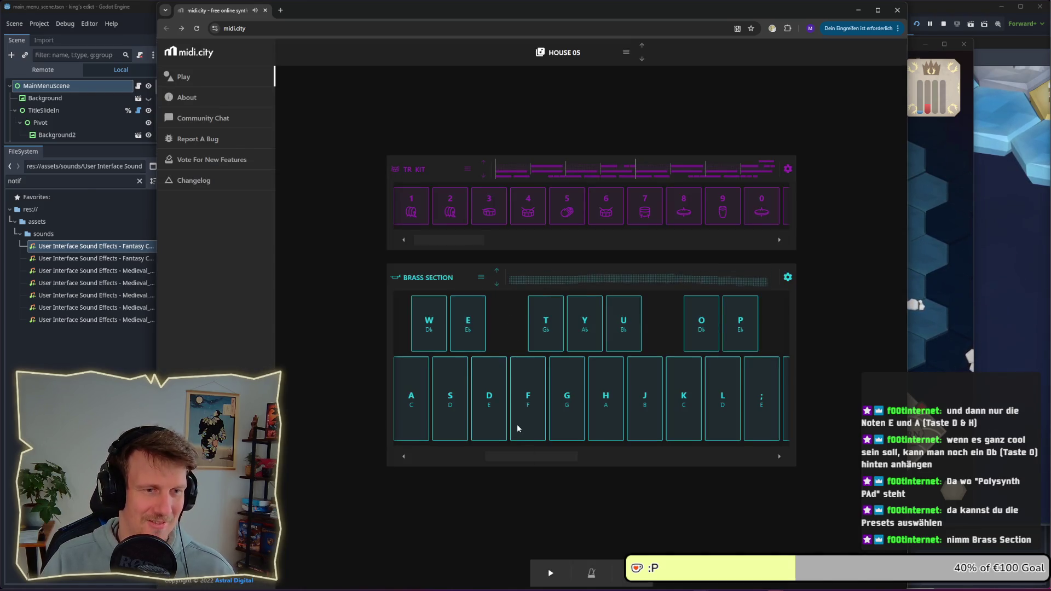
Play E-flat, E and A on the Brass Section synth, then scroll its keyboard left
key(e)
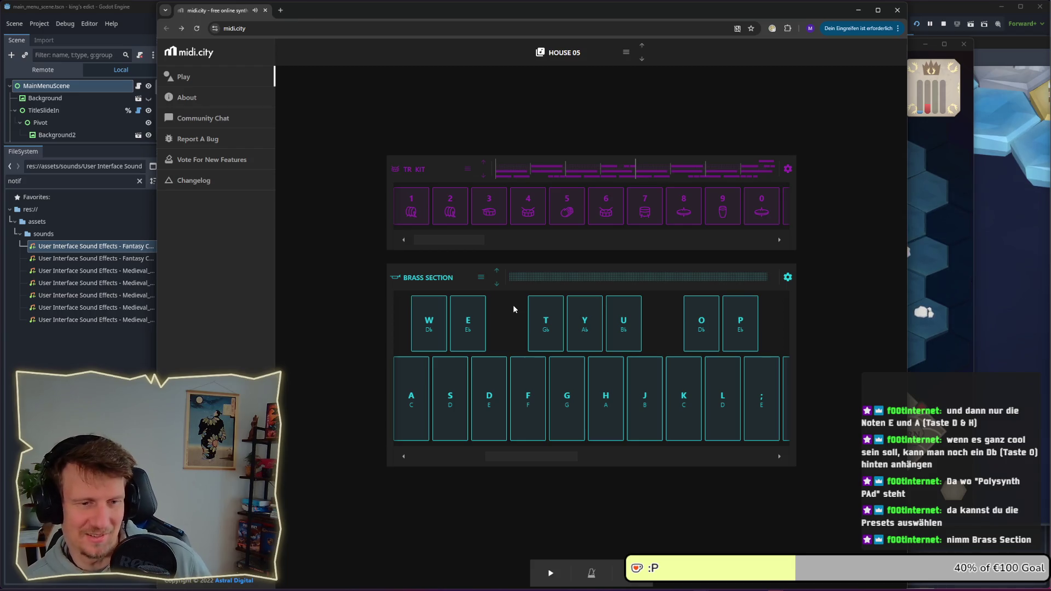
key(d)
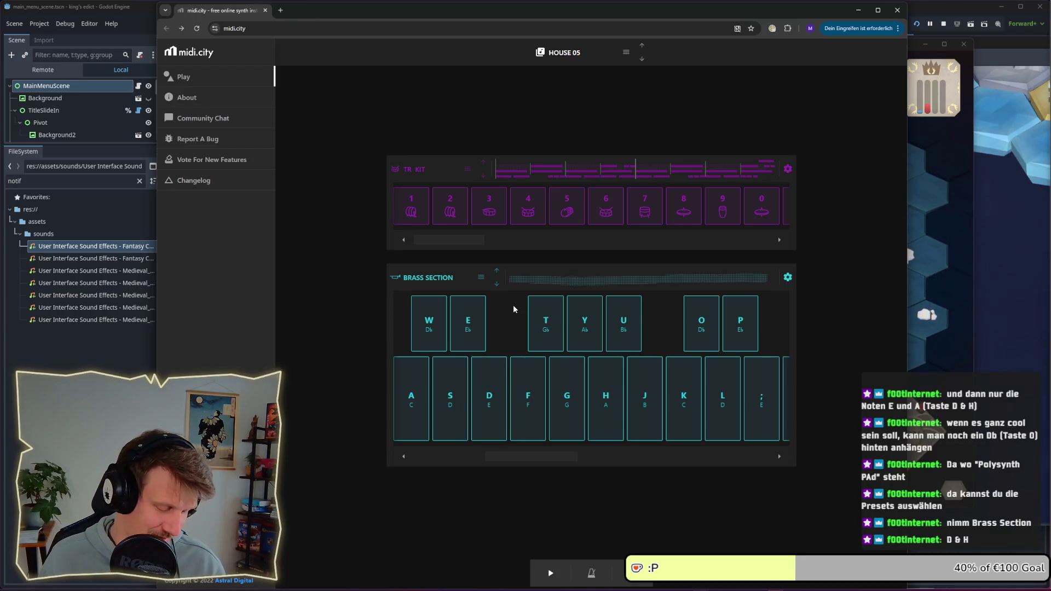
key(h)
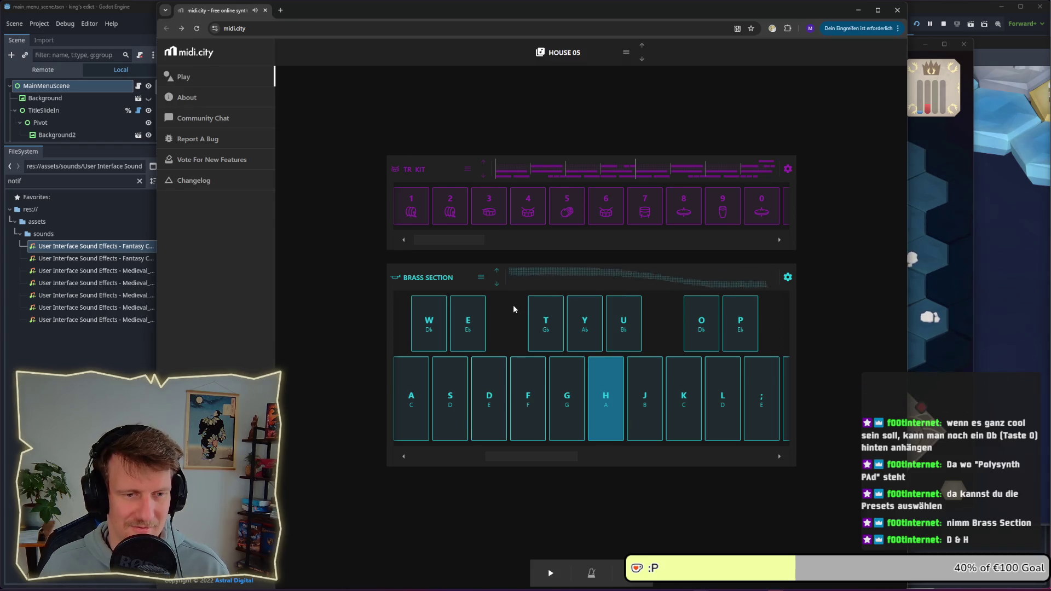
key(h)
key(h)
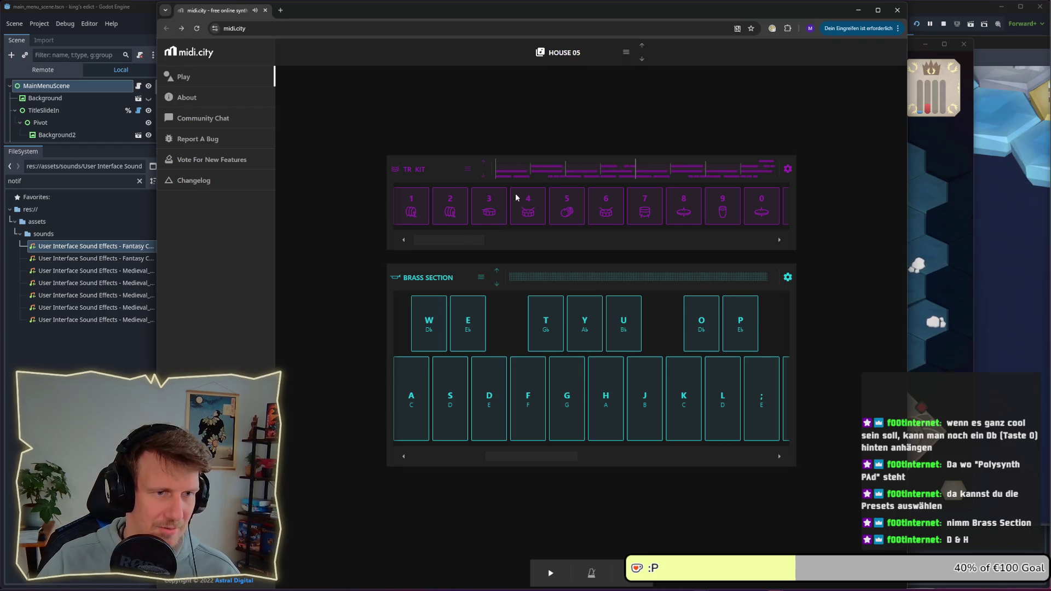
mouse_move(541, 457)
mouse_down()
mouse_move(575, 453)
mouse_move(493, 456)
mouse_move(497, 463)
mouse_up()
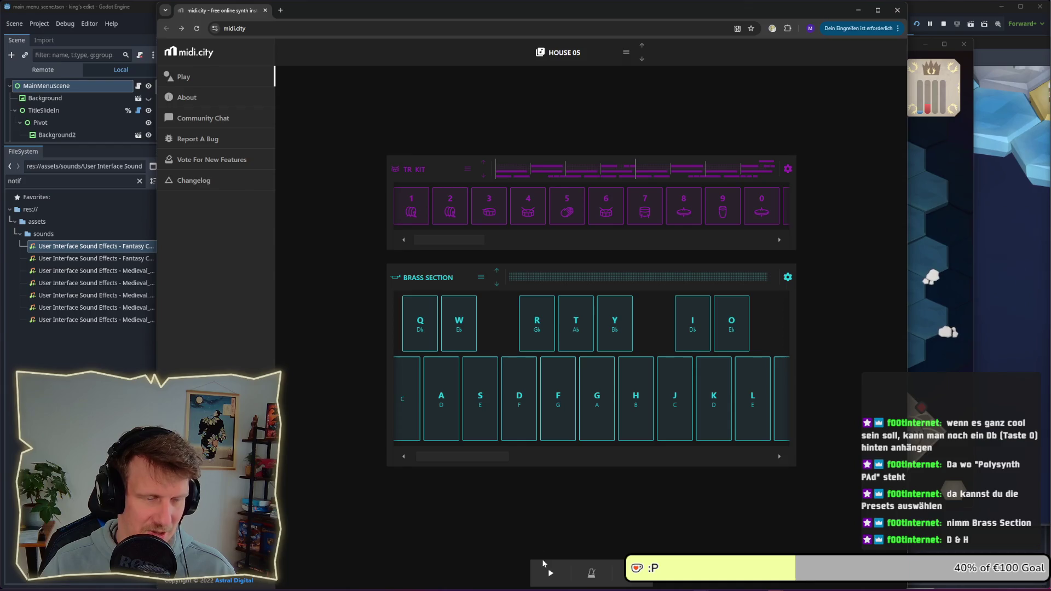
click(467, 172)
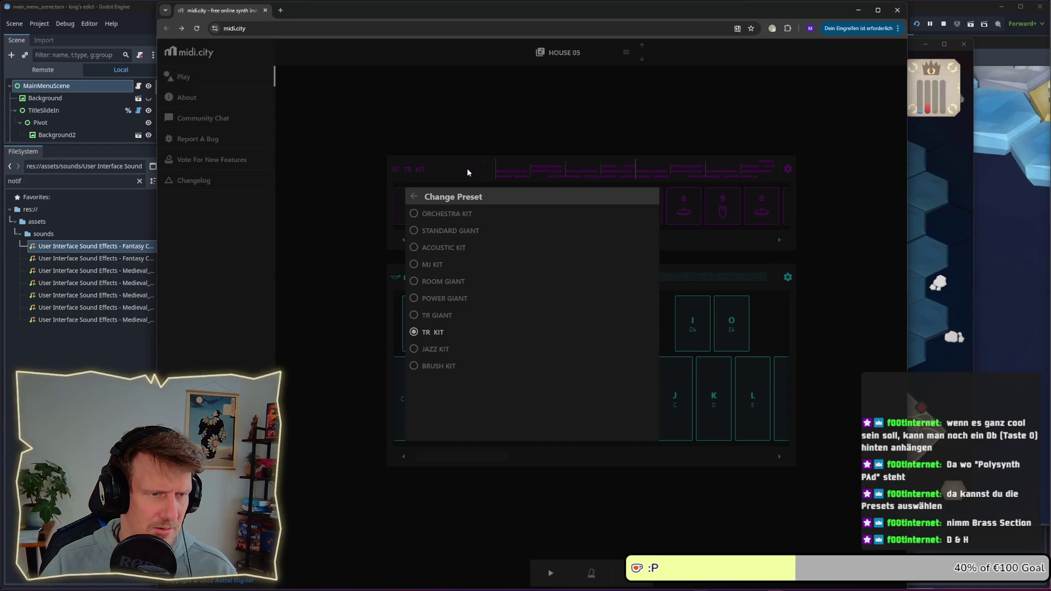
click(468, 171)
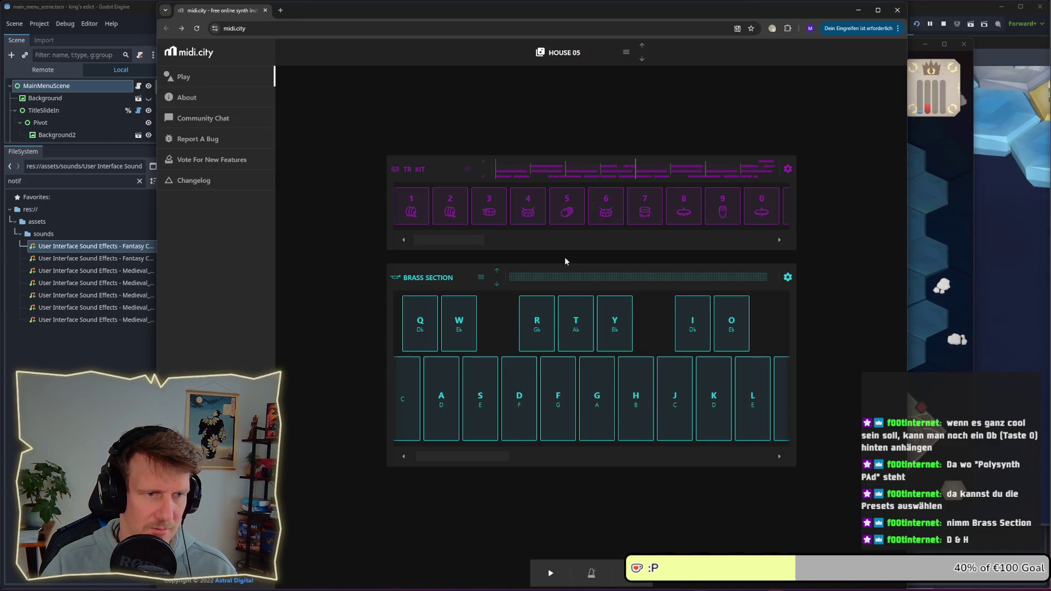
click(786, 278)
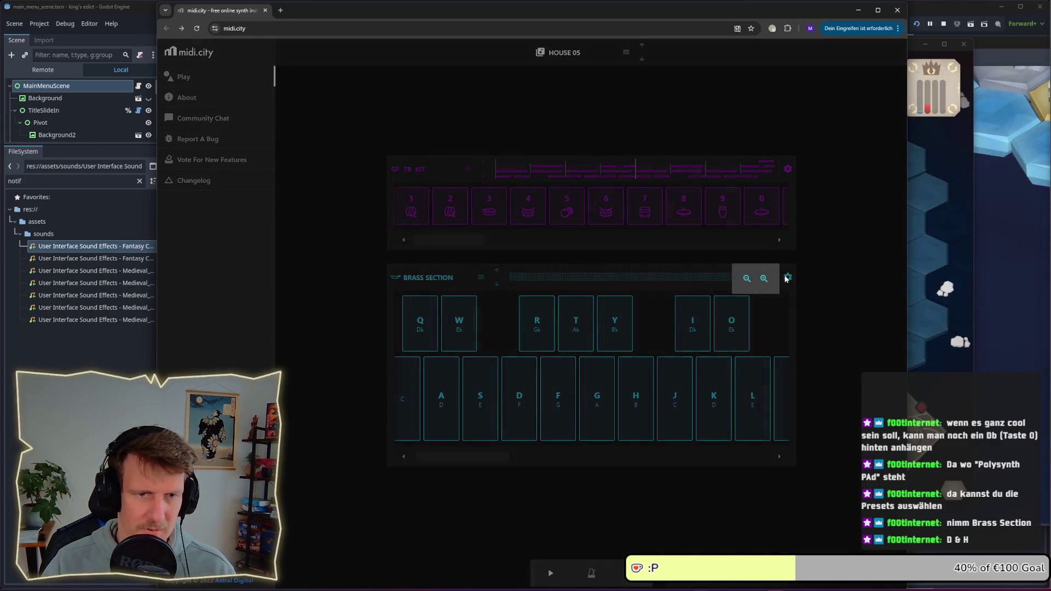
click(815, 283)
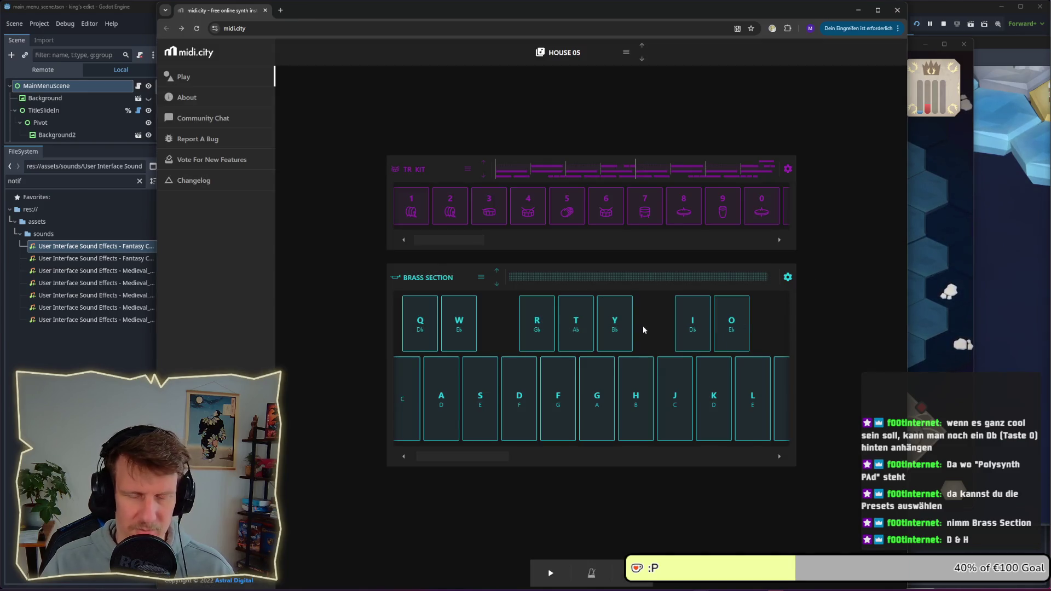
key(d)
key(h)
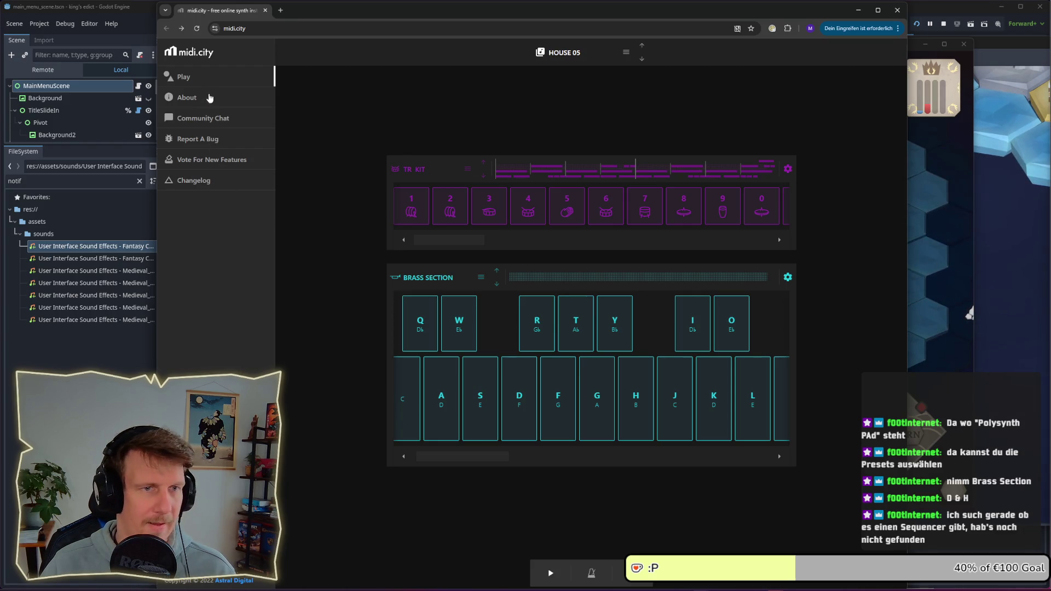
click(625, 54)
click(625, 53)
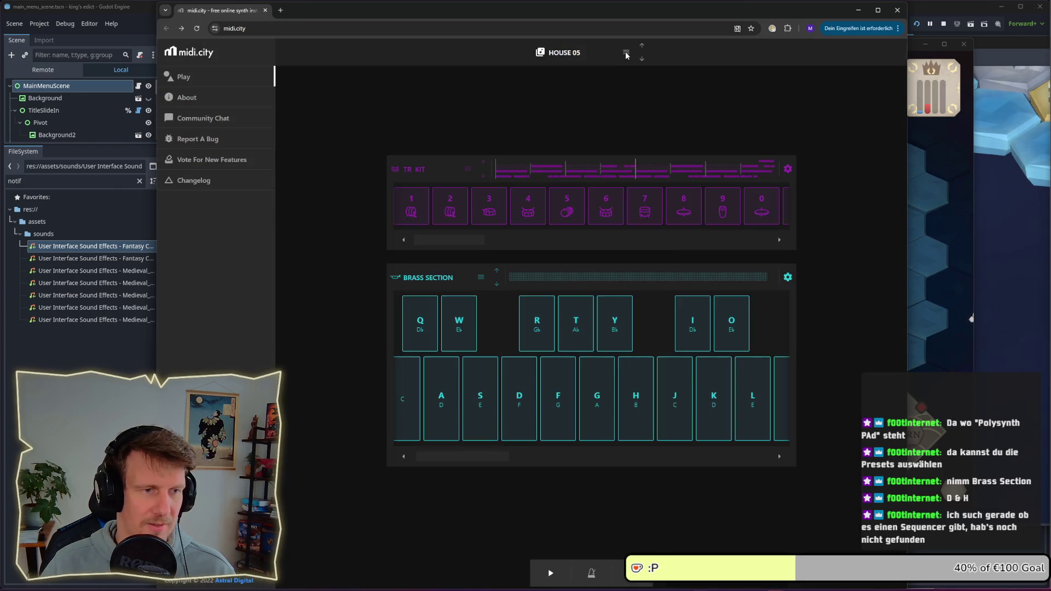
click(752, 30)
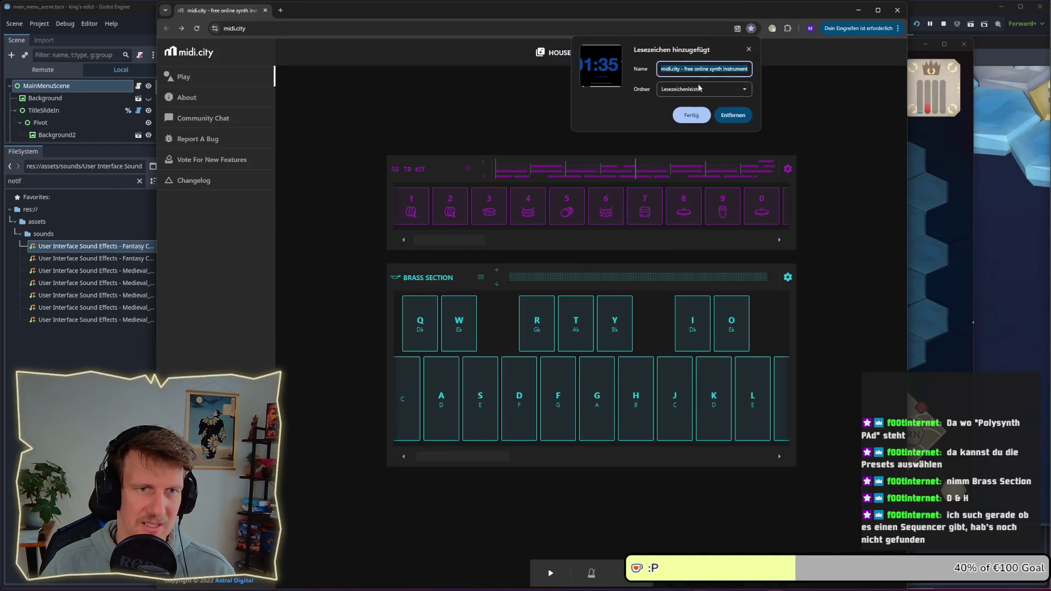
click(692, 110)
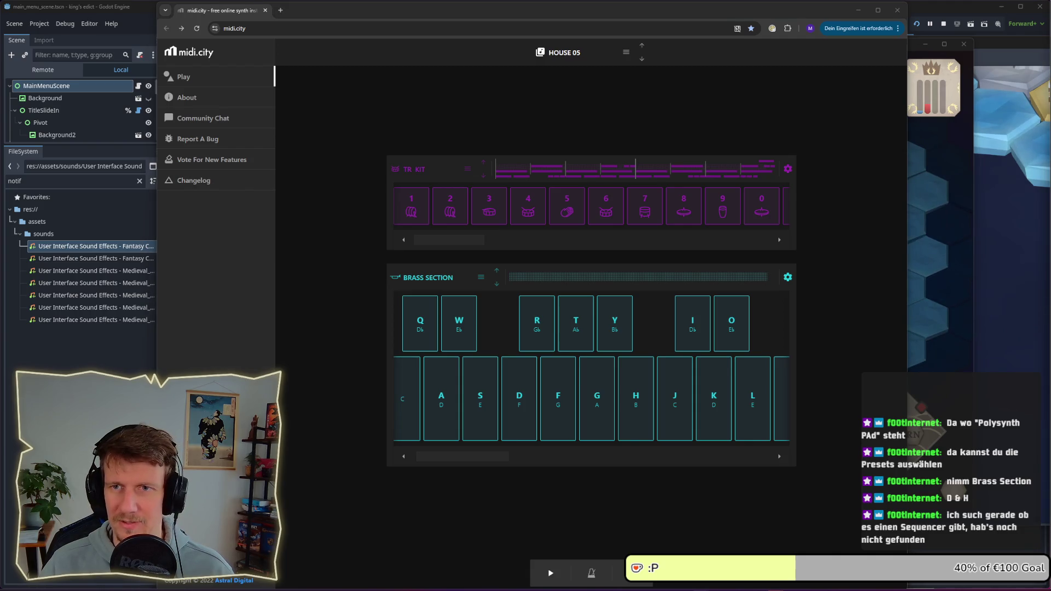
click(550, 502)
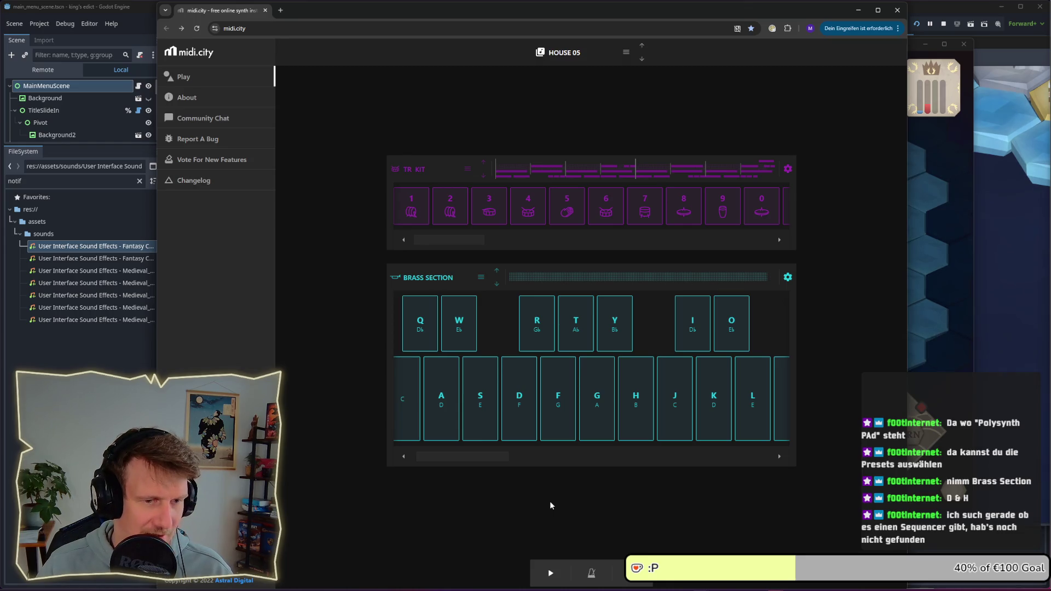
key(d)
key(h)
key(d)
key(h)
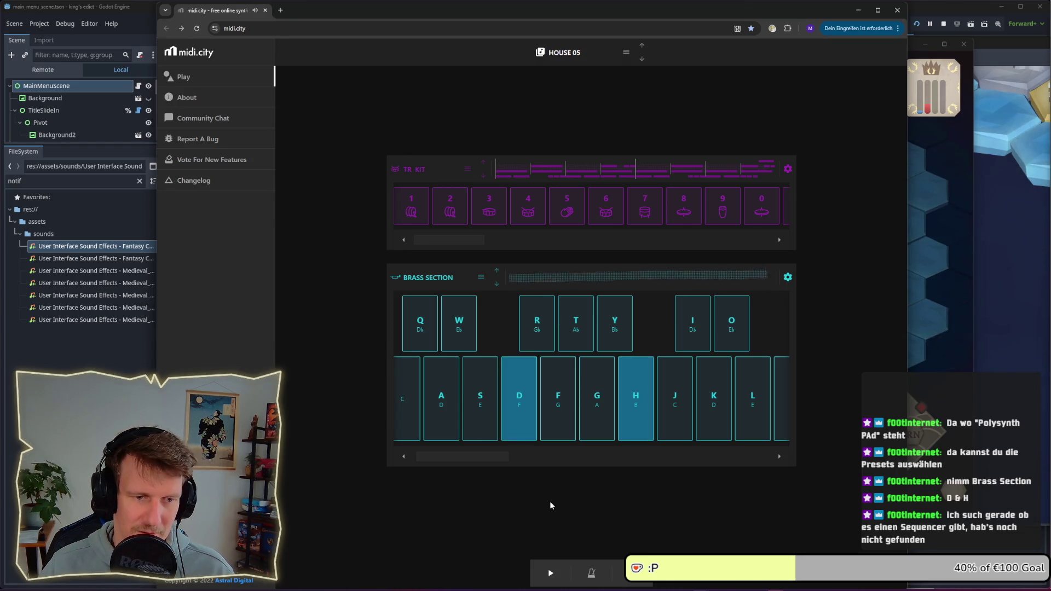
key(h)
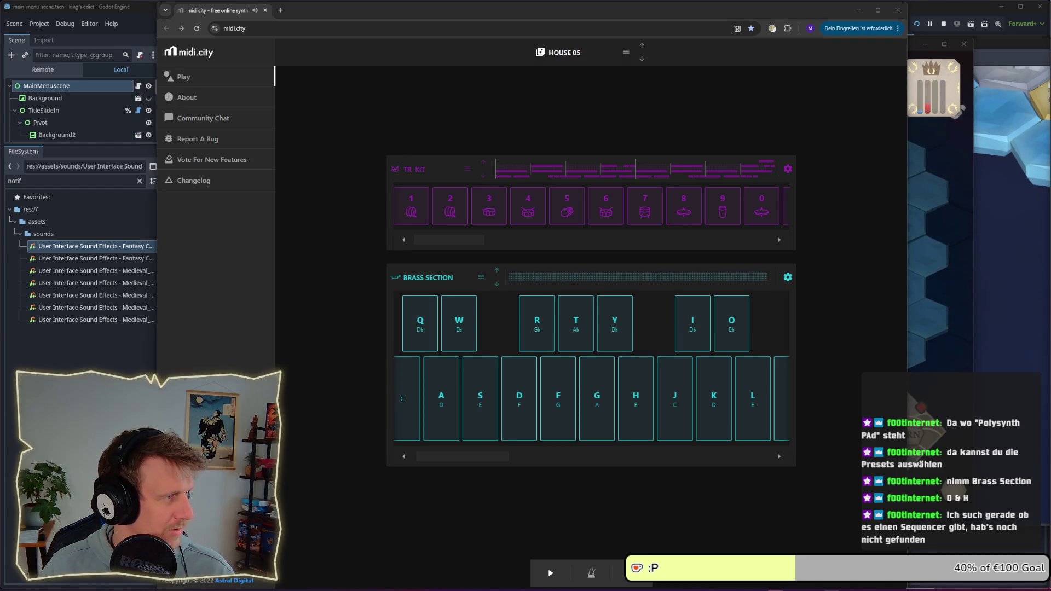
click(733, 495)
key(h)
key(d)
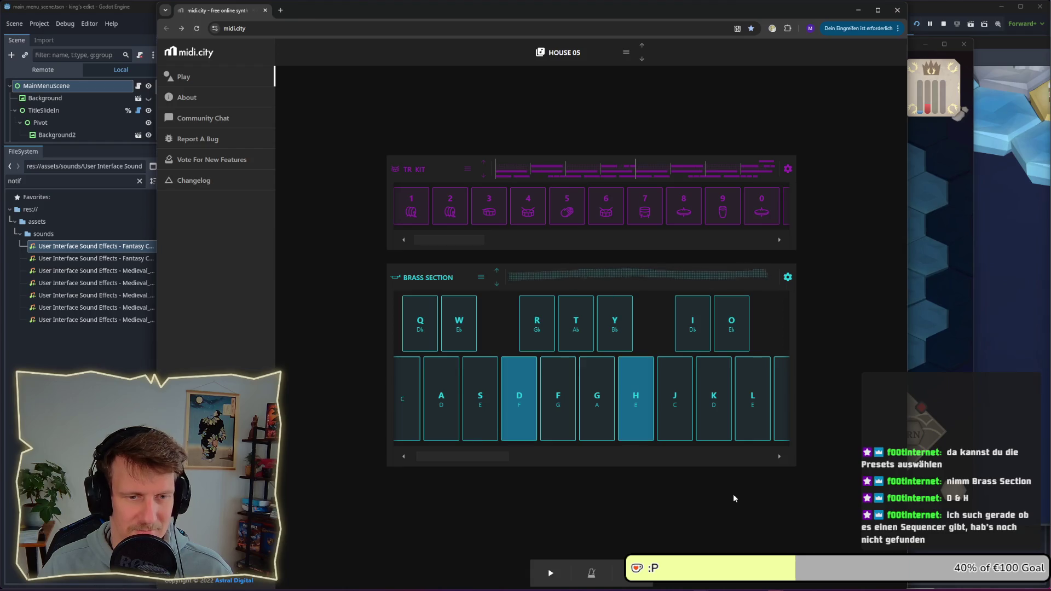
key(d)
key(h)
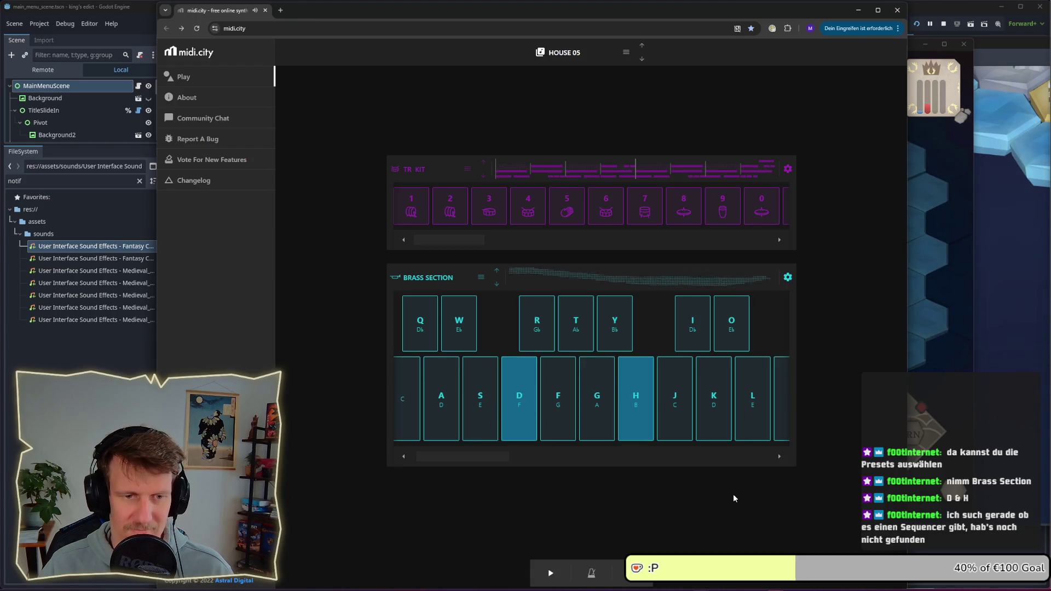
key(d)
key(h)
key(i)
key(d)
key(h)
key(i)
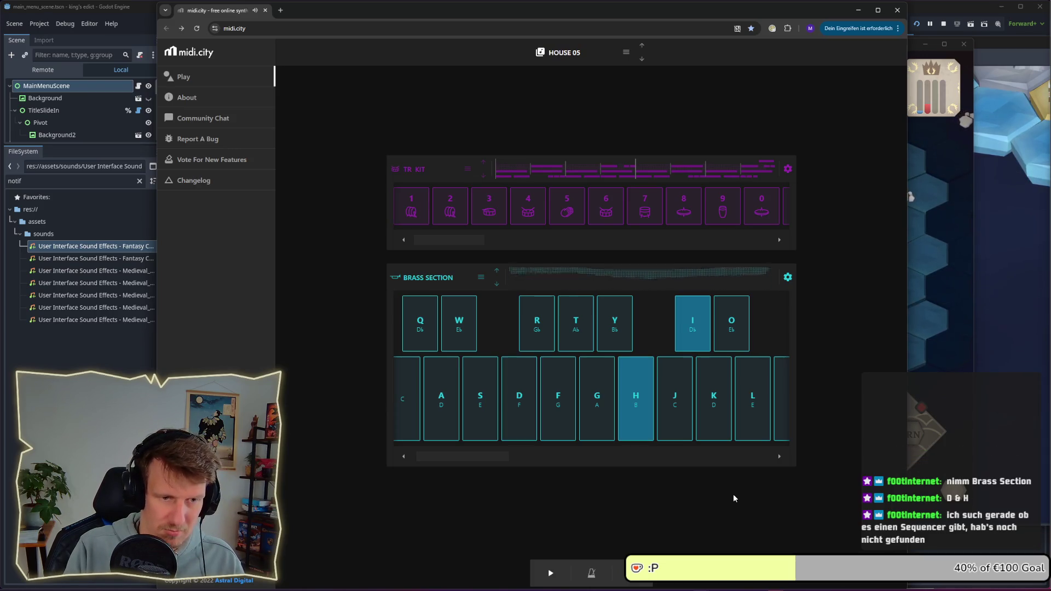
key(d)
key(h)
key(o)
key(d)
key(h)
key(o)
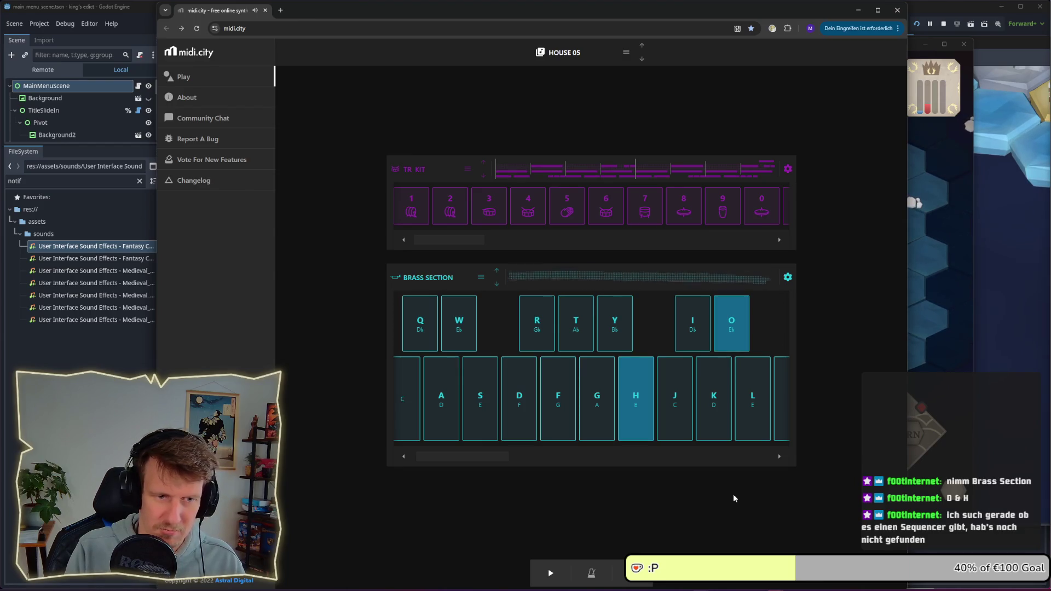
key(d)
key(h)
key(o)
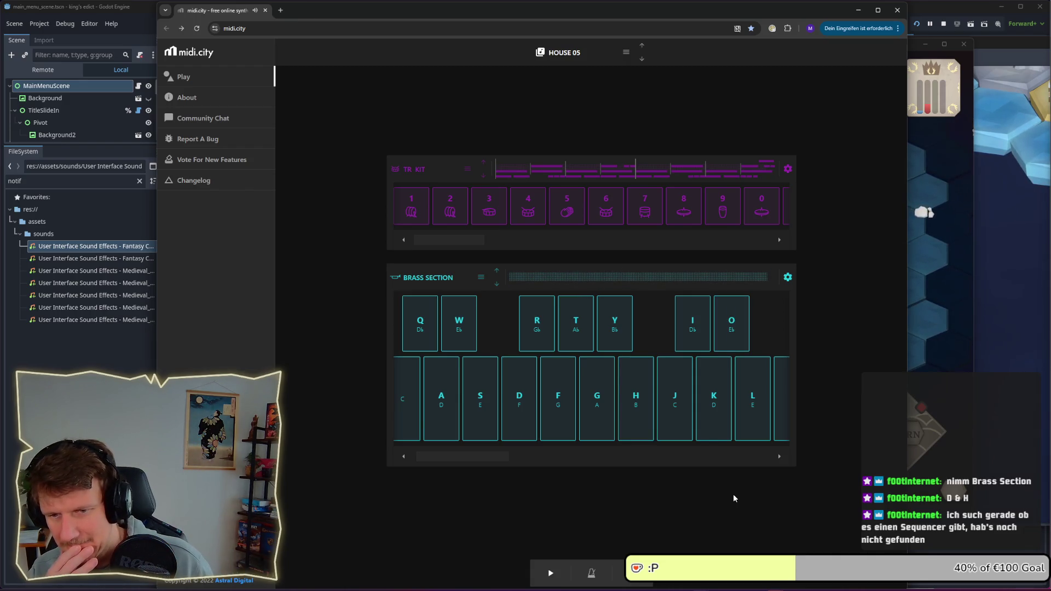
key(d)
key(h)
key(o)
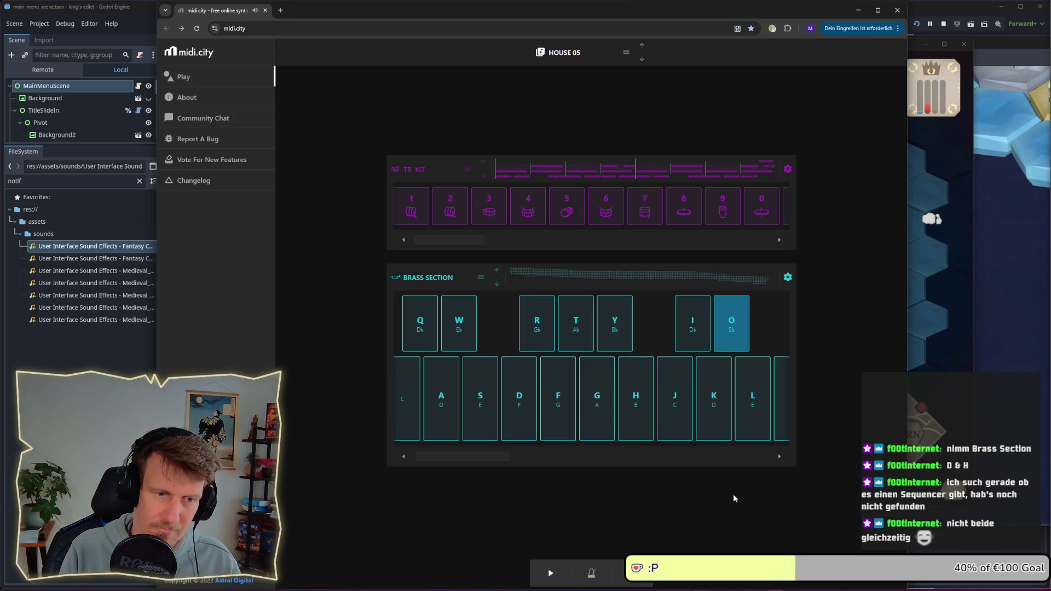
key(h)
key(o)
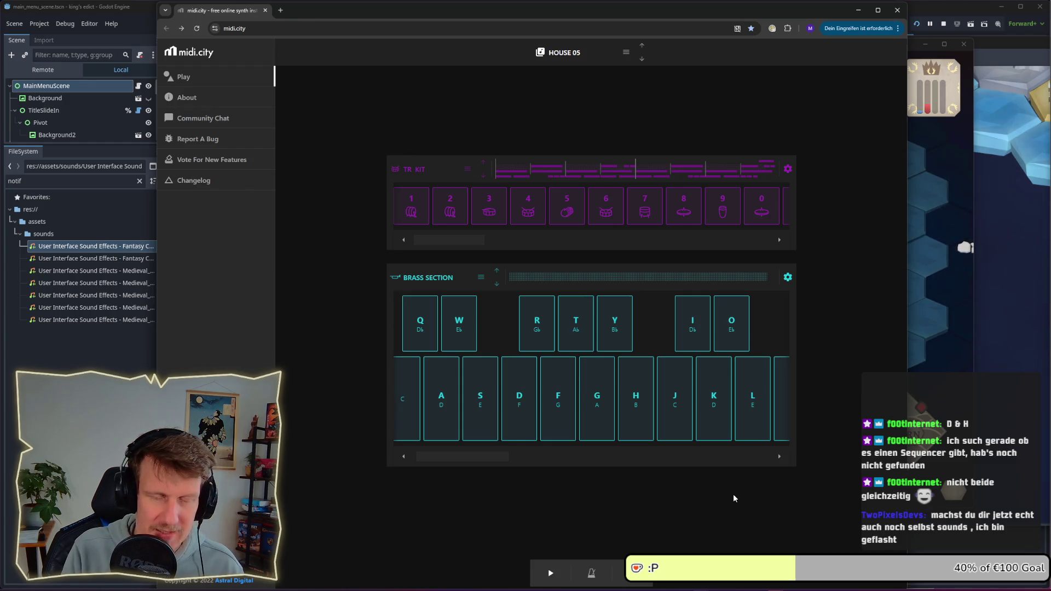
key(h)
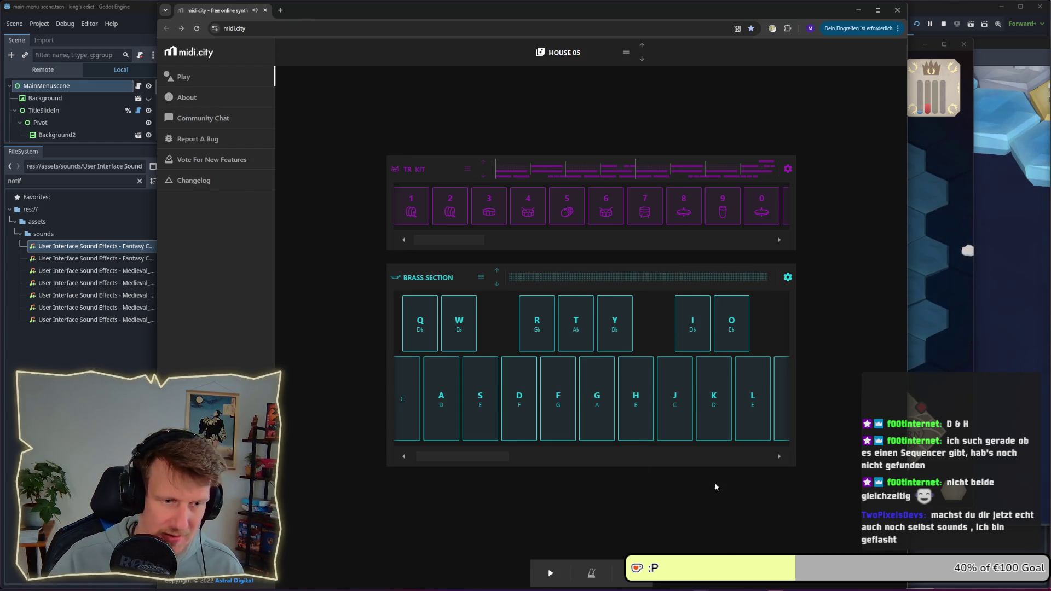
drag(484, 456, 593, 455)
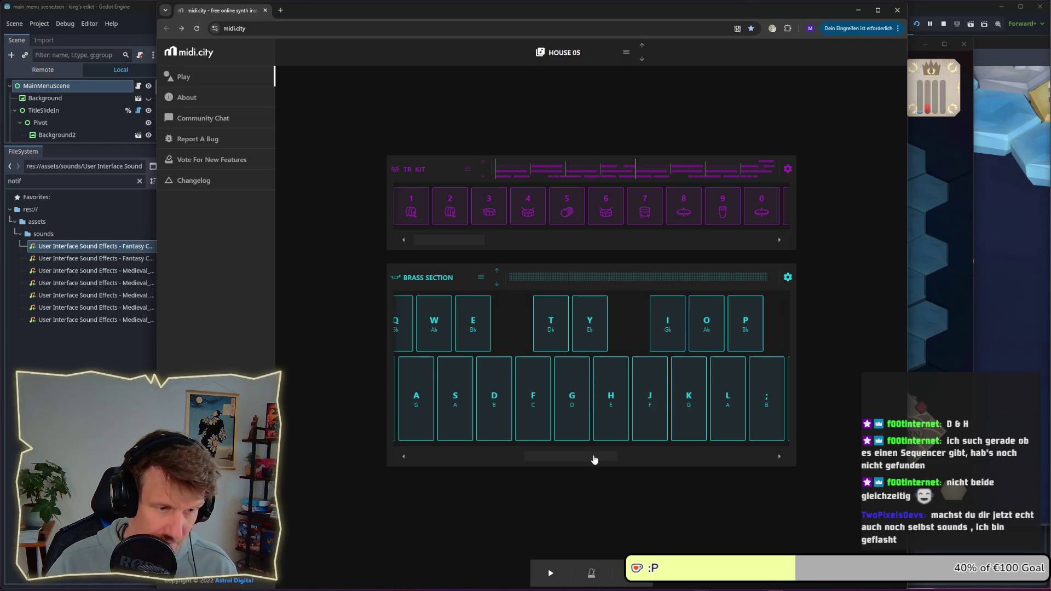
Play the higher-range B and E brass notes several times
key(h)
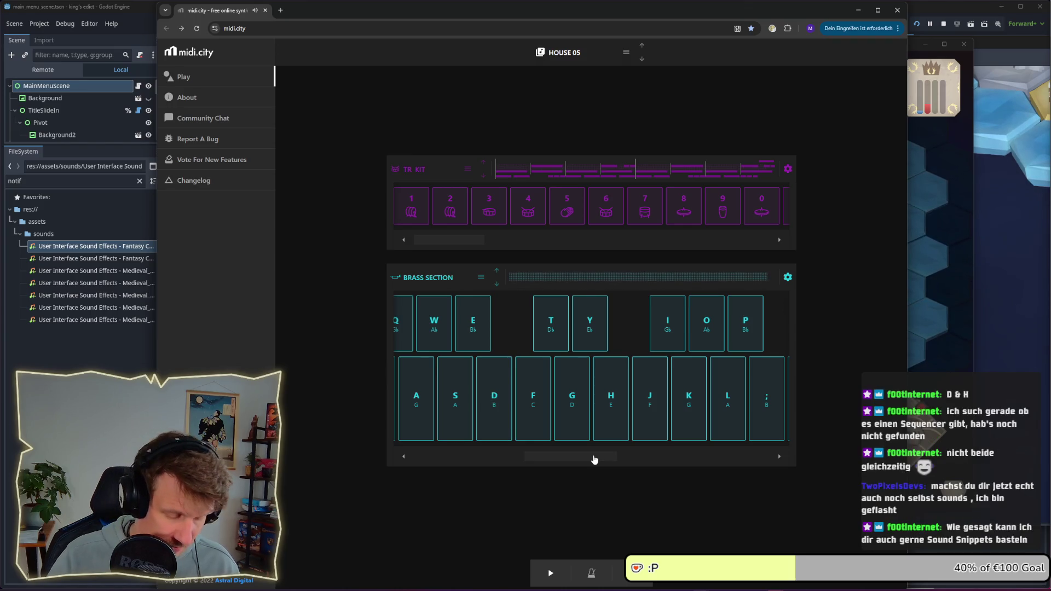
key(d)
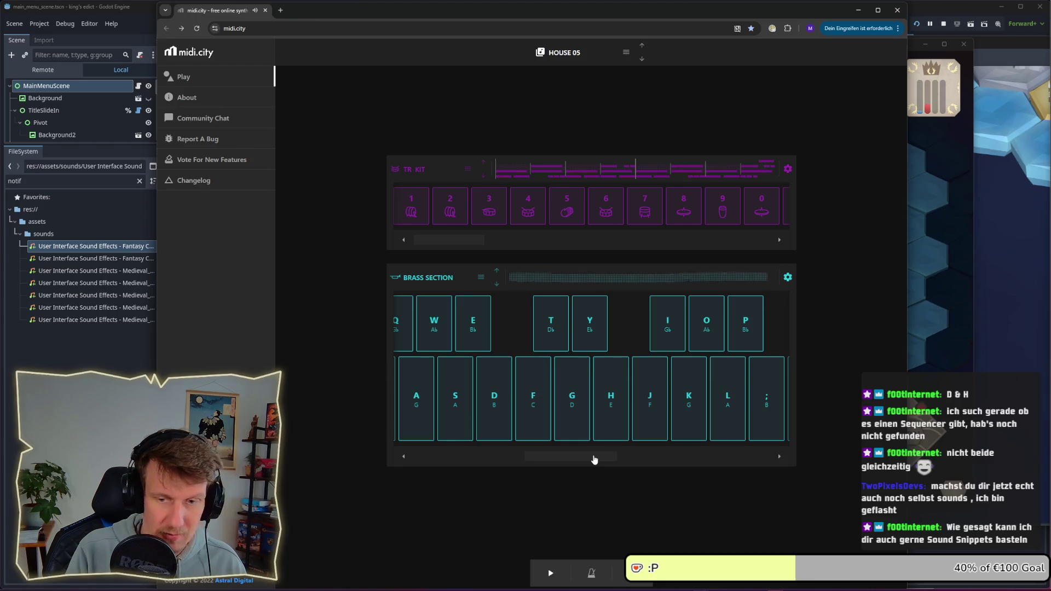
key(h)
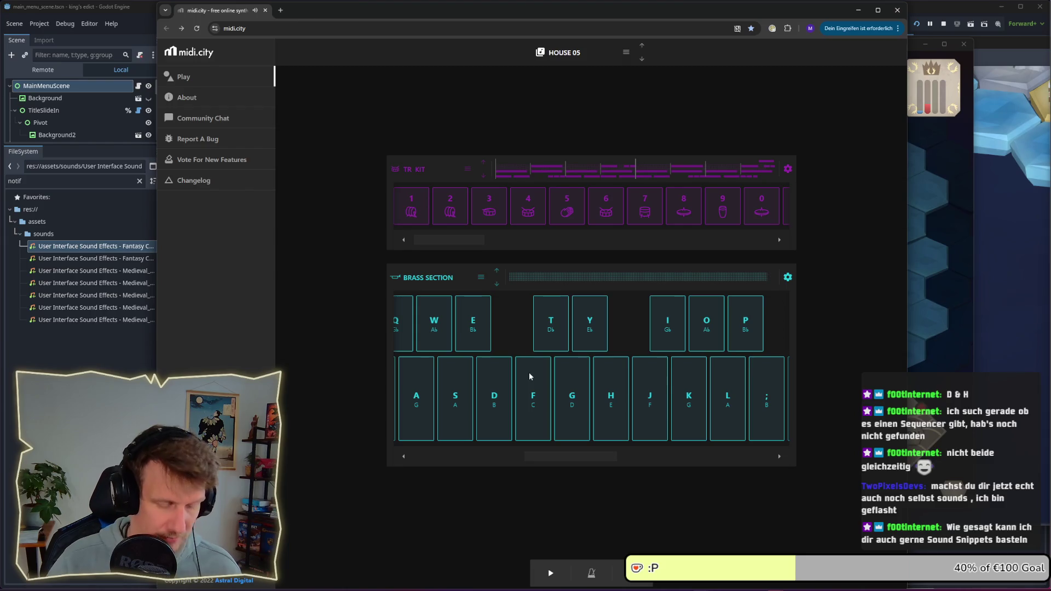
key(h)
key(d)
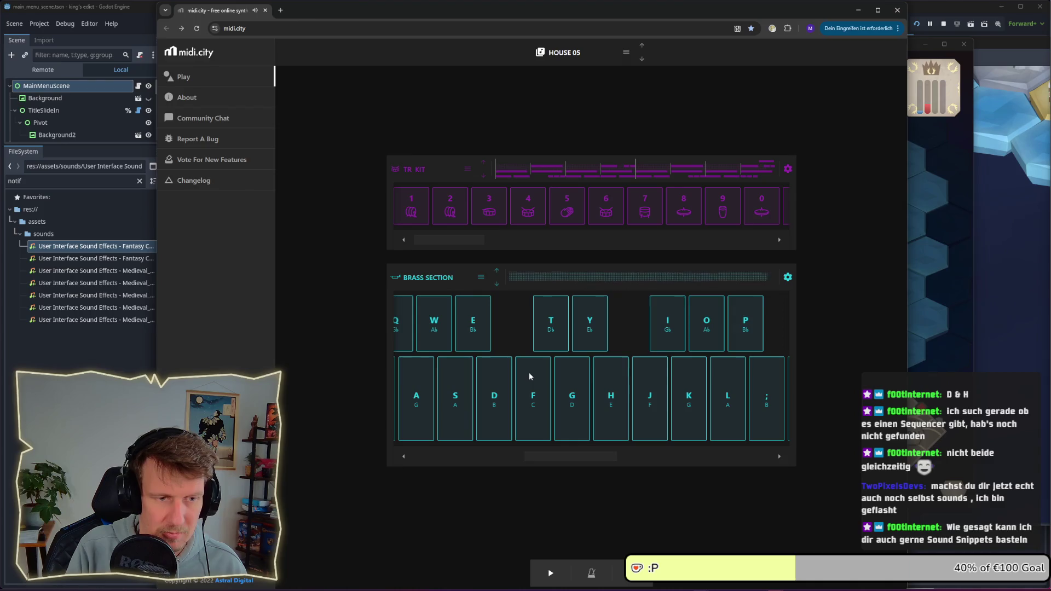
key(h)
key(d)
key(d)
key(d)
Play the higher B, E and G♭ chord, then switch to the Audacity project
key(h)
key(i)
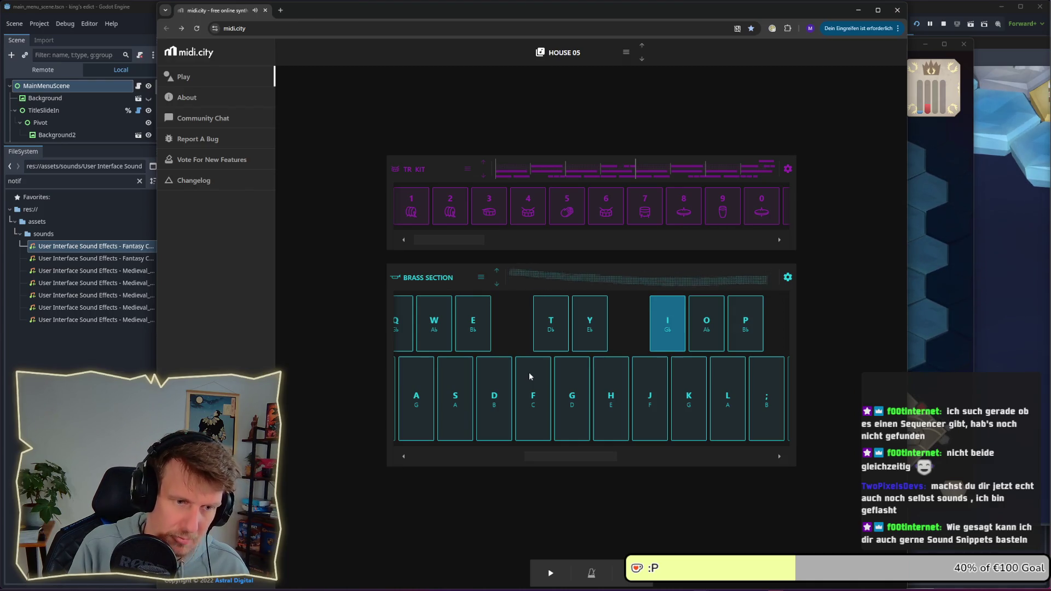
key(d)
key(h)
key(i)
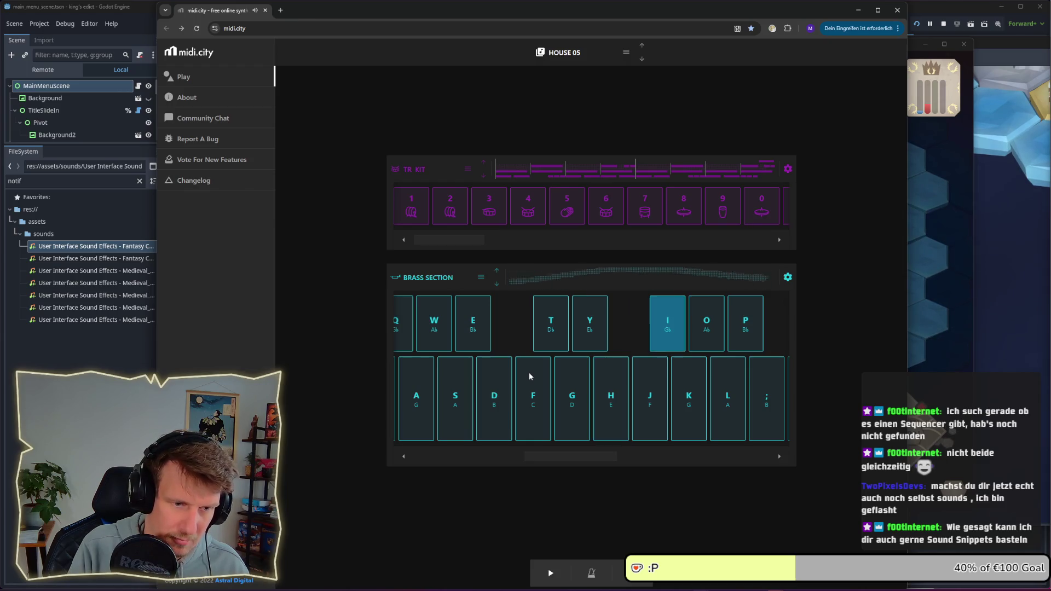
key(h)
key(i)
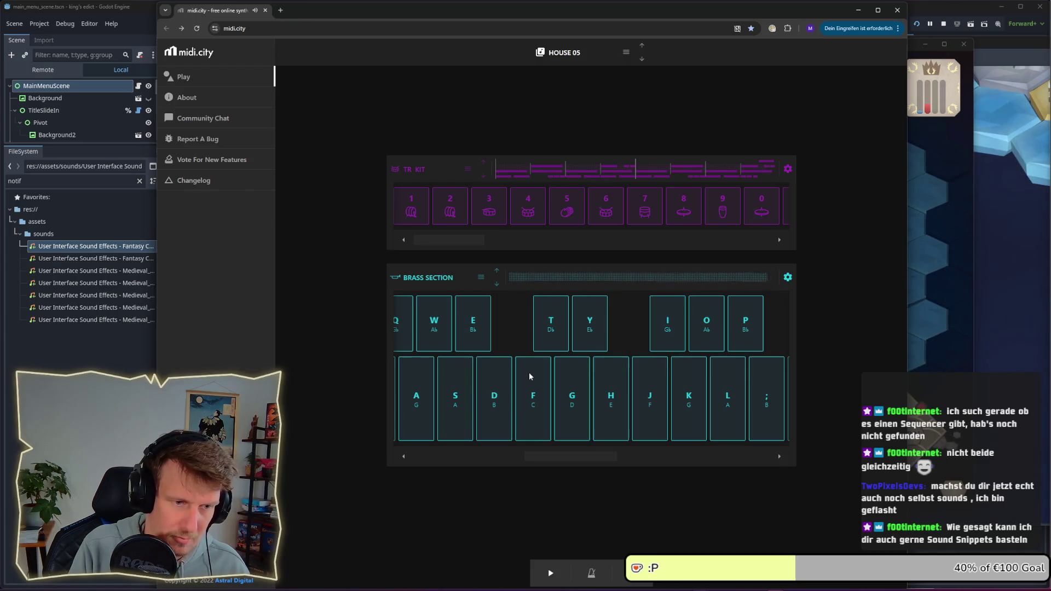
key(h)
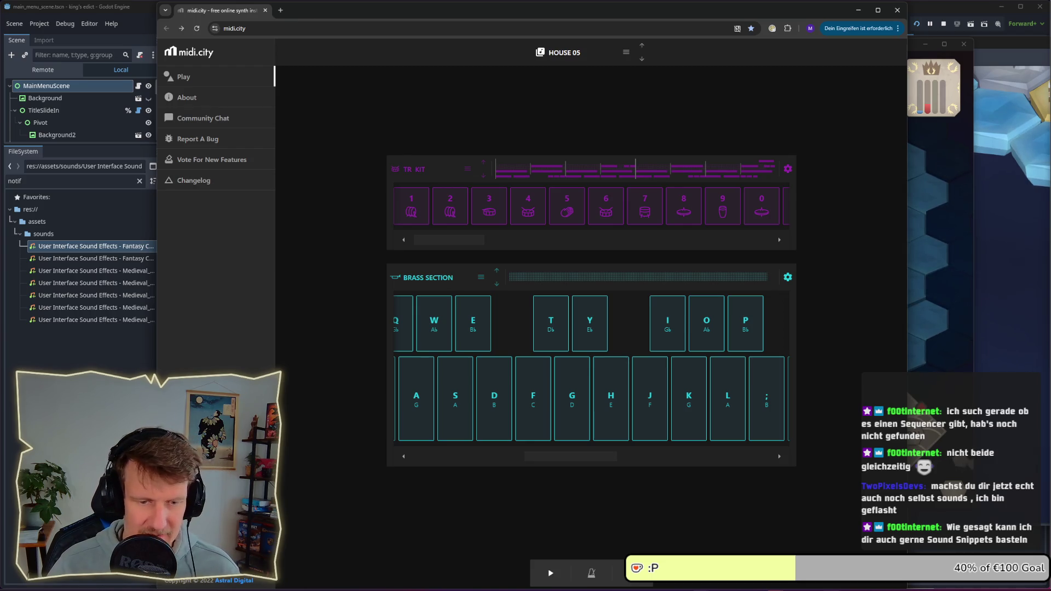
key(alt+Tab)
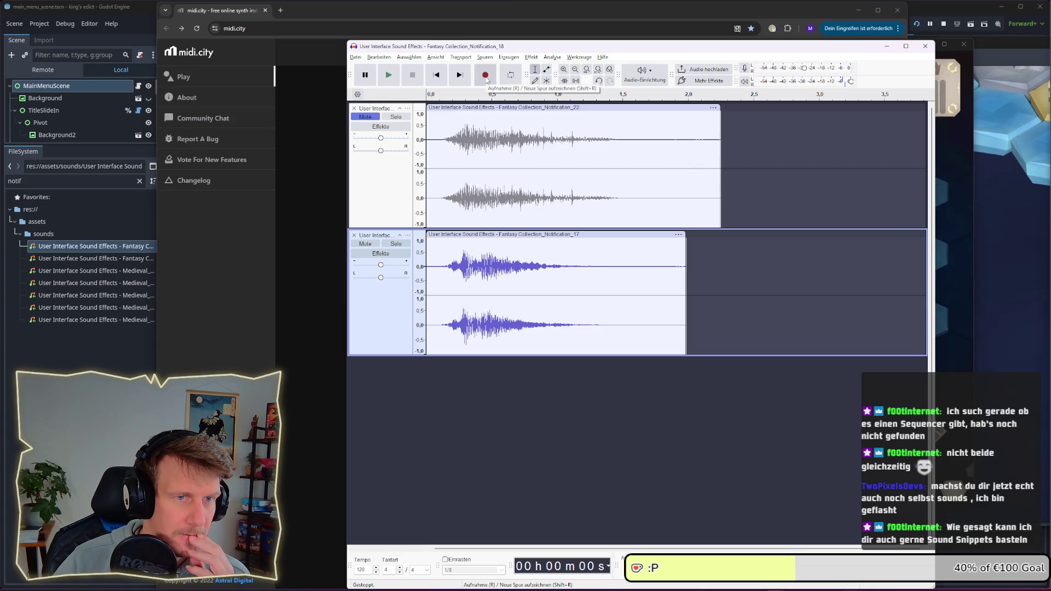
Delete both notification tracks so Audacity holds an empty project, centred on screen
mouse_move(356, 46)
mouse_down()
mouse_move(540, 43)
mouse_move(565, 26)
mouse_up()
click(564, 36)
click(581, 47)
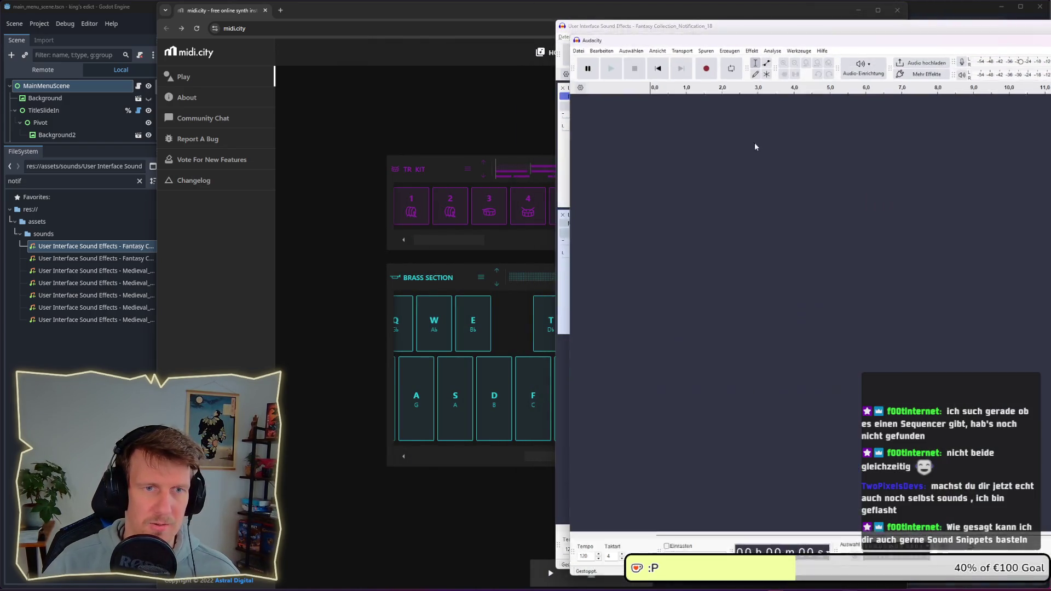
click(871, 37)
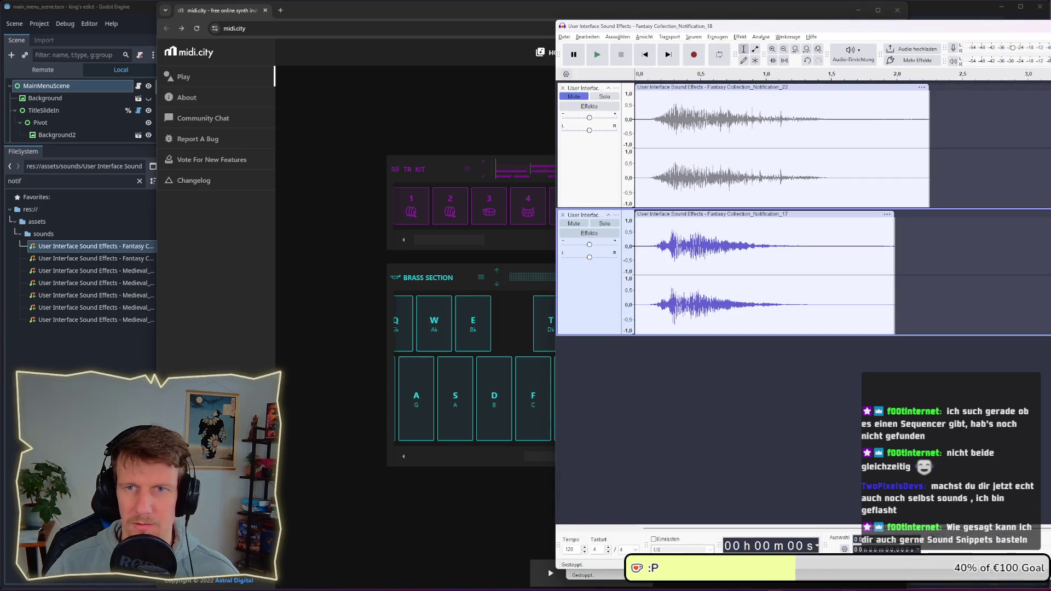
key(ctrl+w)
drag(829, 29, 545, 43)
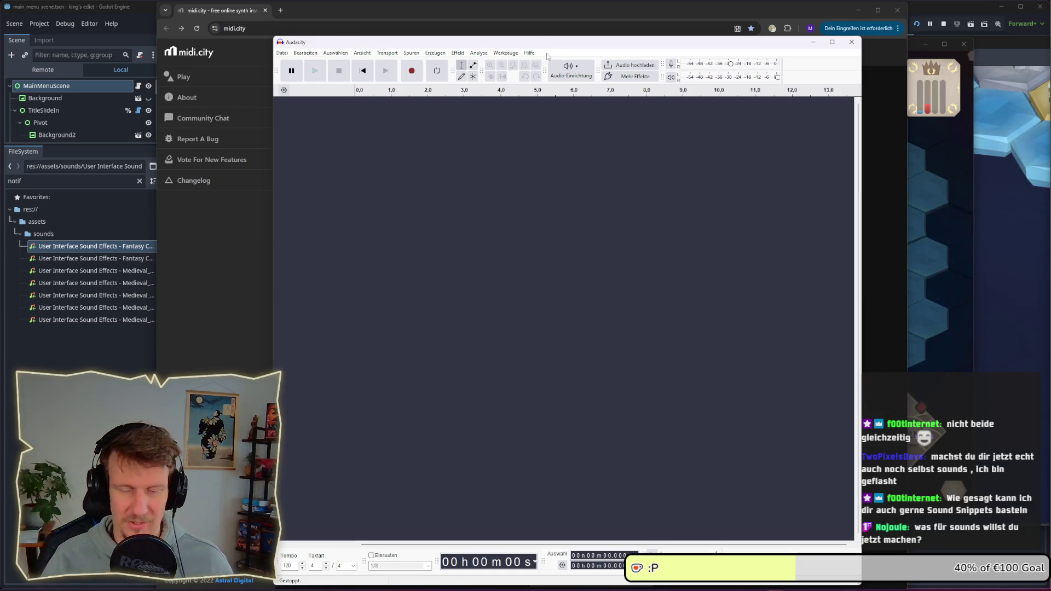
Switch to the running Kingdom of Krawall game and start a singleplayer game
key(alt+Tab)
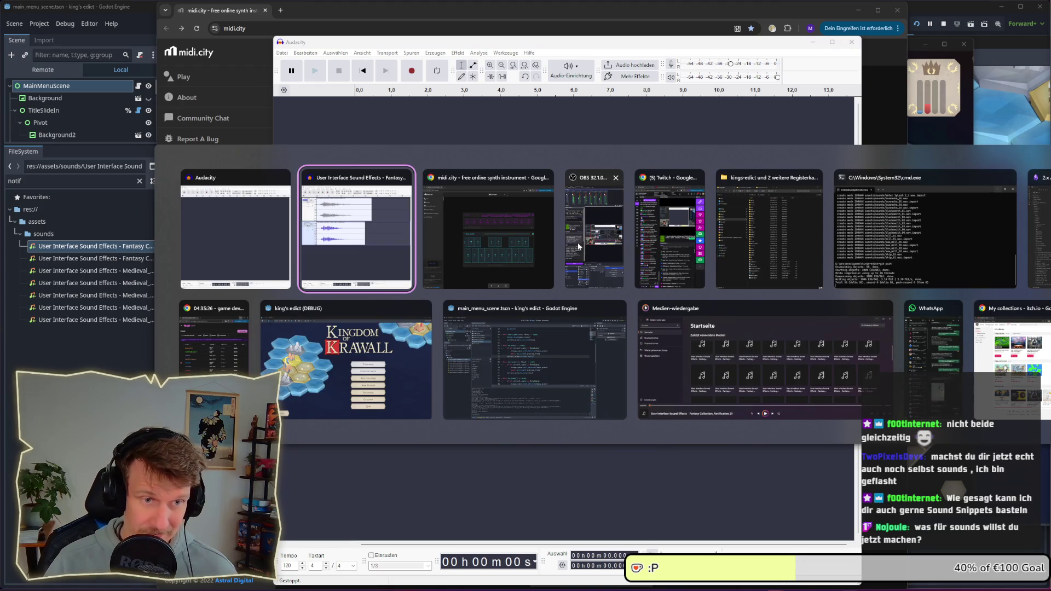
click(371, 365)
click(786, 300)
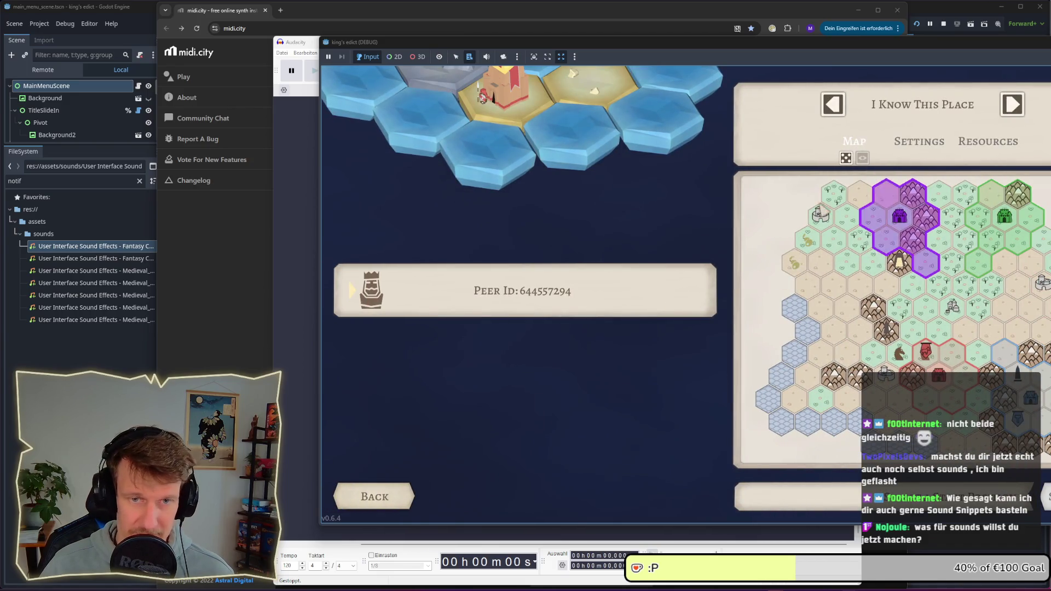
Start a game on the Crafting map
click(927, 108)
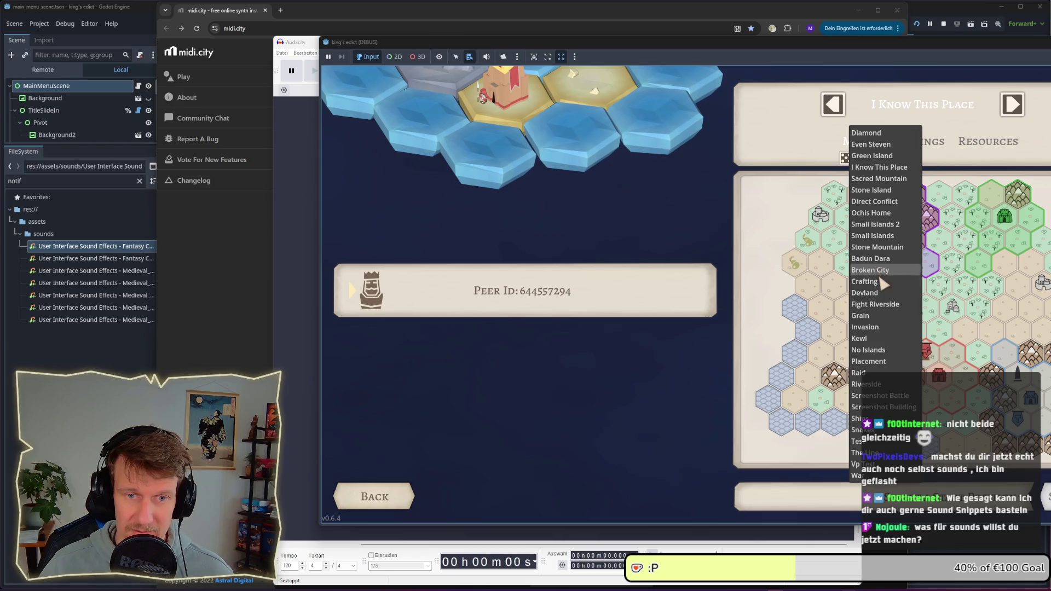
click(876, 281)
click(884, 496)
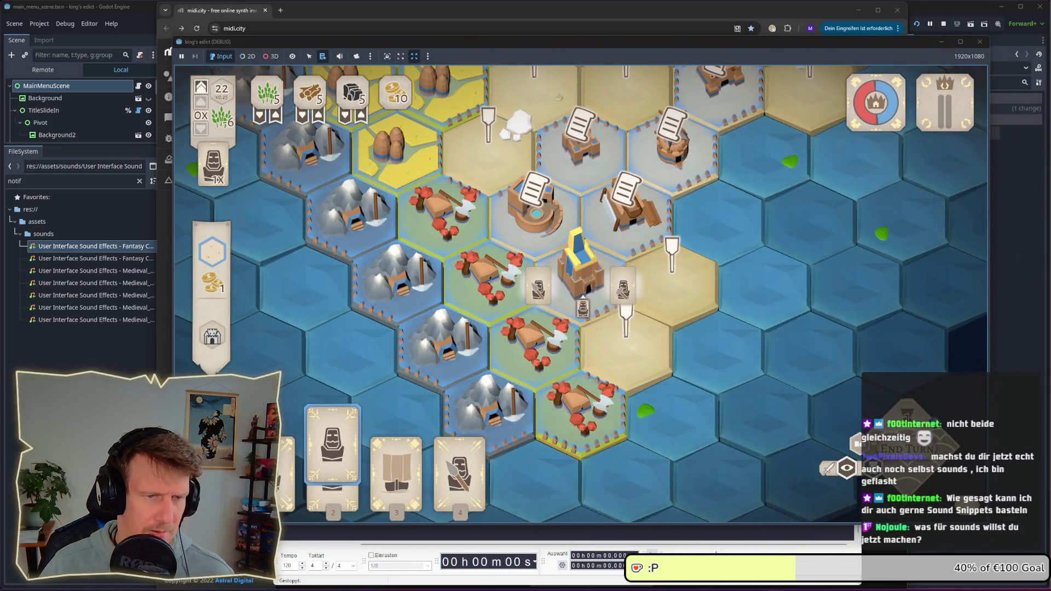
Place a unit on the castle hex, then undo it to refund the gold
click(601, 302)
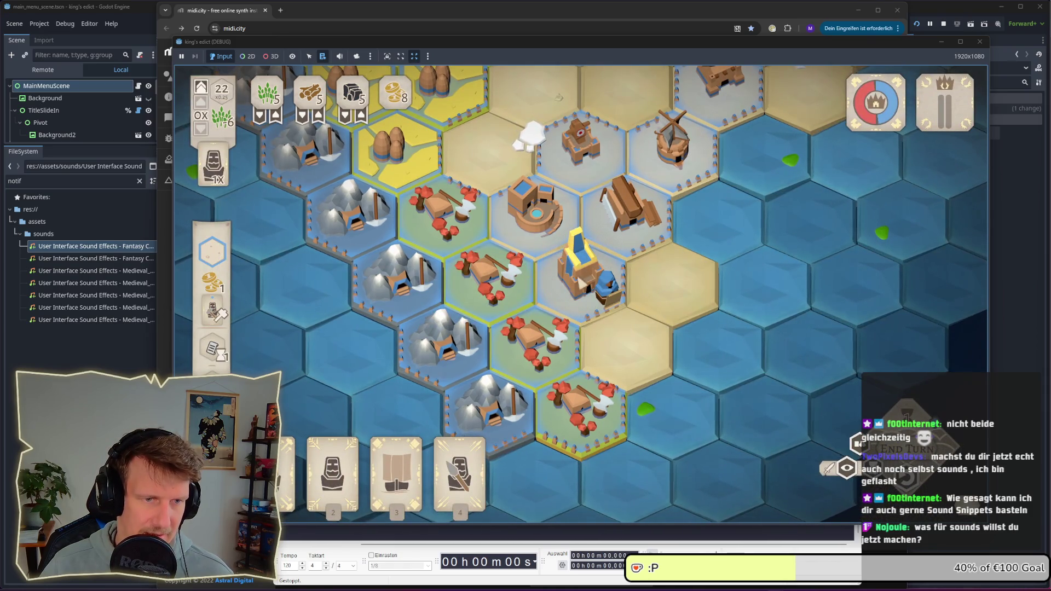
click(802, 466)
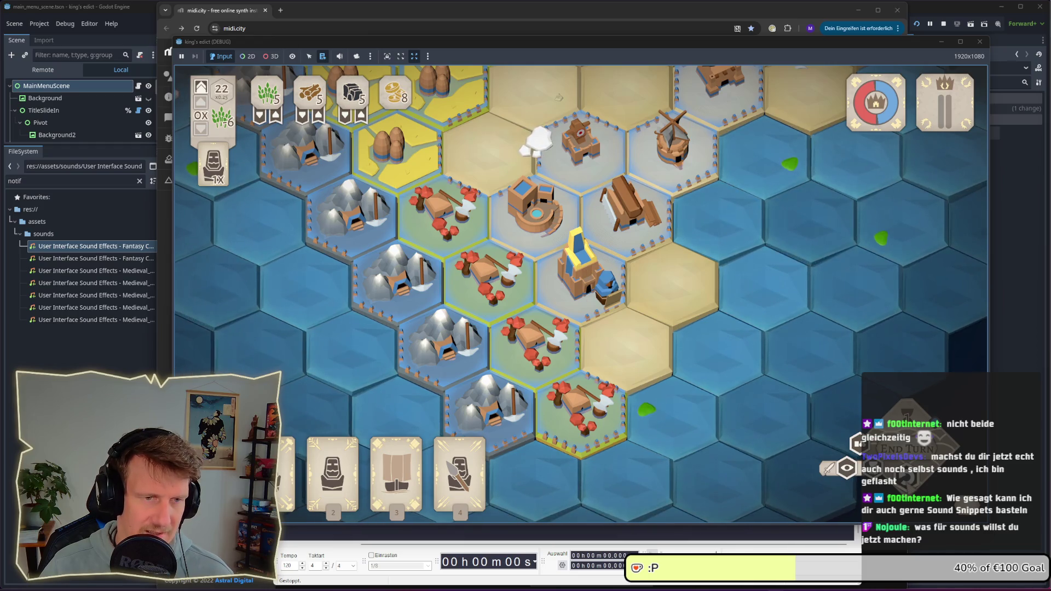
key(ctrl+z)
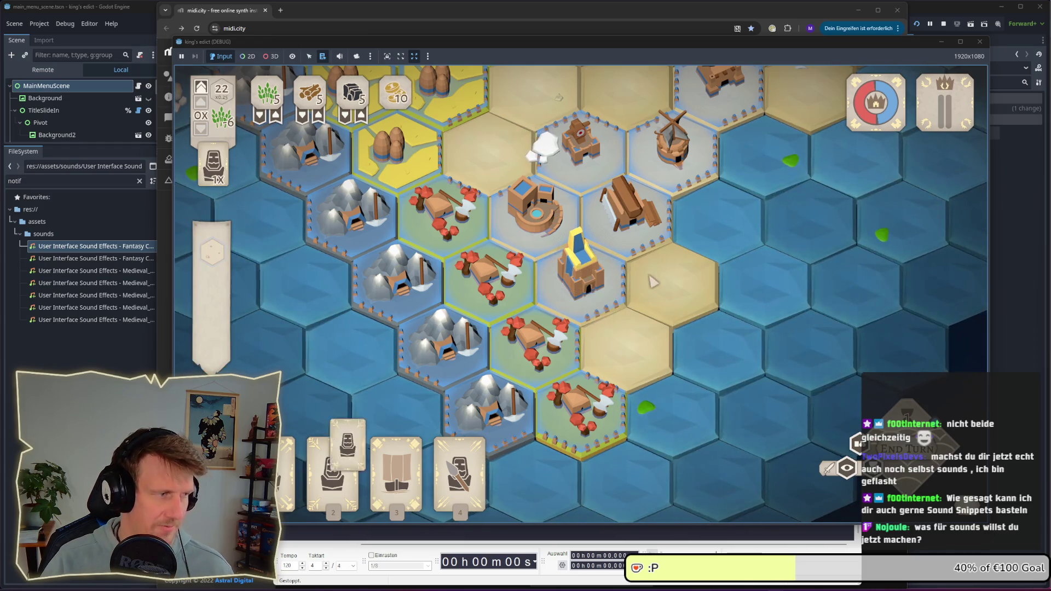
Play card 2 onto the castle hex and undo it, twice, then return to midi.city
key(2)
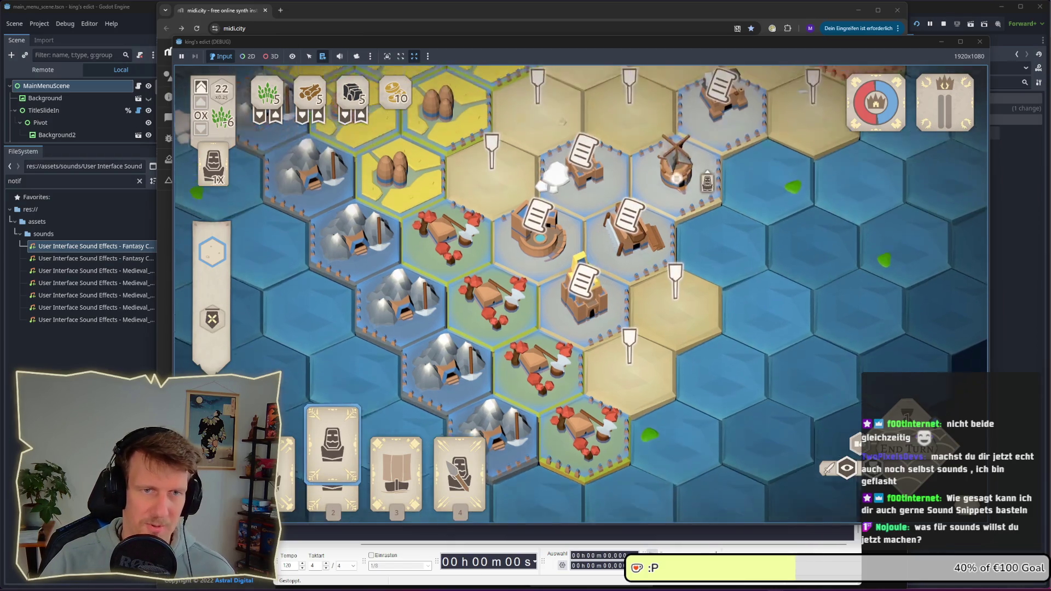
key(Return)
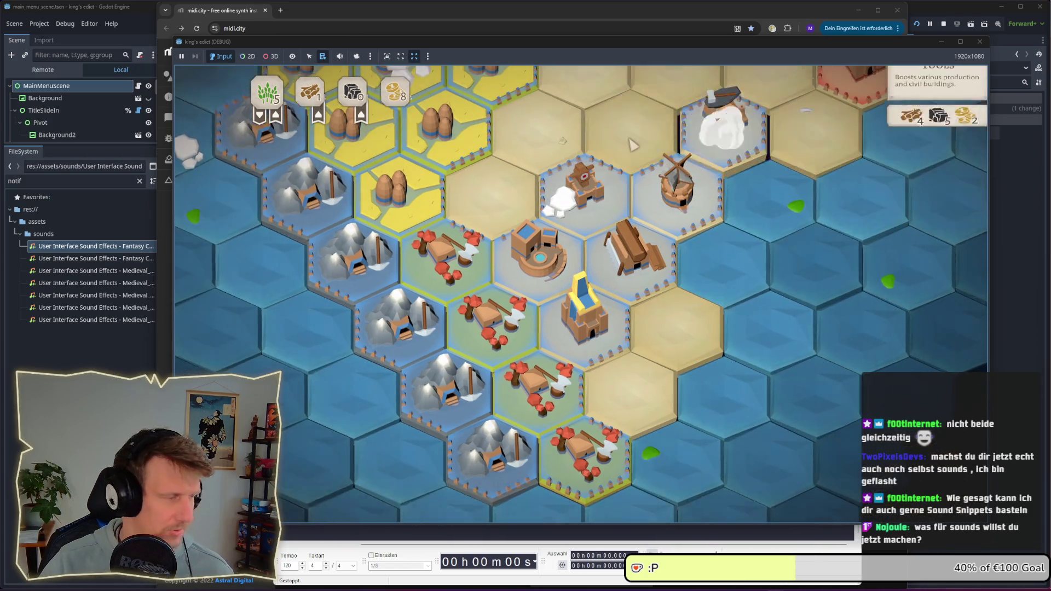
key(ctrl+z)
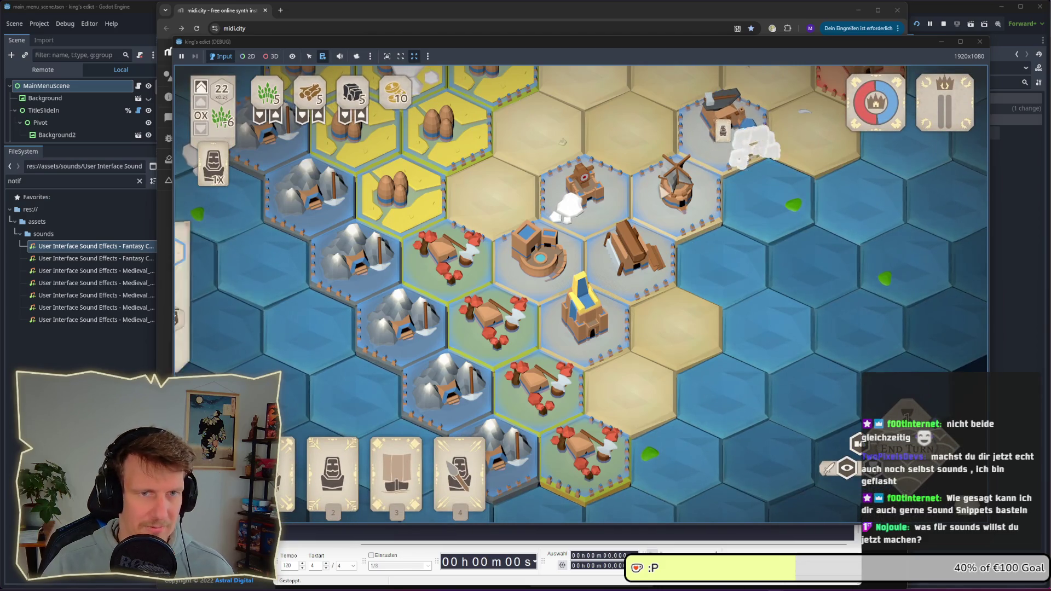
key(2)
key(Return)
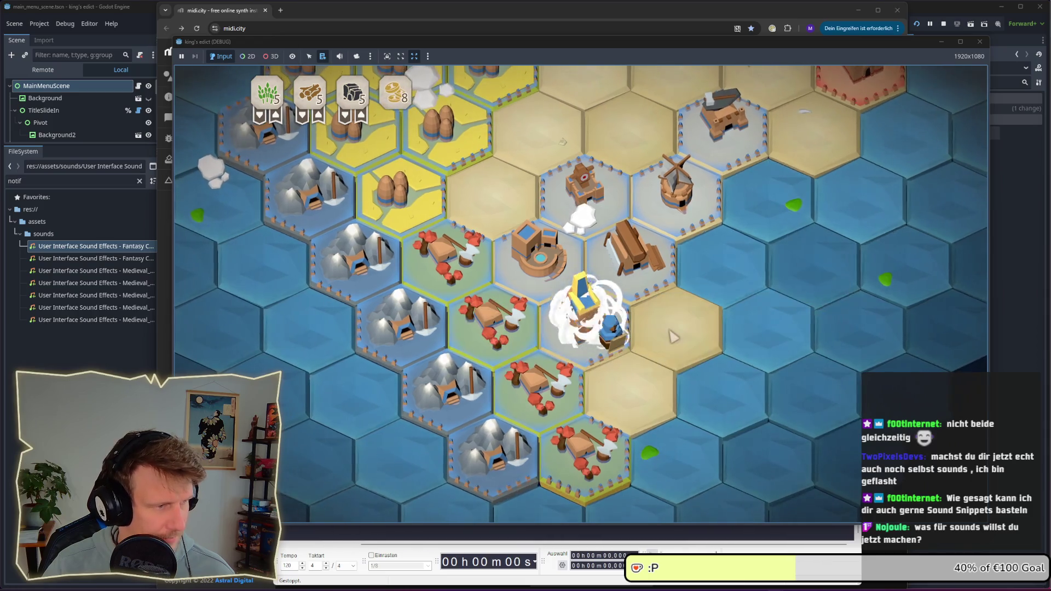
key(ctrl+z)
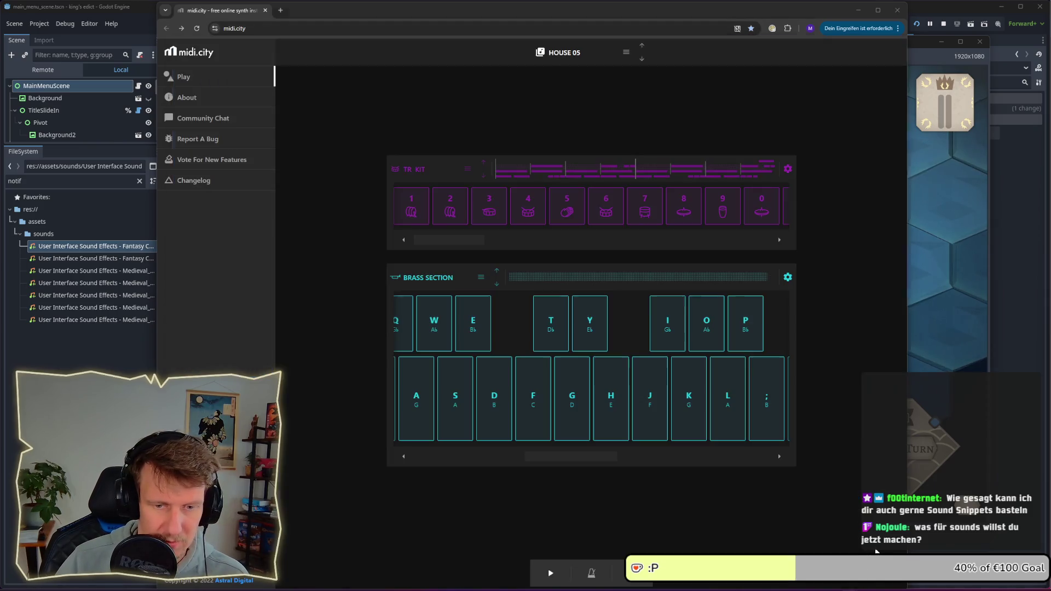
click(665, 24)
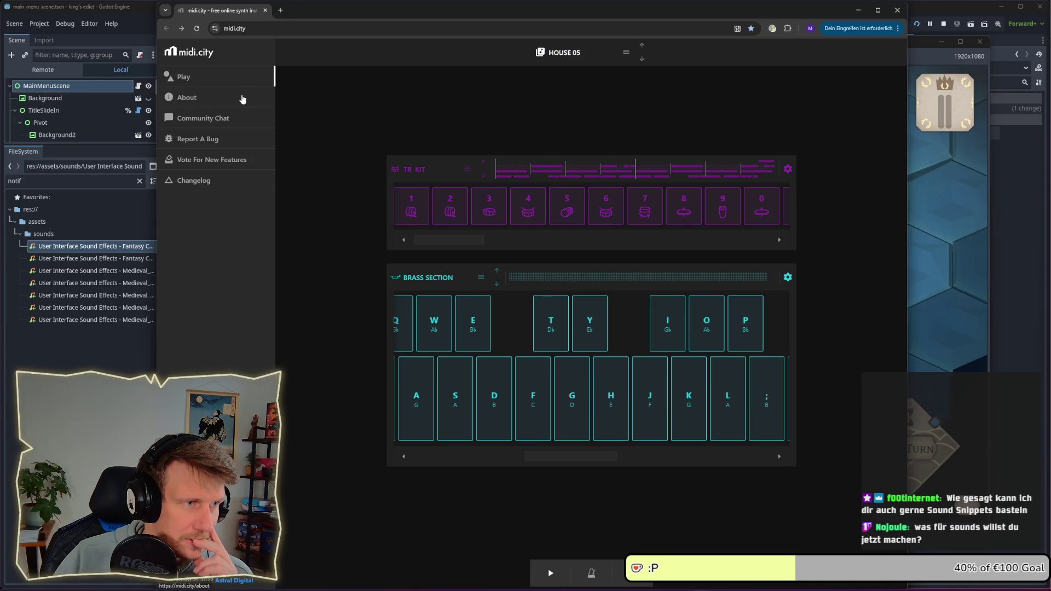
Keep HOUSE 05 as the backing track, dismiss the WebMIDI warning, start the beat and check Brass Section settings
click(626, 52)
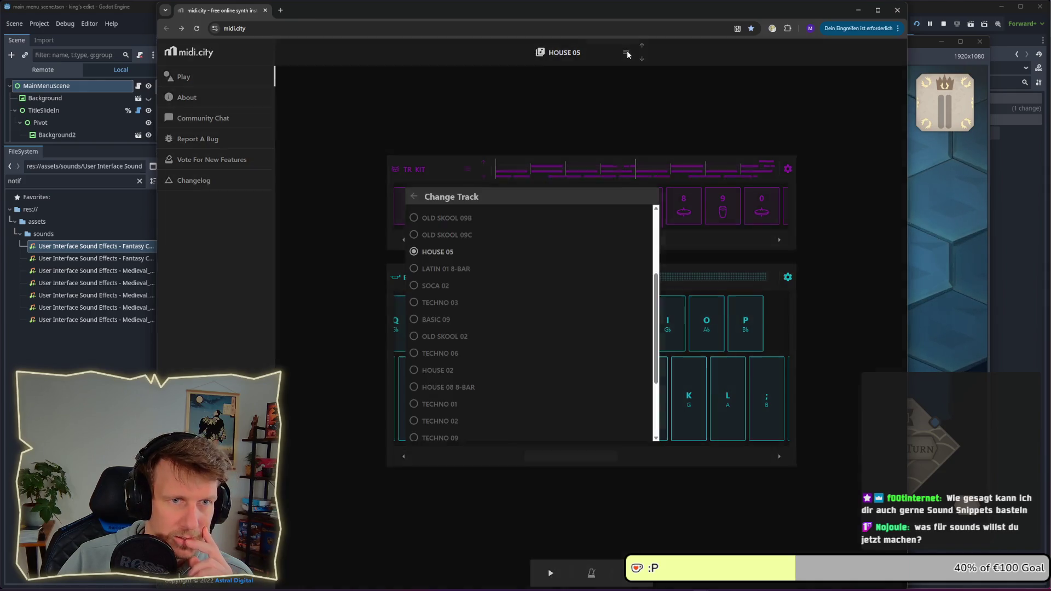
click(346, 259)
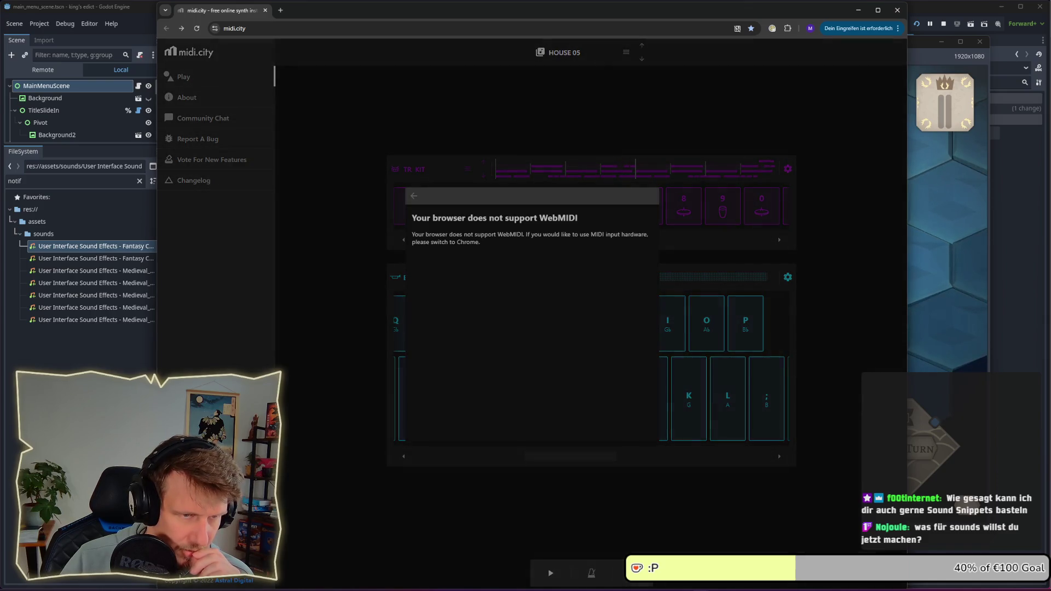
click(648, 524)
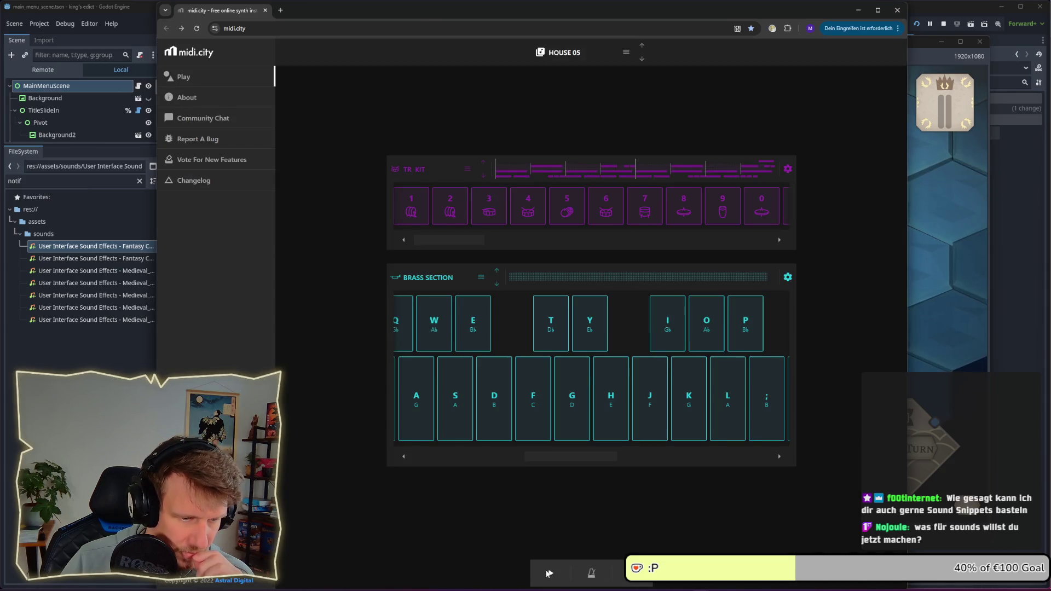
click(548, 573)
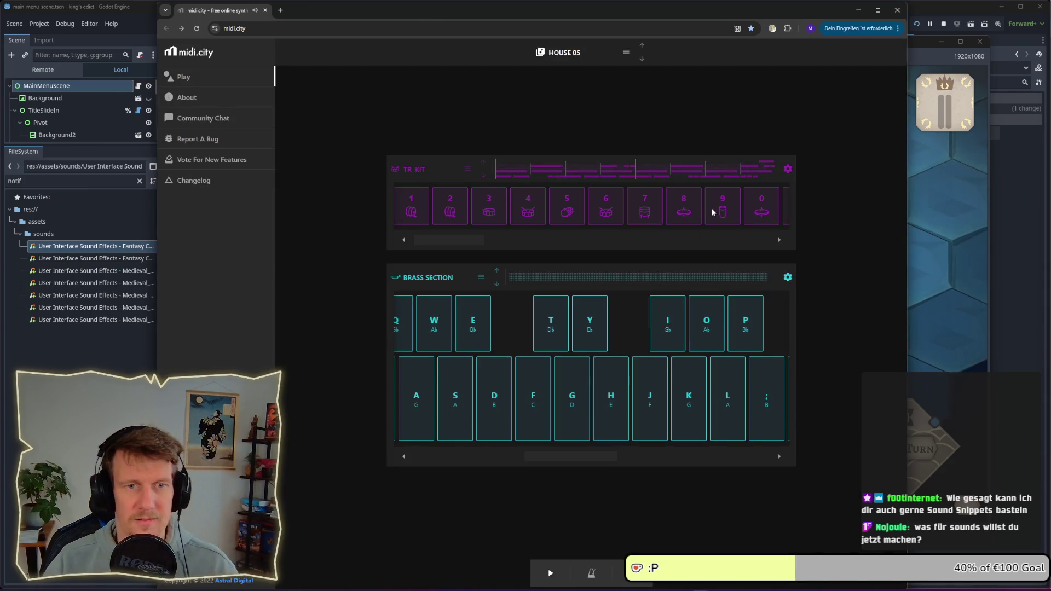
click(788, 277)
click(735, 87)
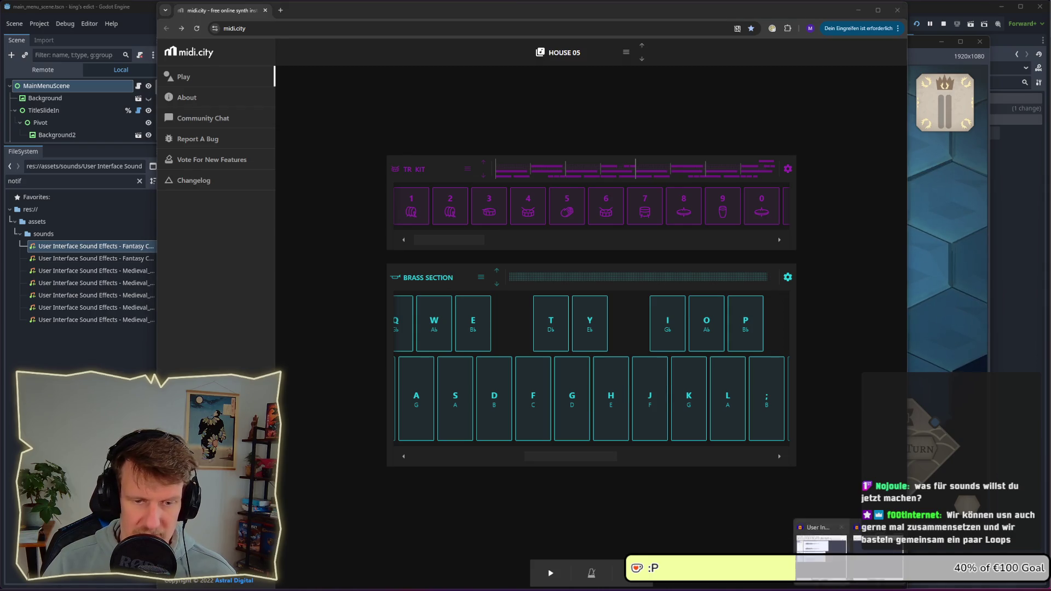
click(878, 563)
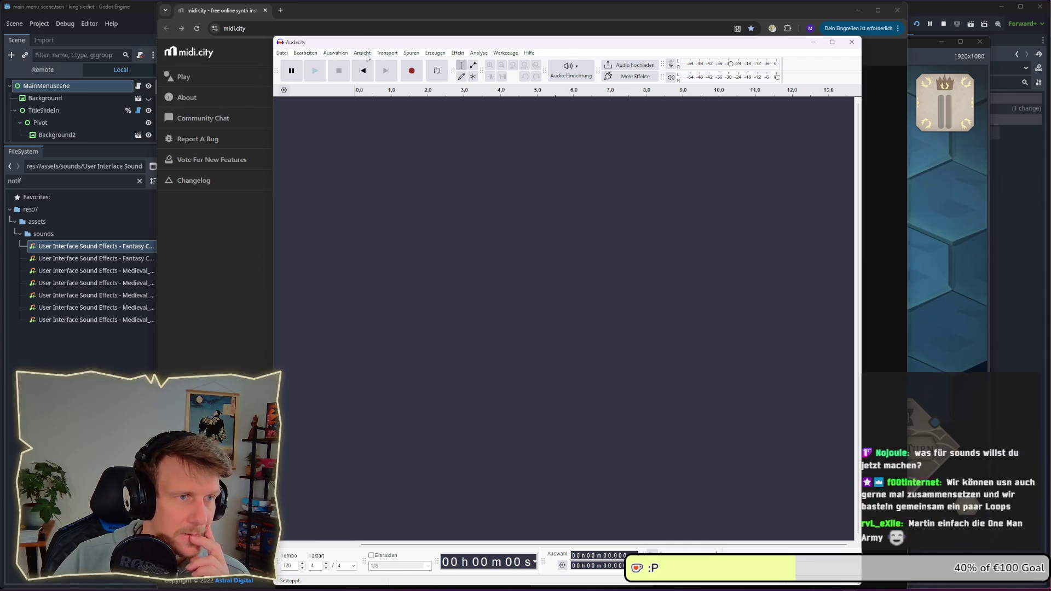
Record a short test take, play it back, then delete the clip
click(339, 54)
mouse_move(318, 57)
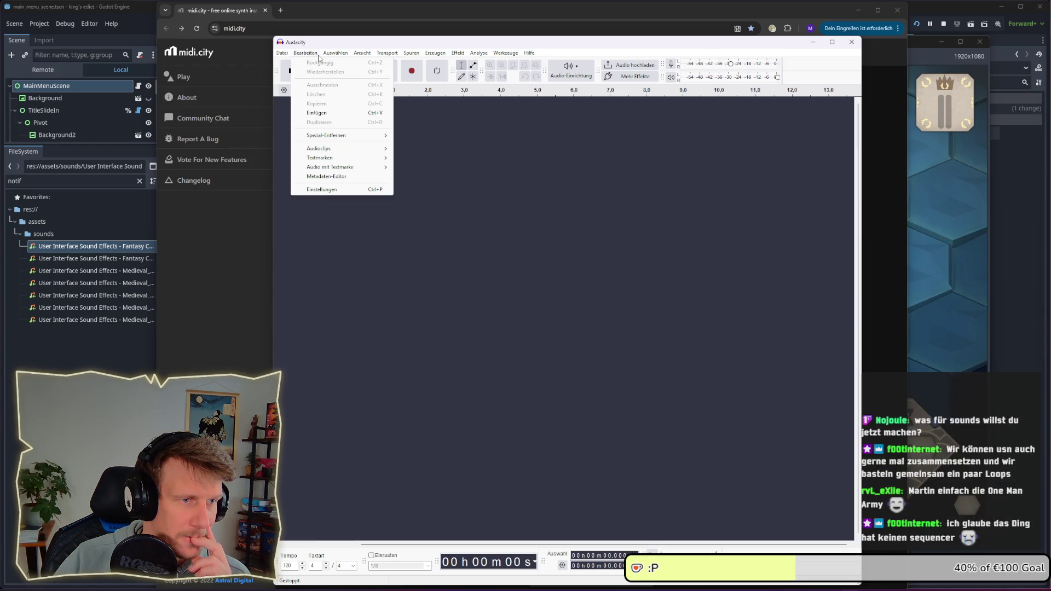
click(520, 166)
click(416, 75)
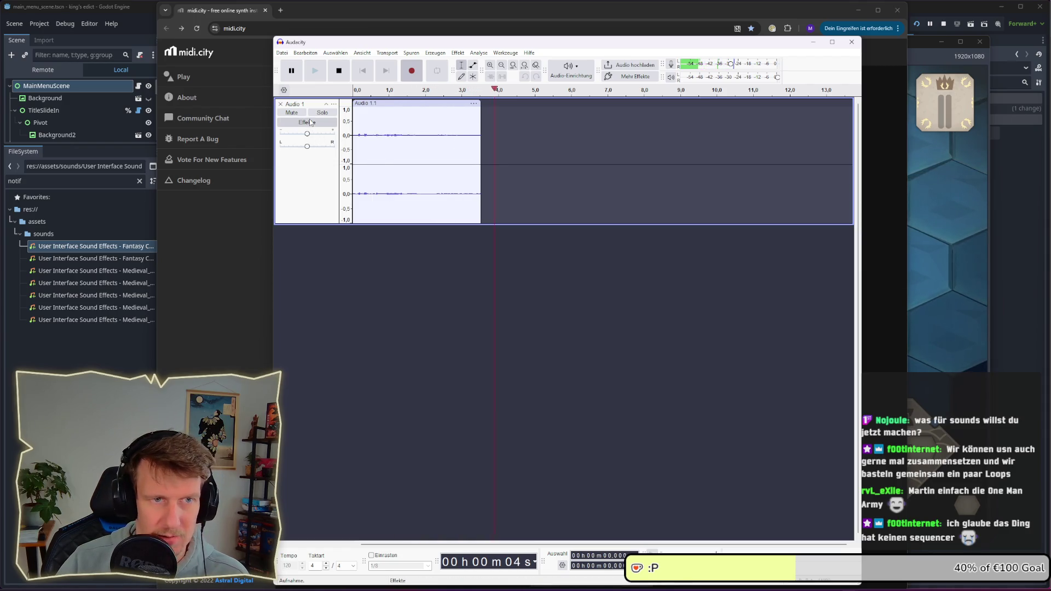
click(338, 79)
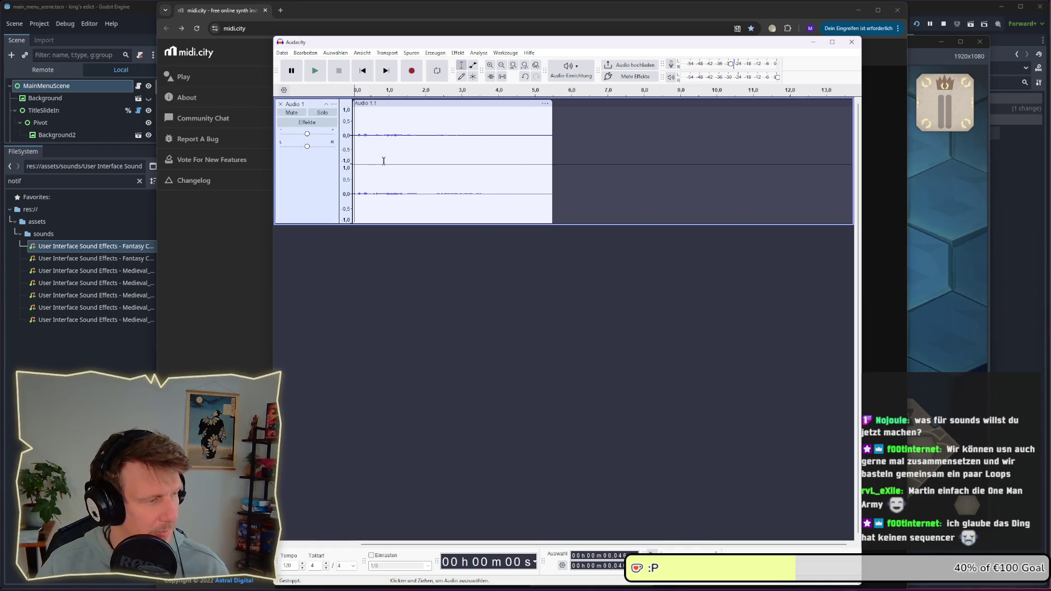
key(space)
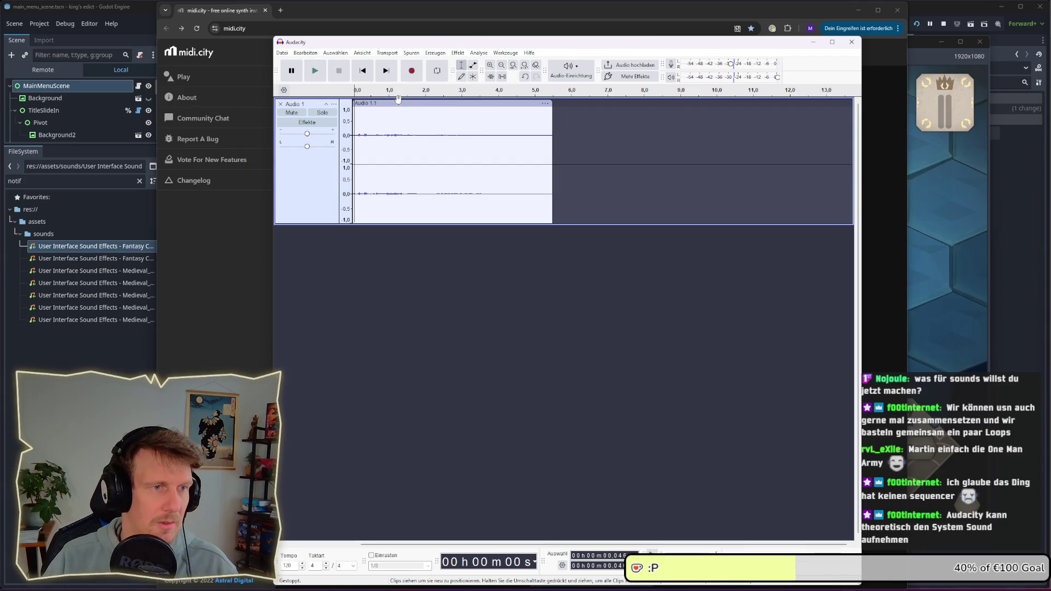
key(Delete)
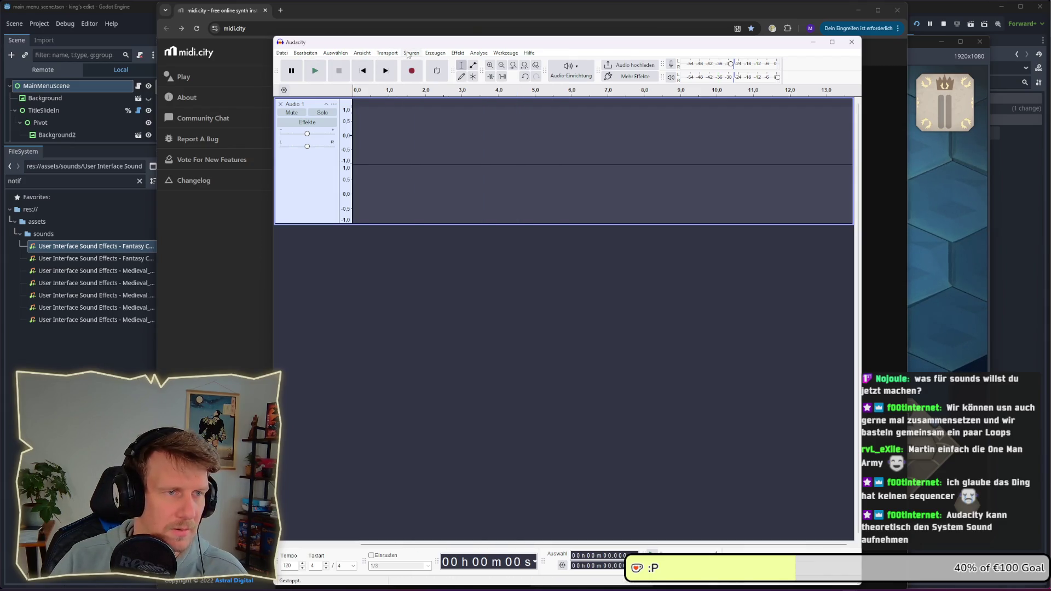
Browse the Spuren, Erzeugen and Transport menu commands without changing anything
click(407, 54)
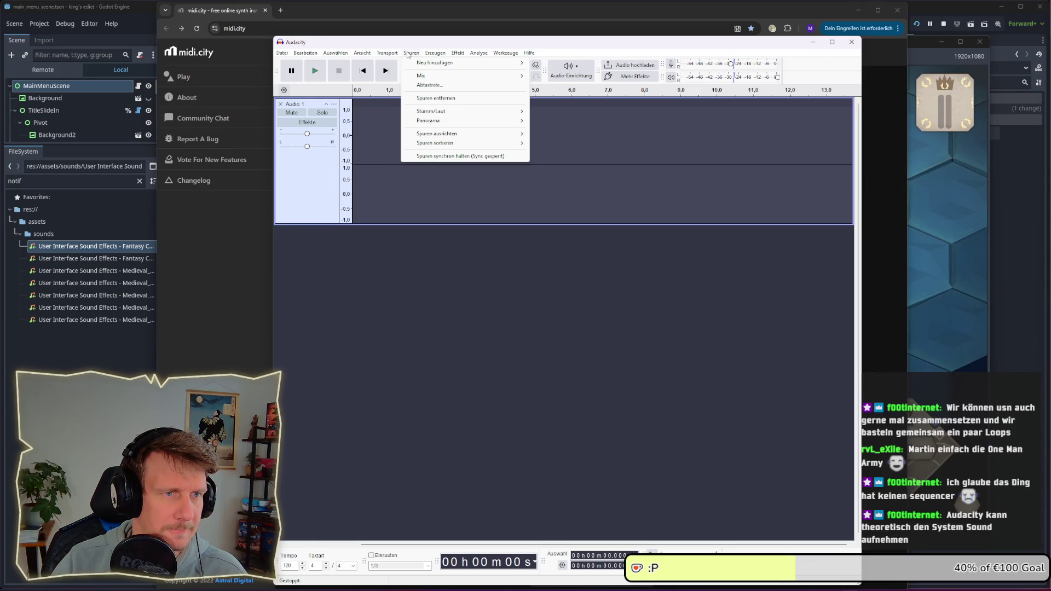
mouse_move(432, 57)
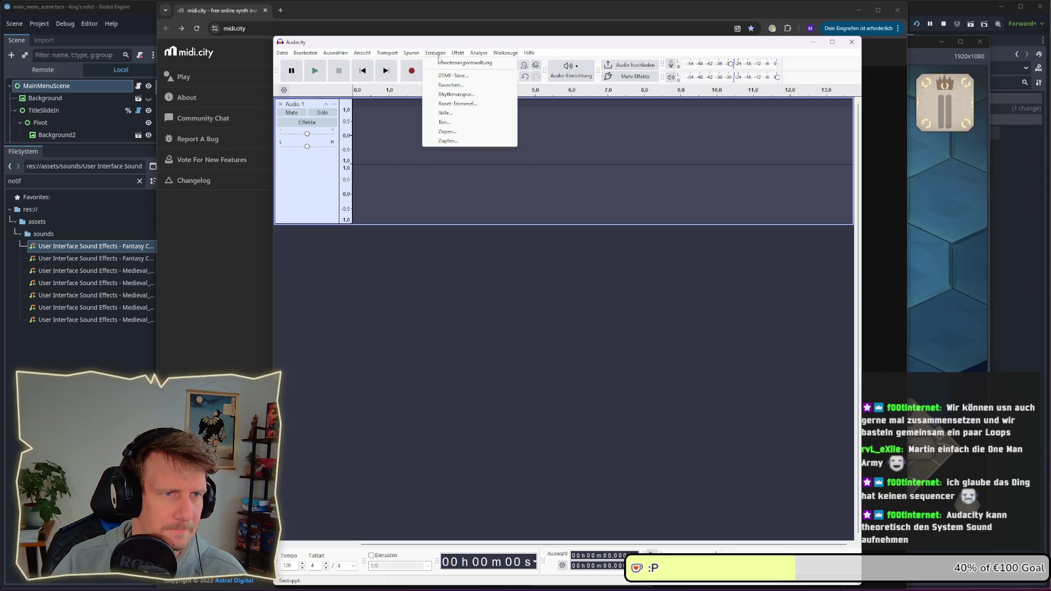
mouse_move(309, 57)
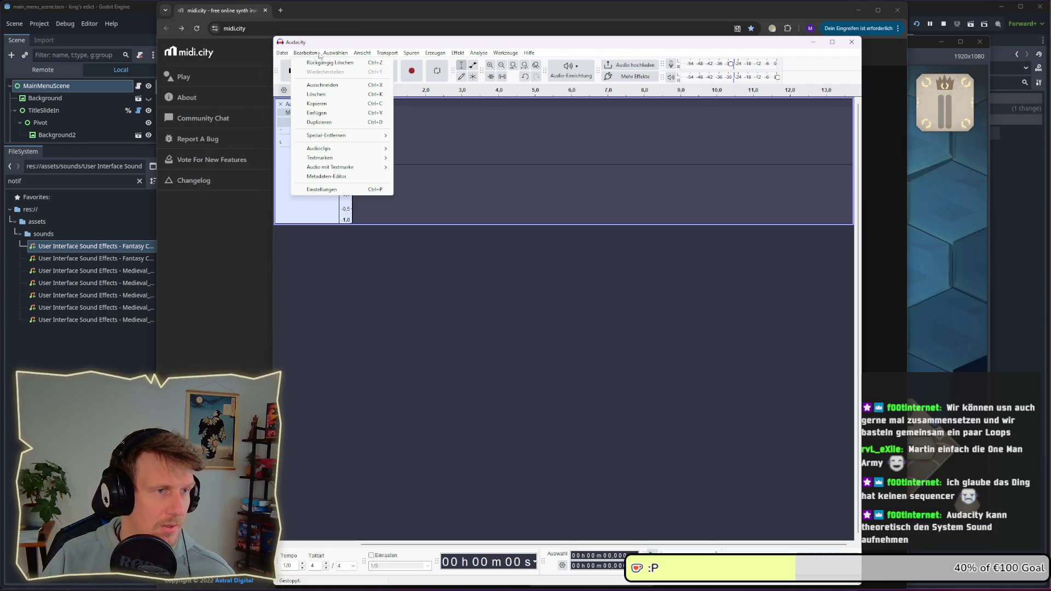
mouse_move(343, 55)
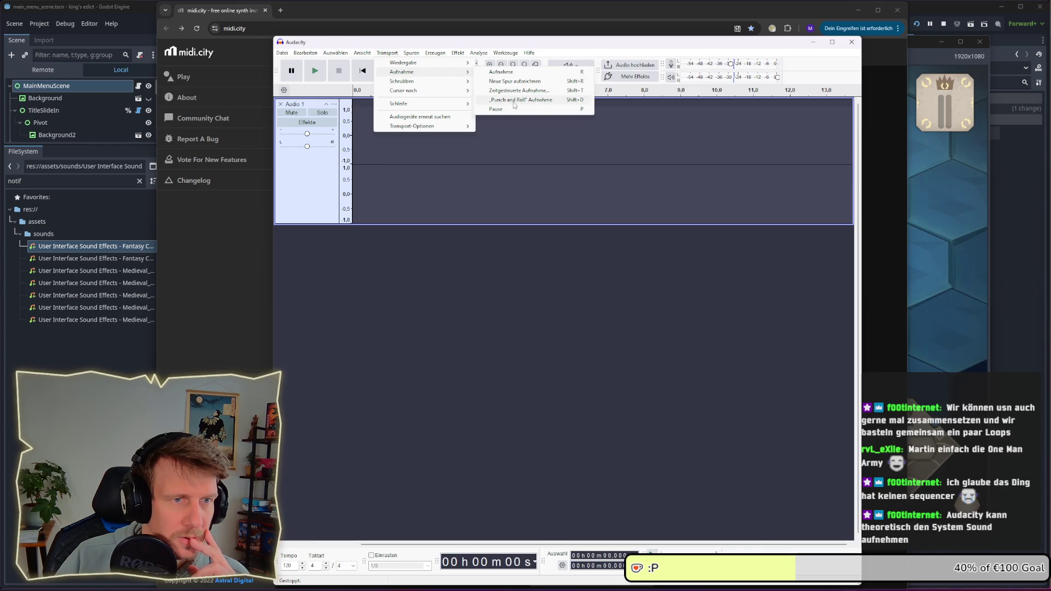
Record a short take onto Audio 1, stop it, and delete it
click(513, 73)
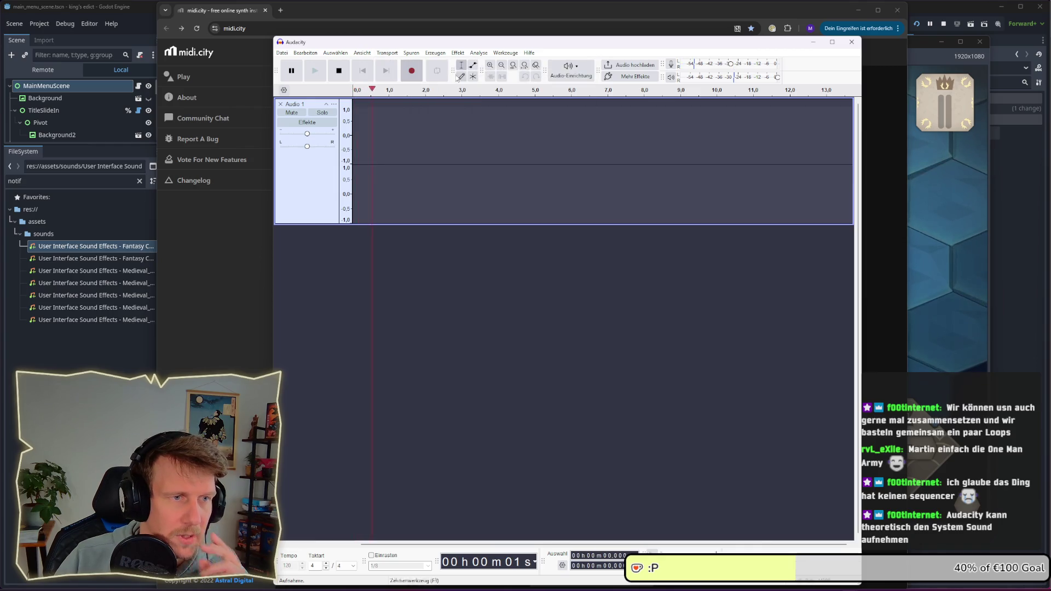
click(339, 71)
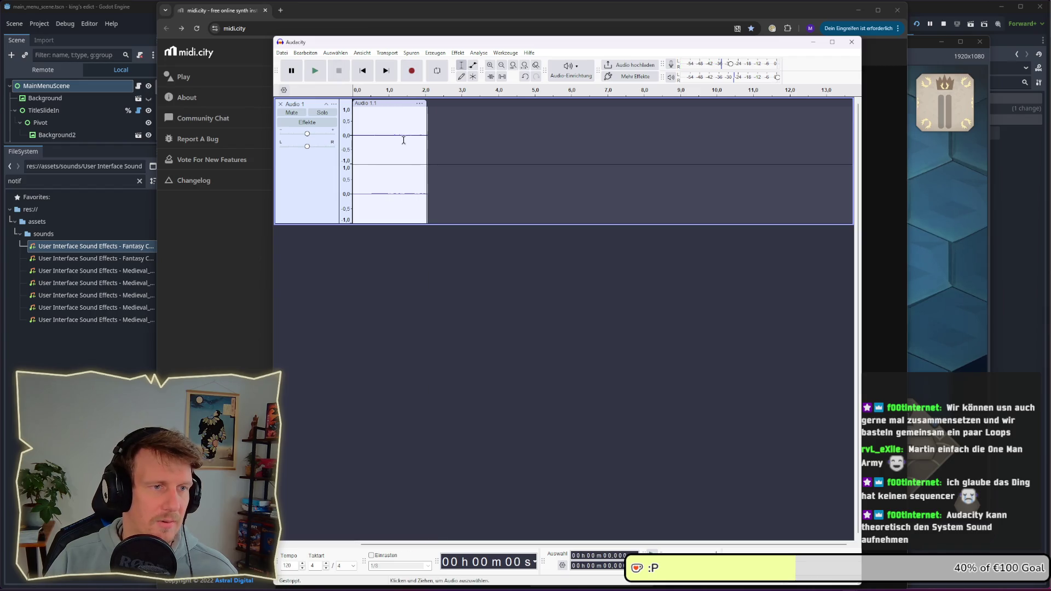
click(385, 103)
key(Delete)
Record onto a new separate track via Transport, stop it, then browse the Spuren menu
click(387, 53)
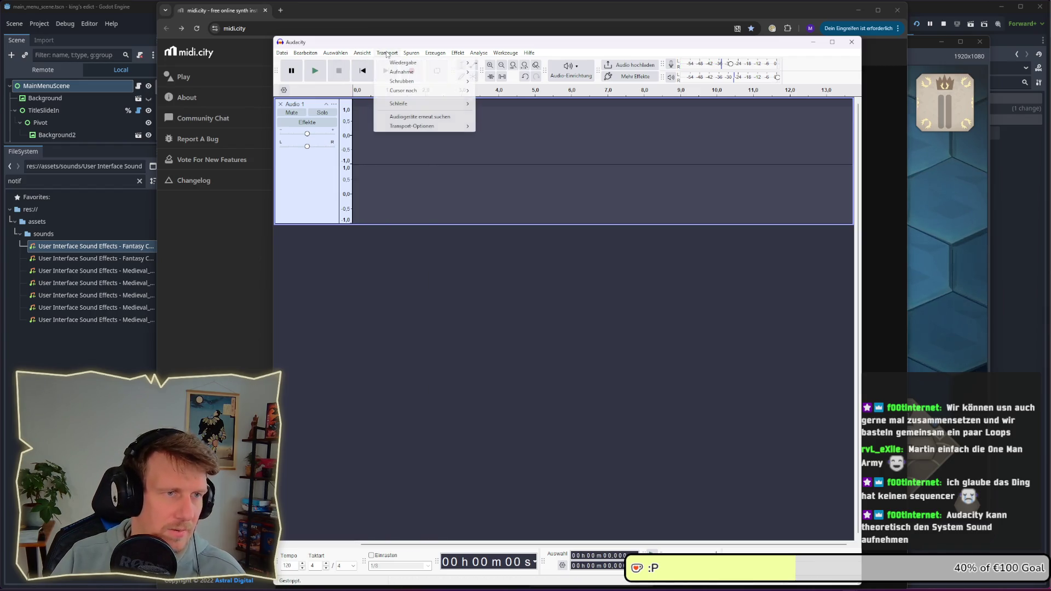
mouse_move(400, 64)
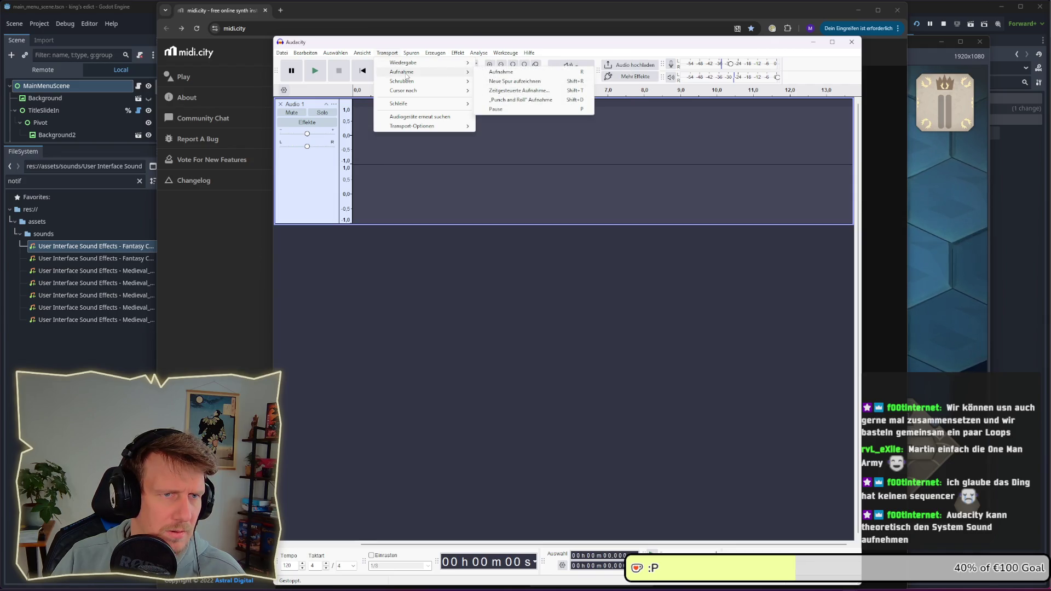
click(514, 81)
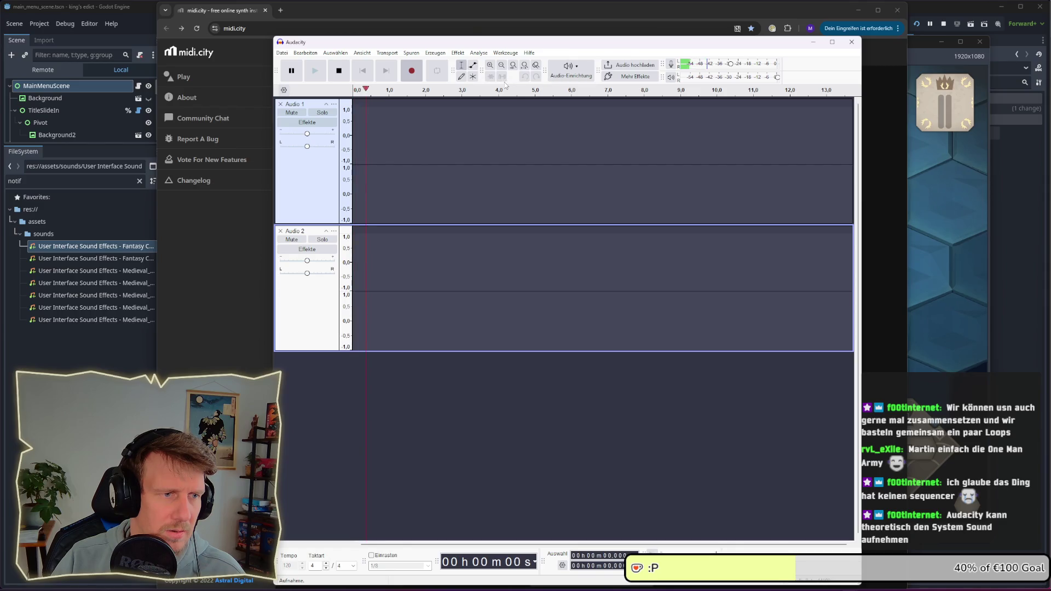
click(281, 231)
click(412, 53)
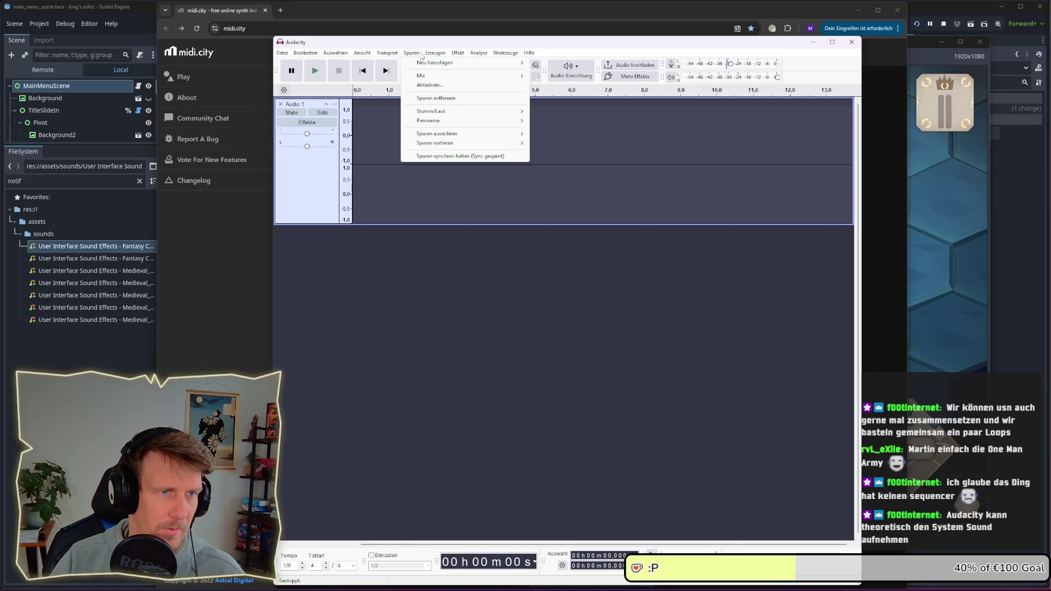
mouse_move(391, 55)
mouse_move(406, 104)
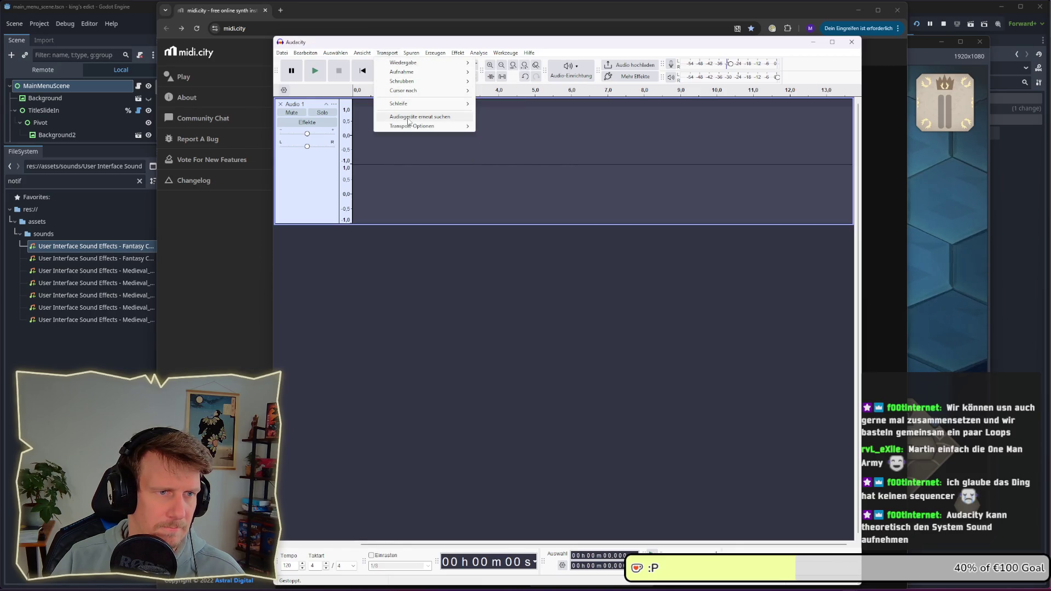
mouse_move(410, 128)
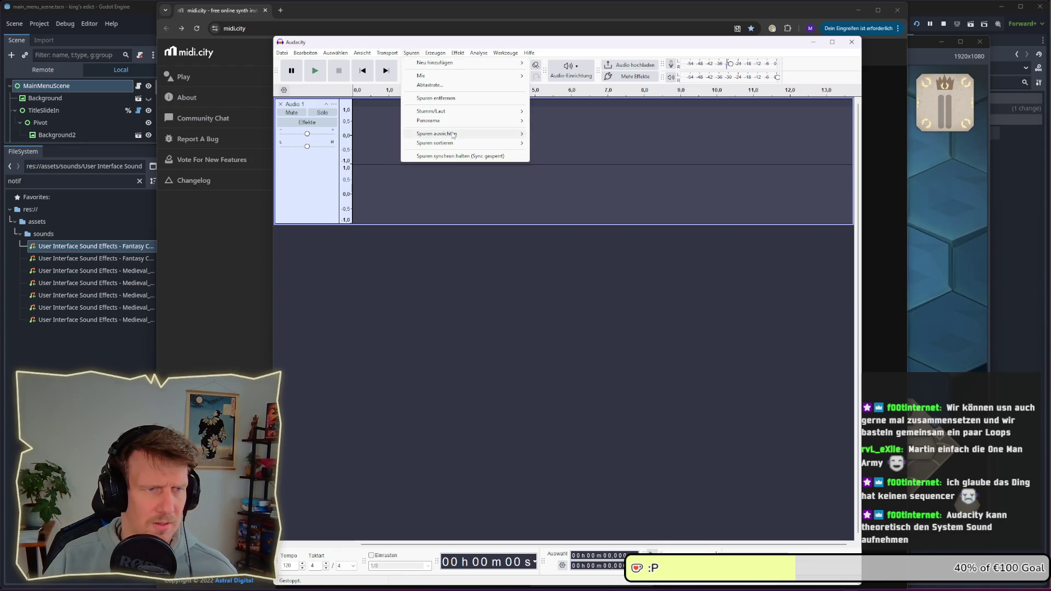
mouse_move(453, 135)
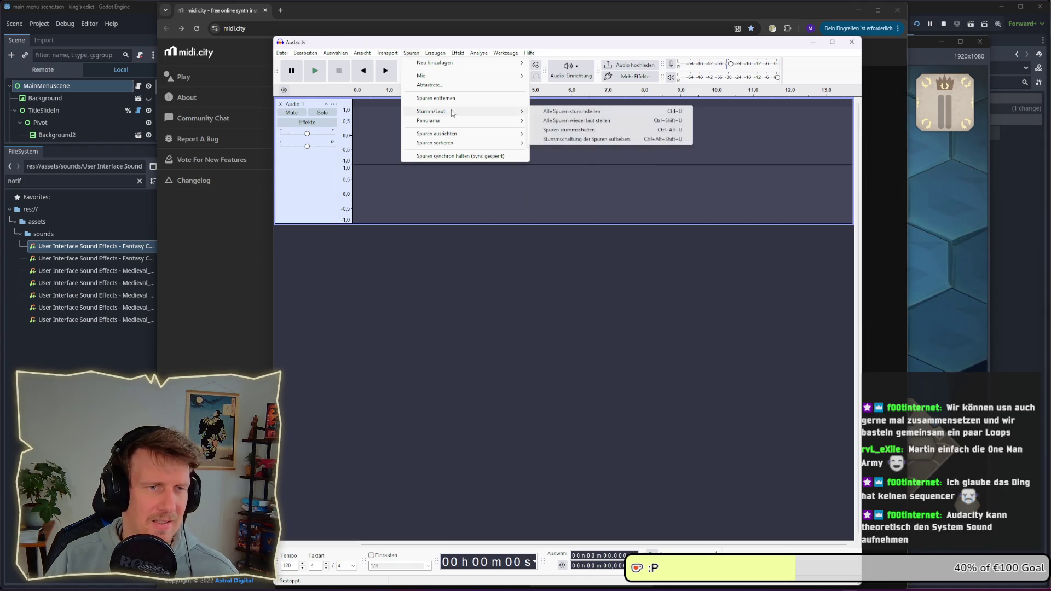
Switch to the midi.city synth page and open its backing track list
click(547, 14)
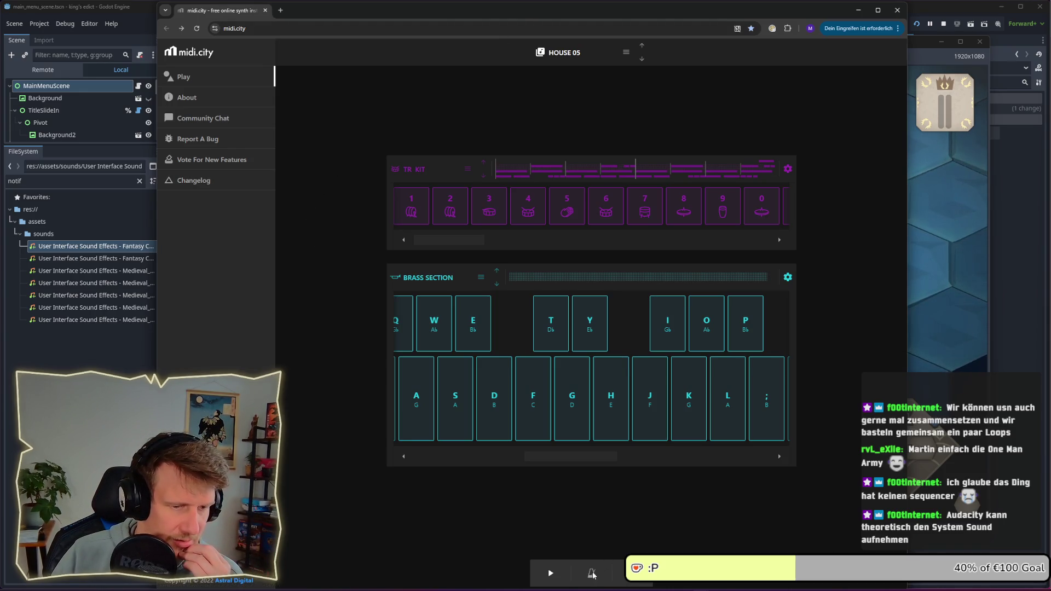
click(627, 53)
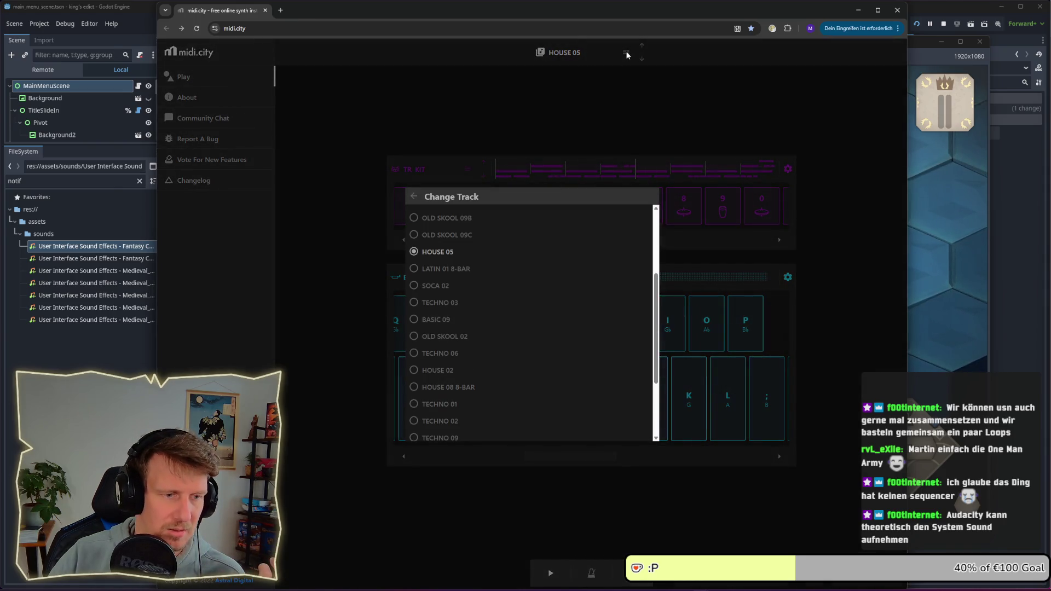
Keep HOUSE 05, play a D–H brass phrase on the pads, then switch to Audacity
click(627, 53)
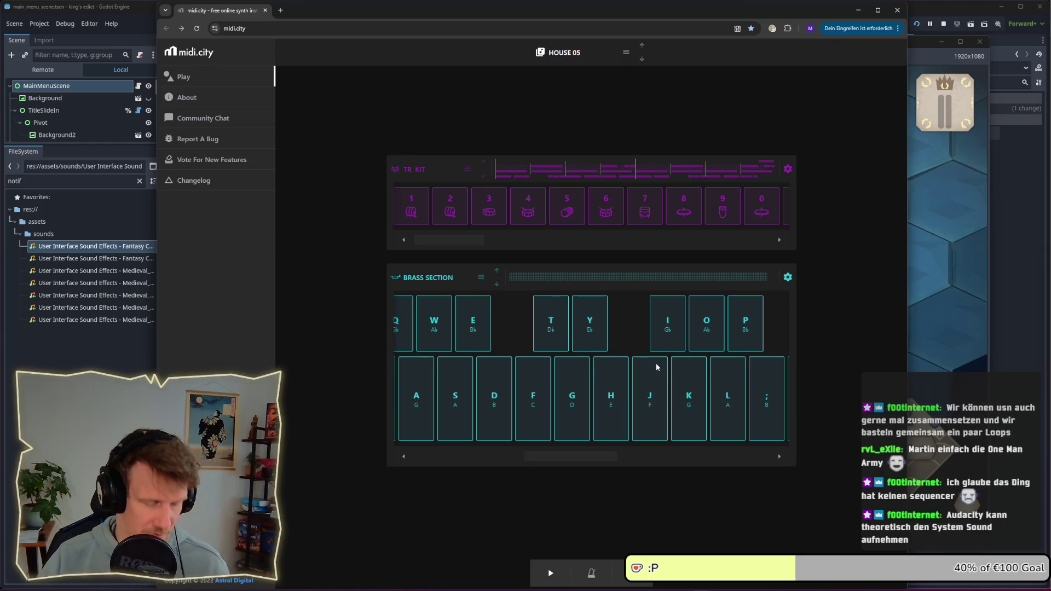
key(d)
key(h)
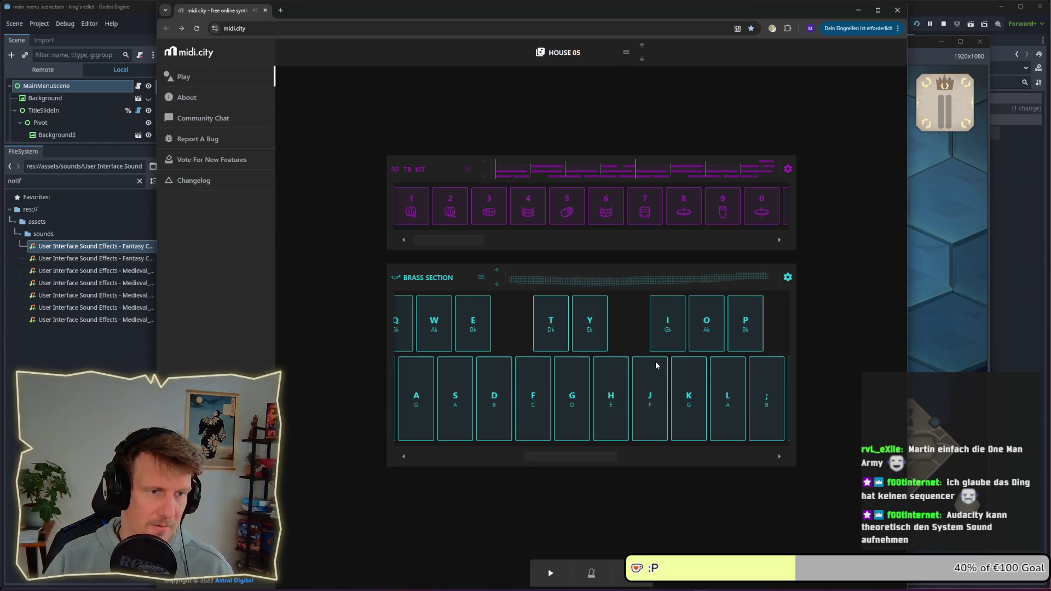
key(d)
key(d)
key(h)
key(h)
key(d)
key(h)
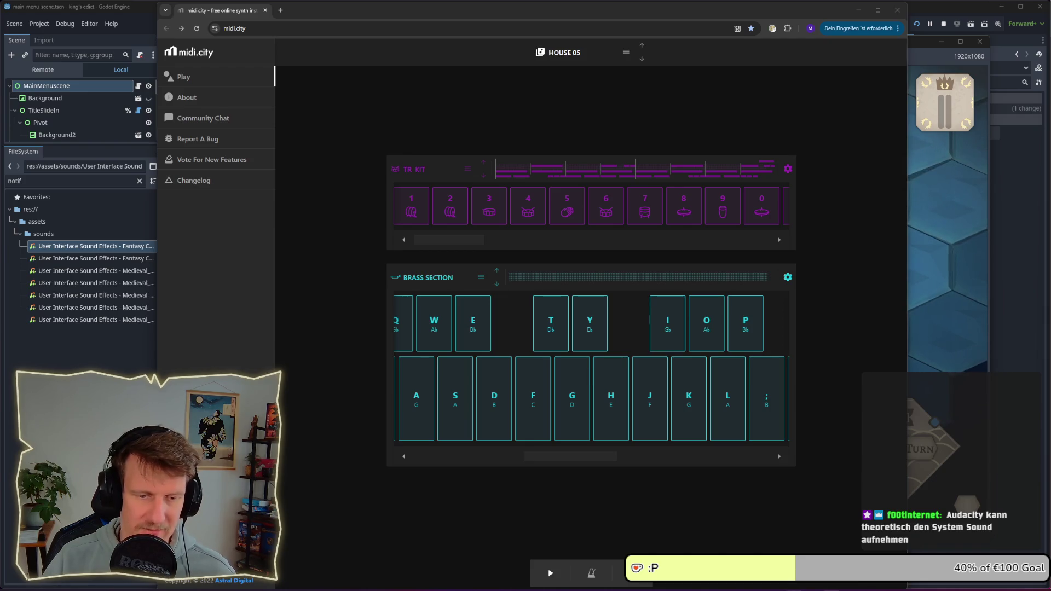
key(alt+Tab)
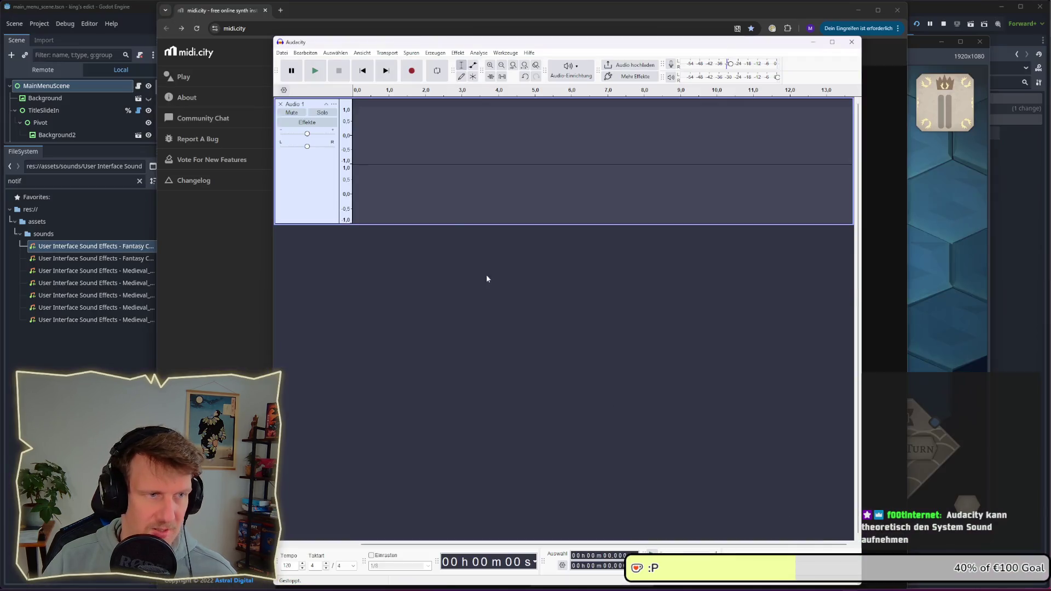
Look through Audacity's Transport and File menus without exporting, then switch to the browser
click(388, 53)
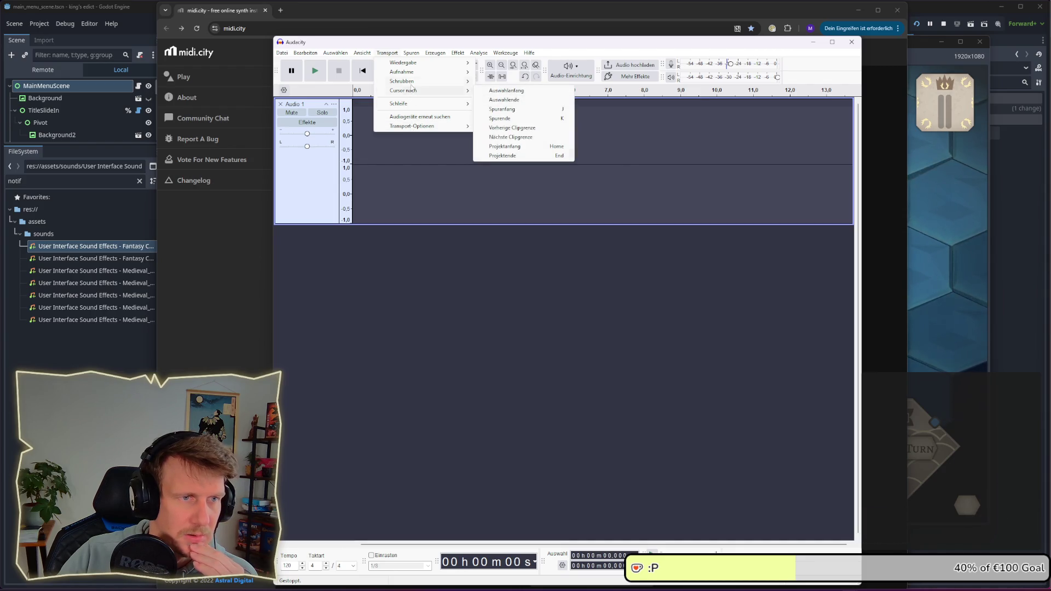
mouse_move(413, 83)
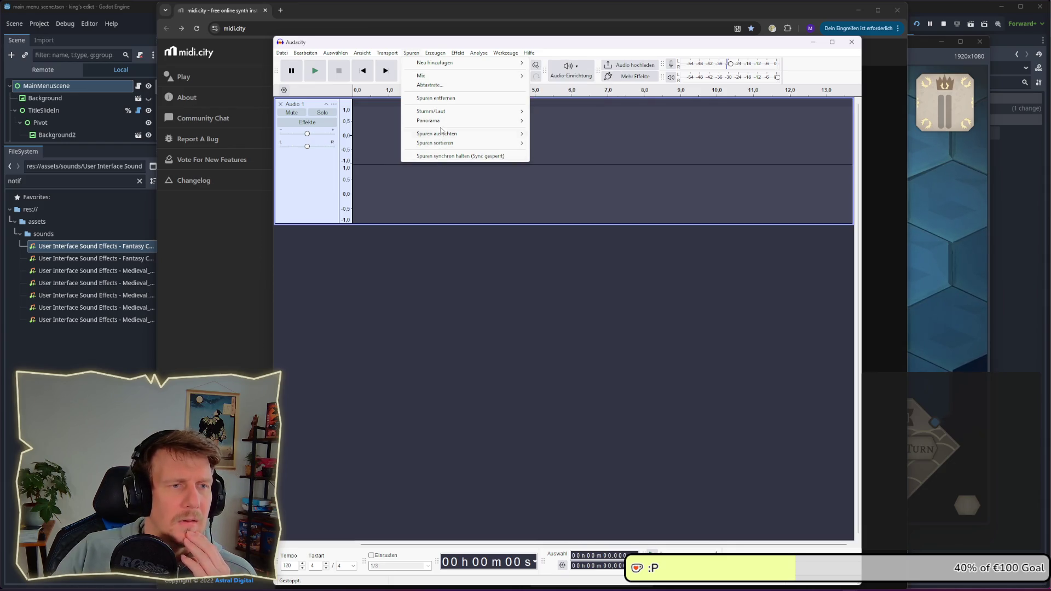
mouse_move(442, 116)
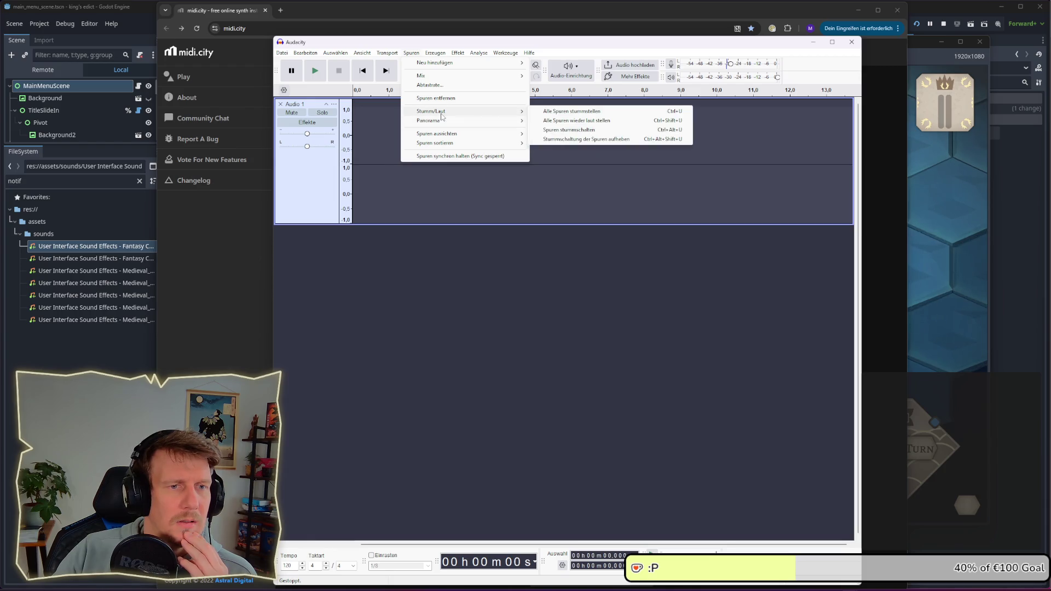
click(282, 52)
click(282, 52)
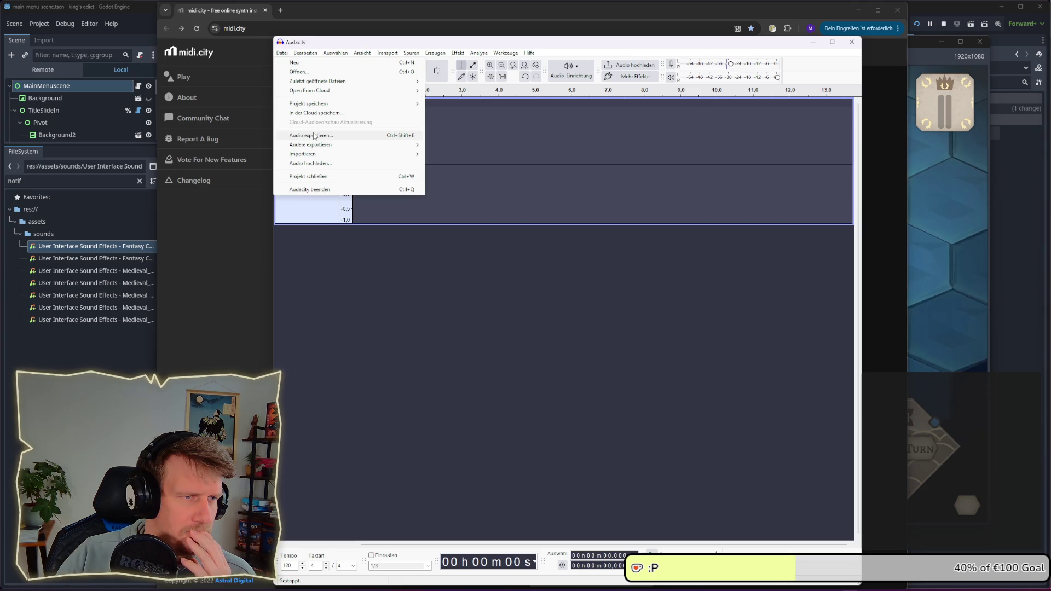
click(491, 360)
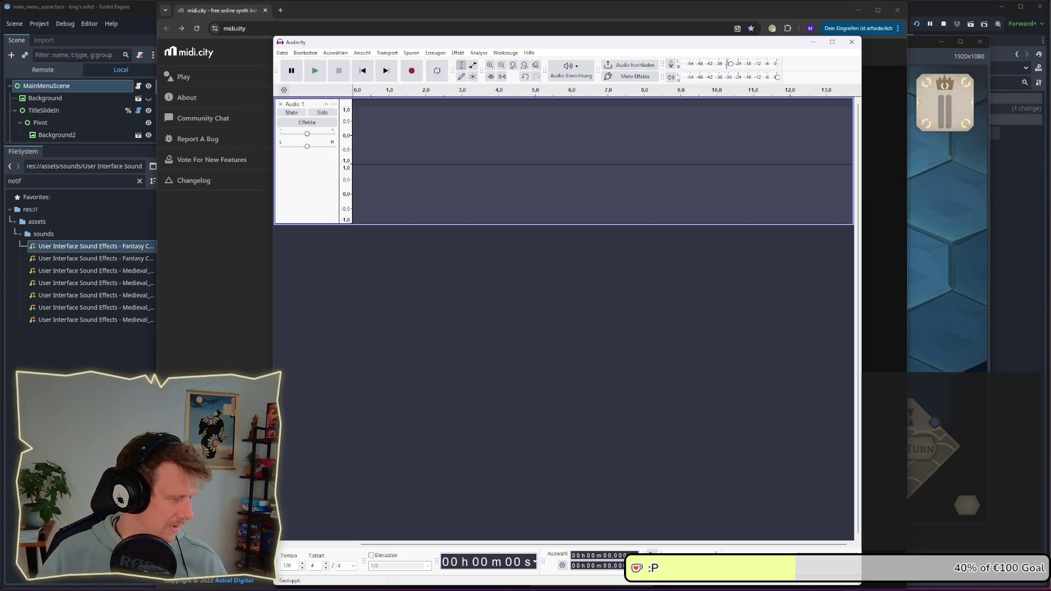
key(alt+Tab)
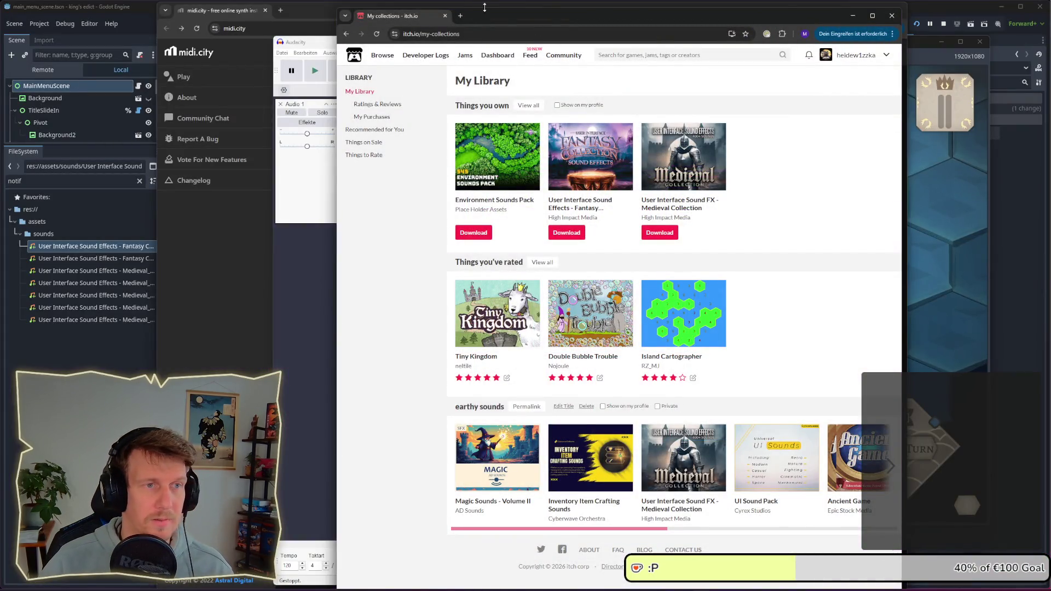
Open chatgpt.com in a new tab and ask 'audacity, can I record the sound of another window?'
click(460, 16)
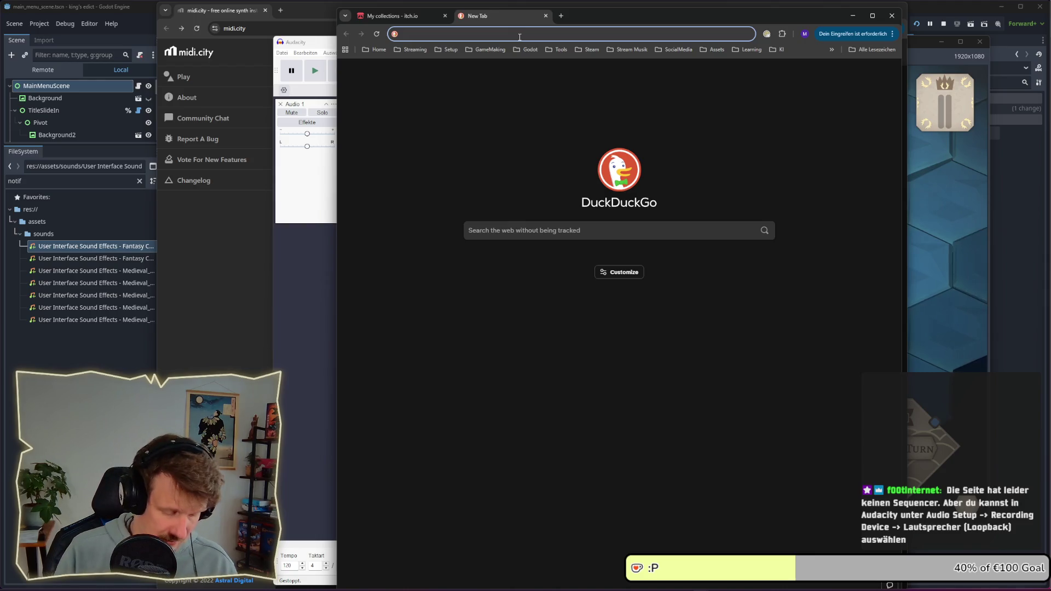
text(chatp)
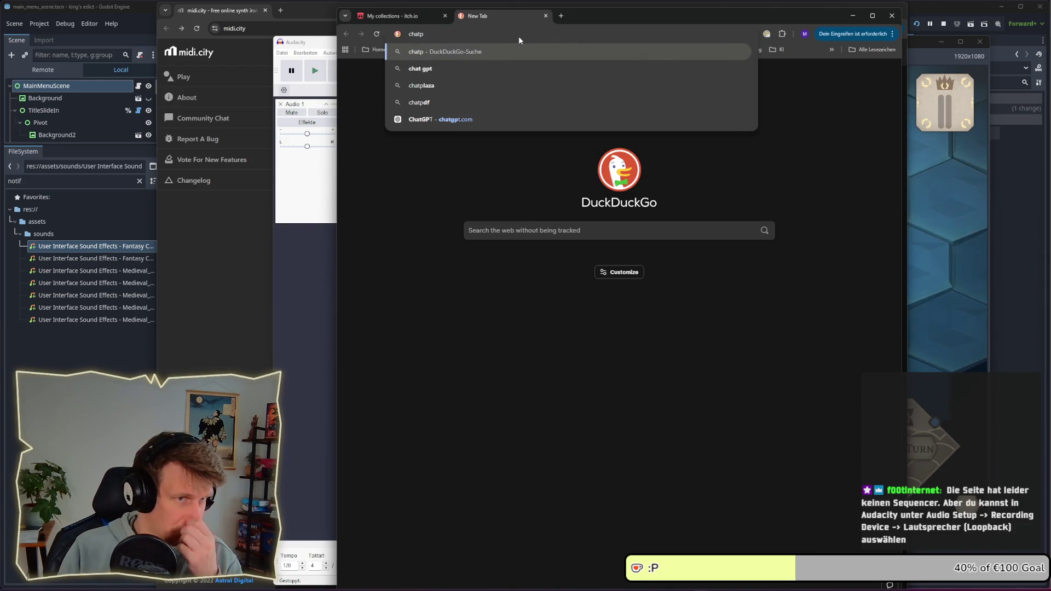
key(BackSpace)
text(gpt)
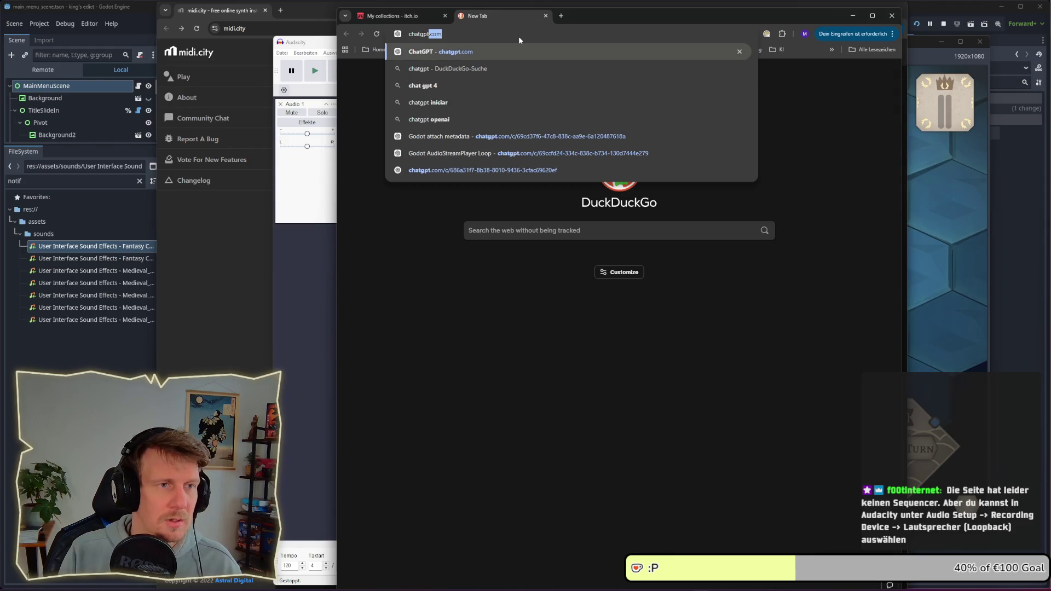
key(Return)
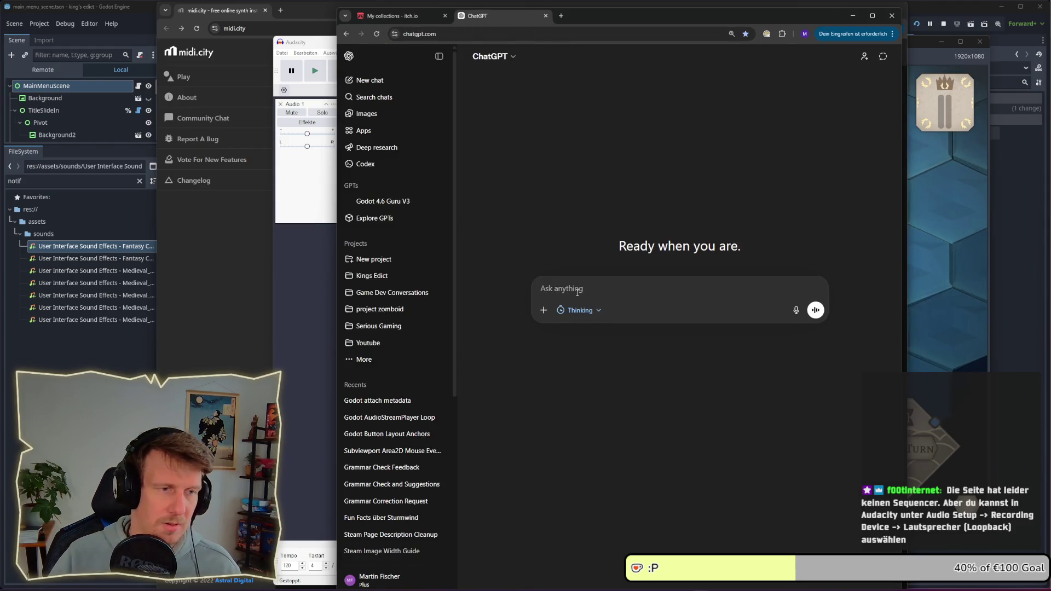
text(aud)
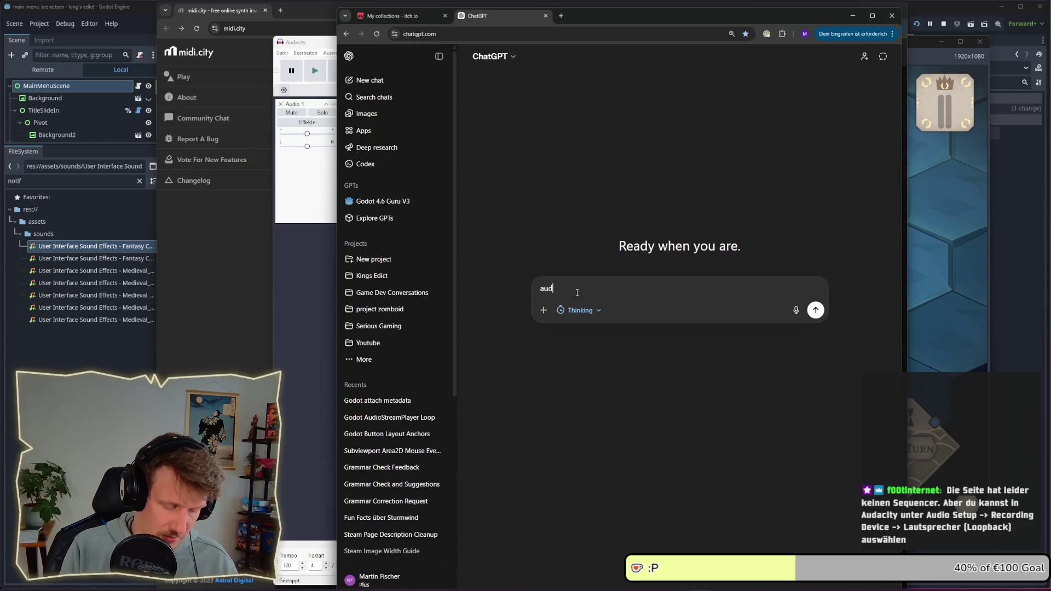
text(acit)
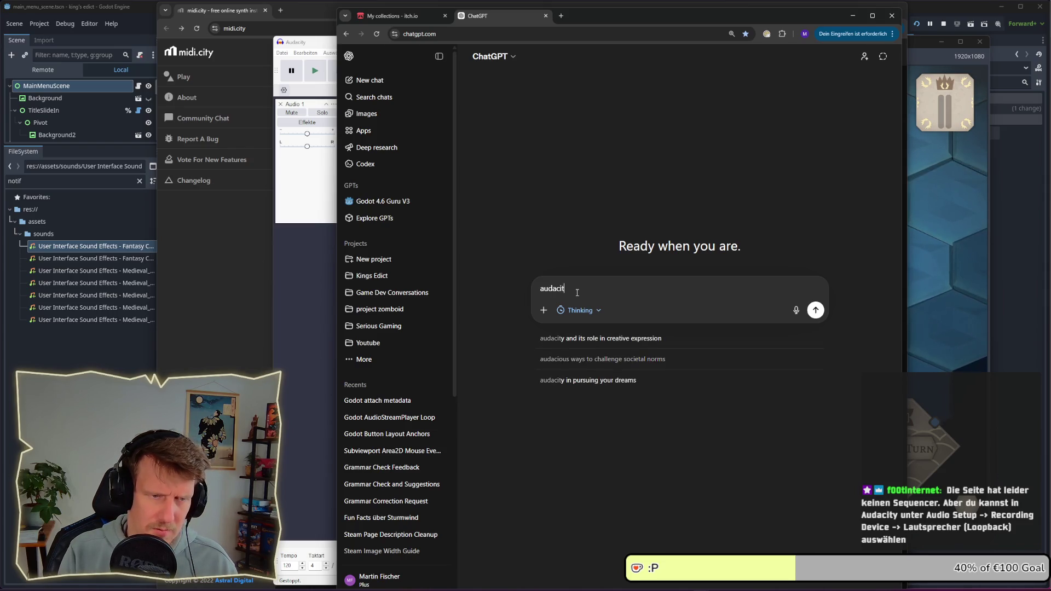
text(y, can yi)
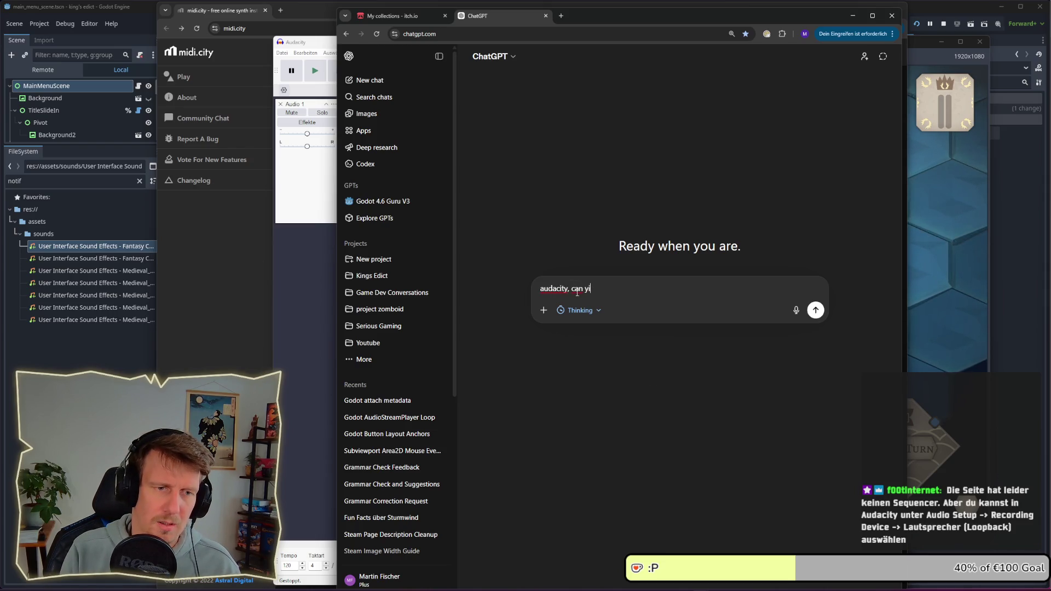
key(BackSpace)
key(BackSpace)
text(I record )
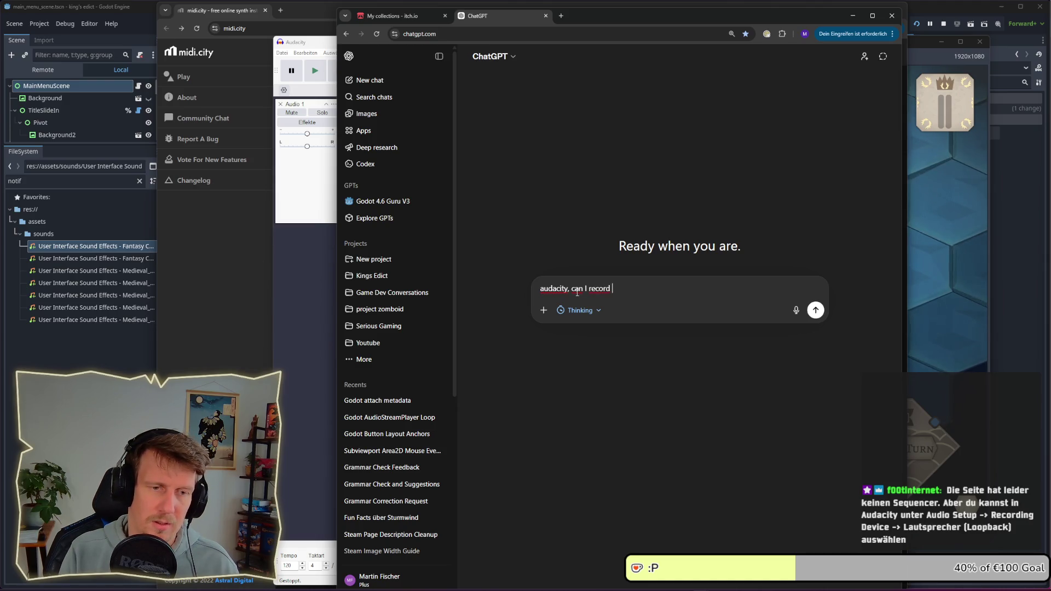
text(the so)
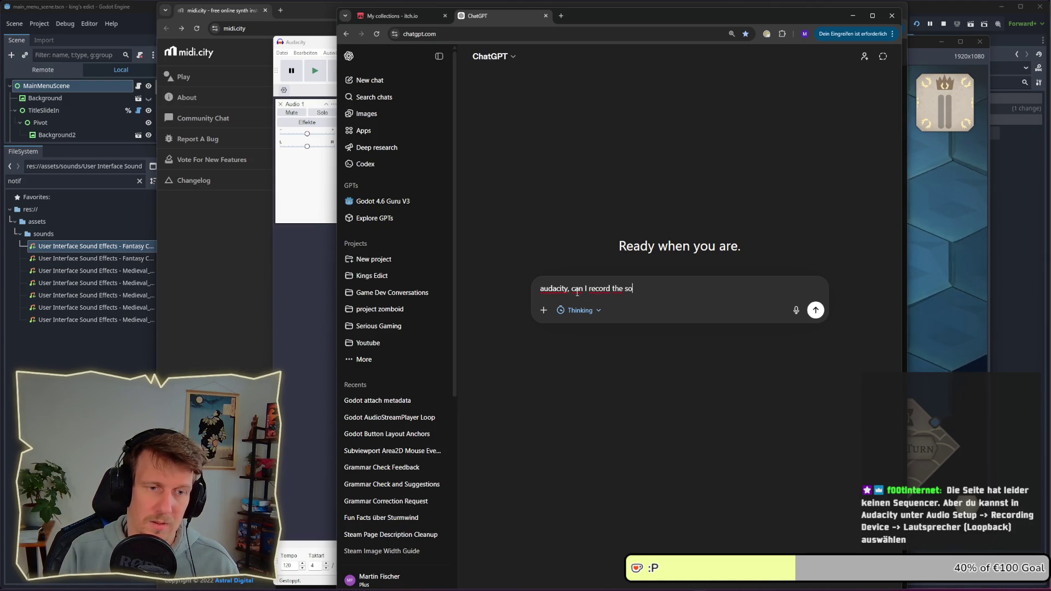
text(und of another )
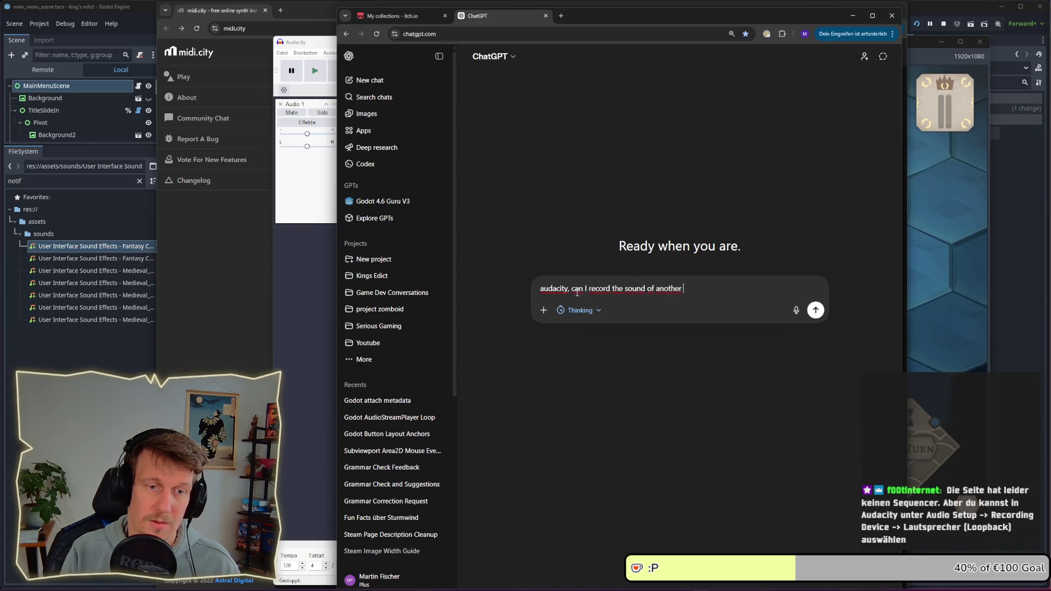
text(window?)
key(Return)
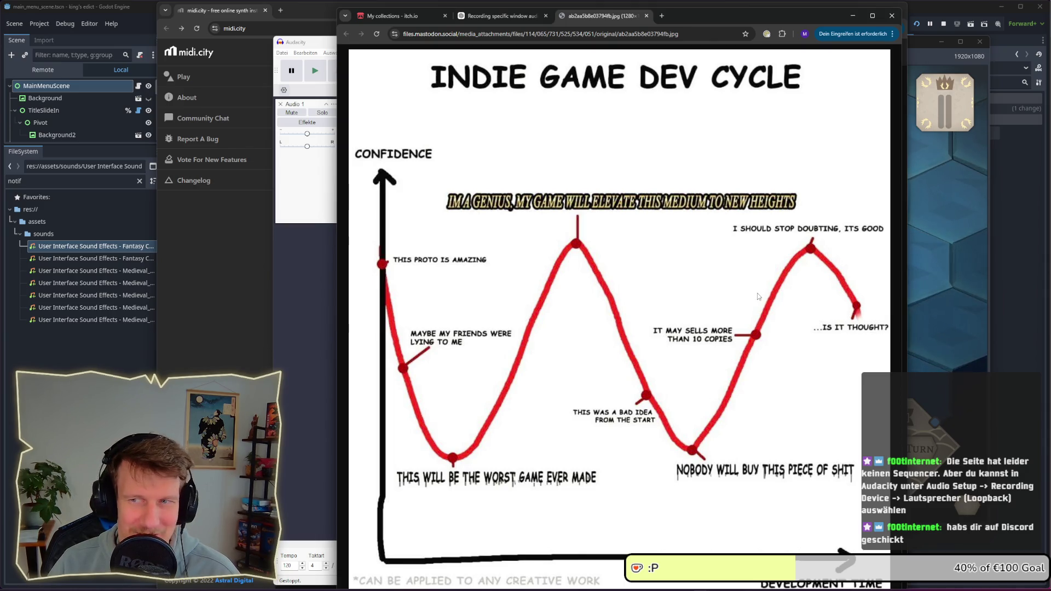
Close the Indie Game Dev Cycle image tab to return to ChatGPT's window-audio answer
drag(717, 18, 669, 19)
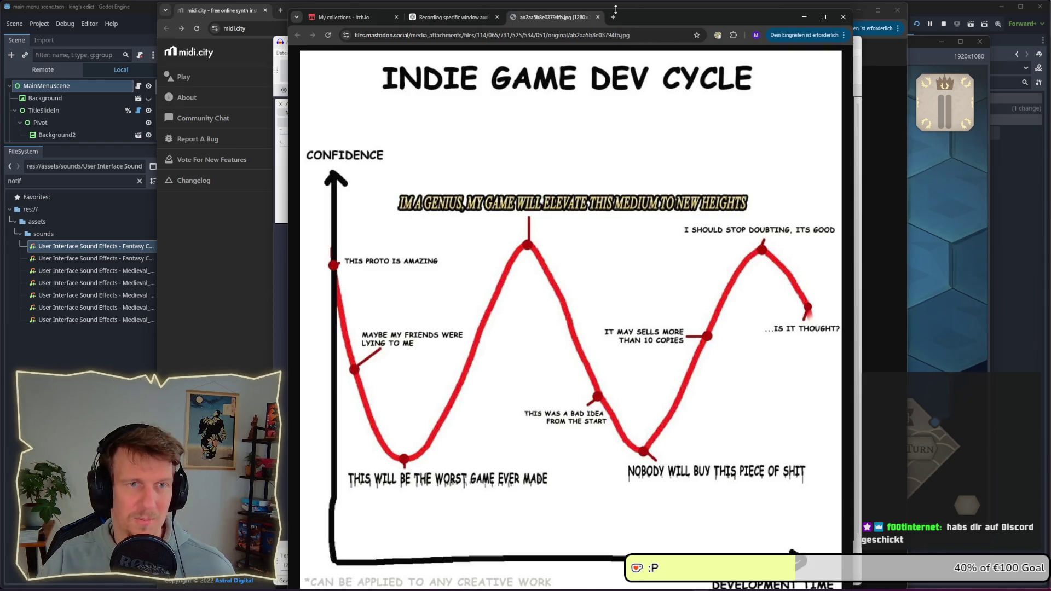
click(598, 17)
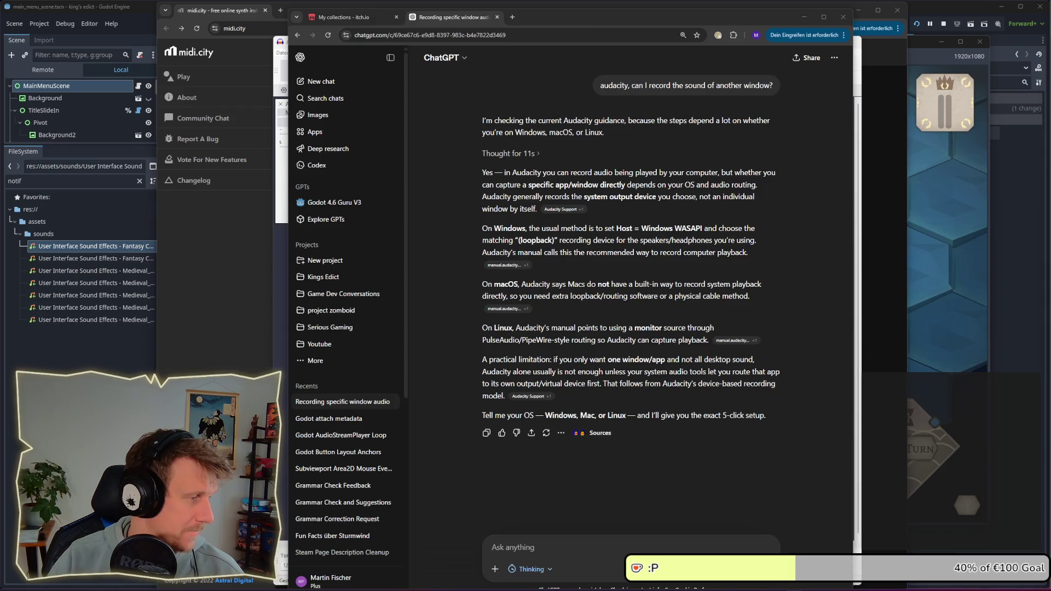
Read the Audacity Support desktop-audio guide down to 'Select the loopback device', then return to Godot
click(563, 209)
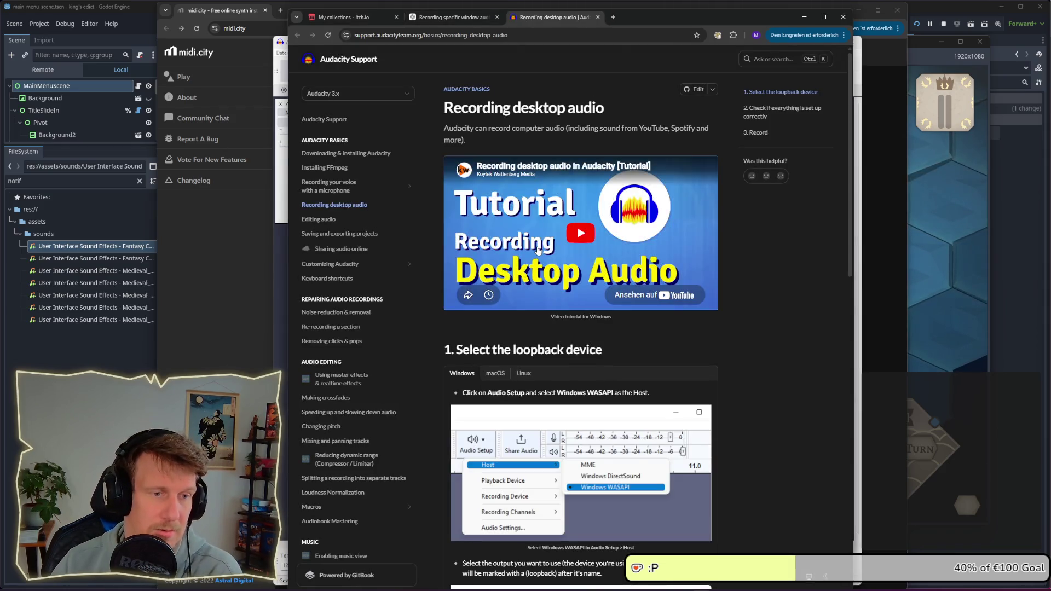
scroll(537, 282, down, 3)
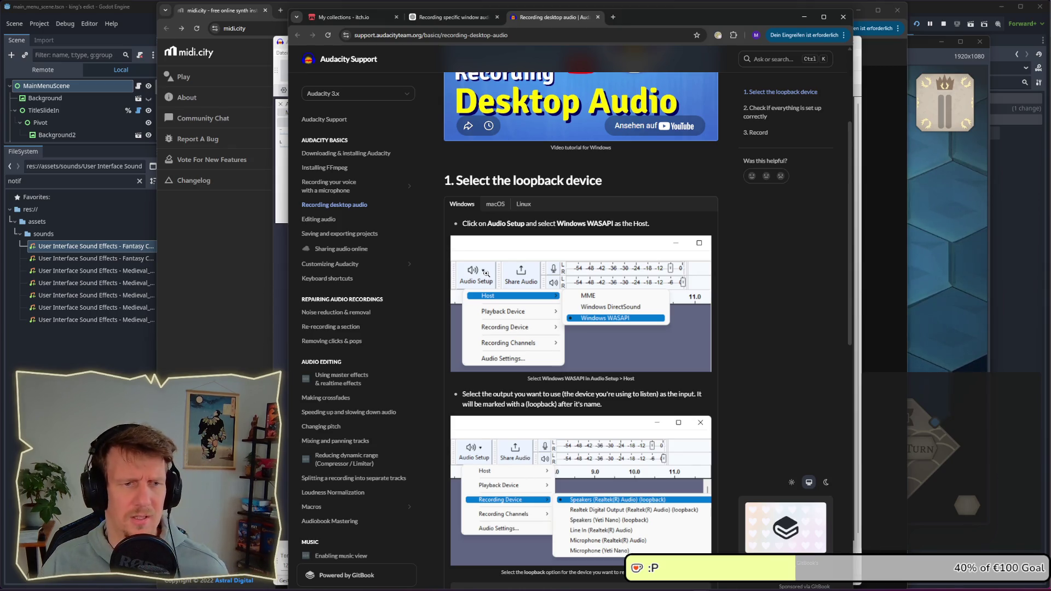
scroll(497, 302, down, 2)
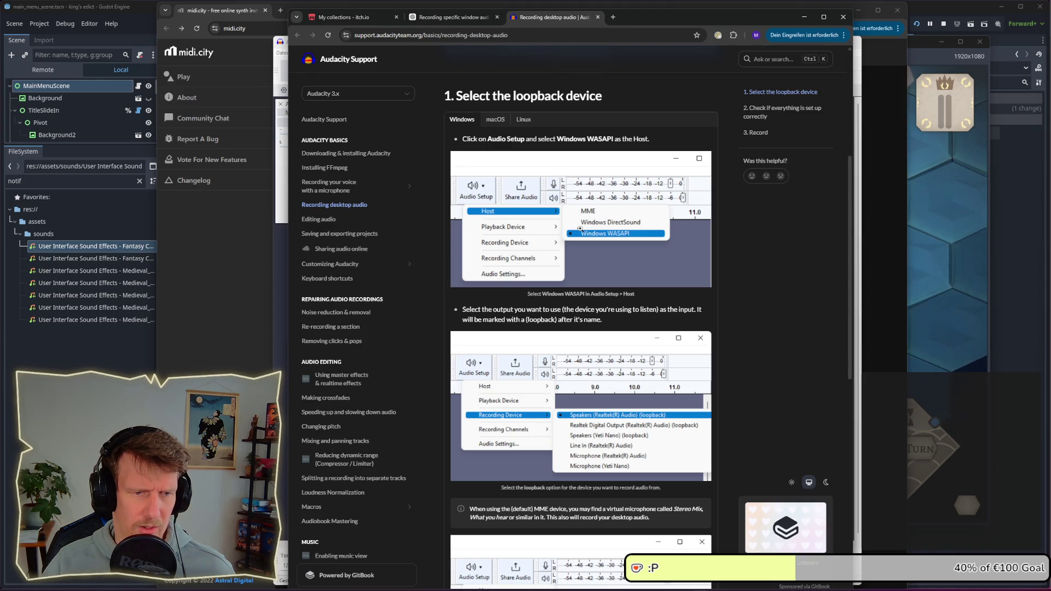
click(911, 345)
key(alt+Tab)
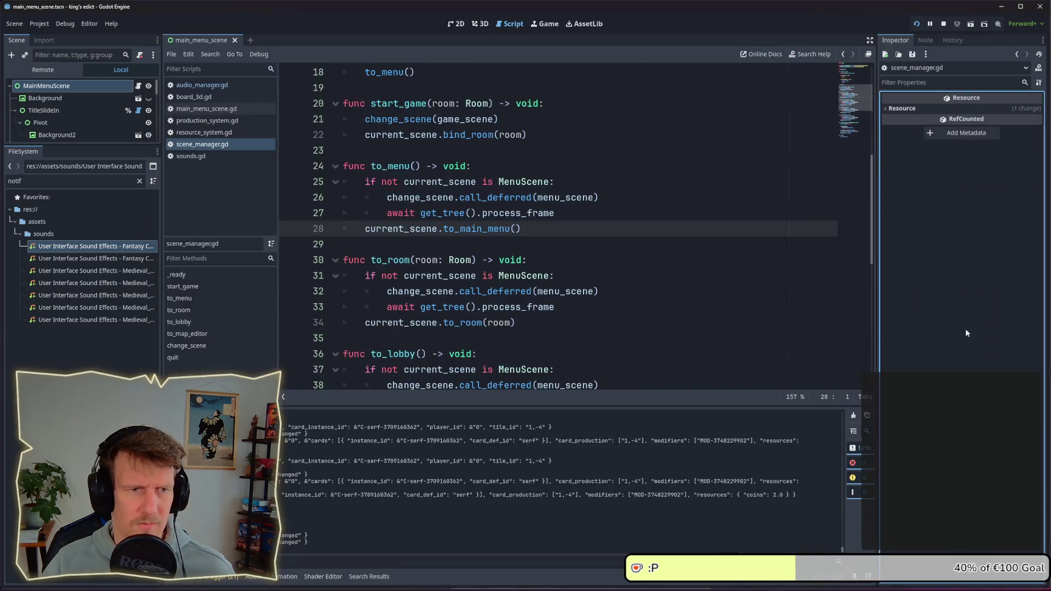
Set Audacity's audio host to Windows WASAPI
key(alt+Tab)
key(alt+Tab)
key(alt+Tab)
key(alt+Tab)
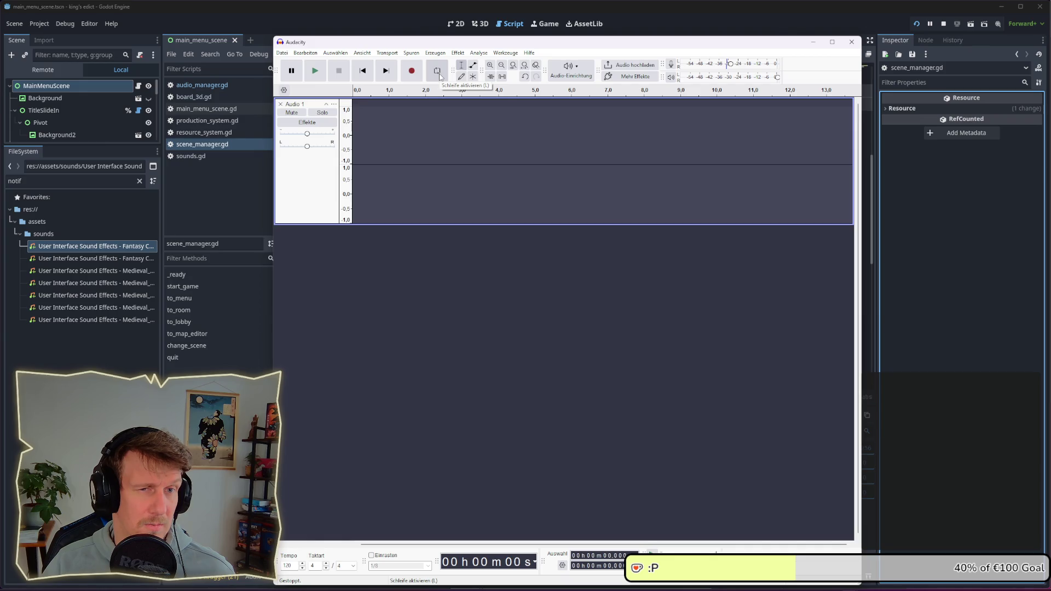
click(587, 72)
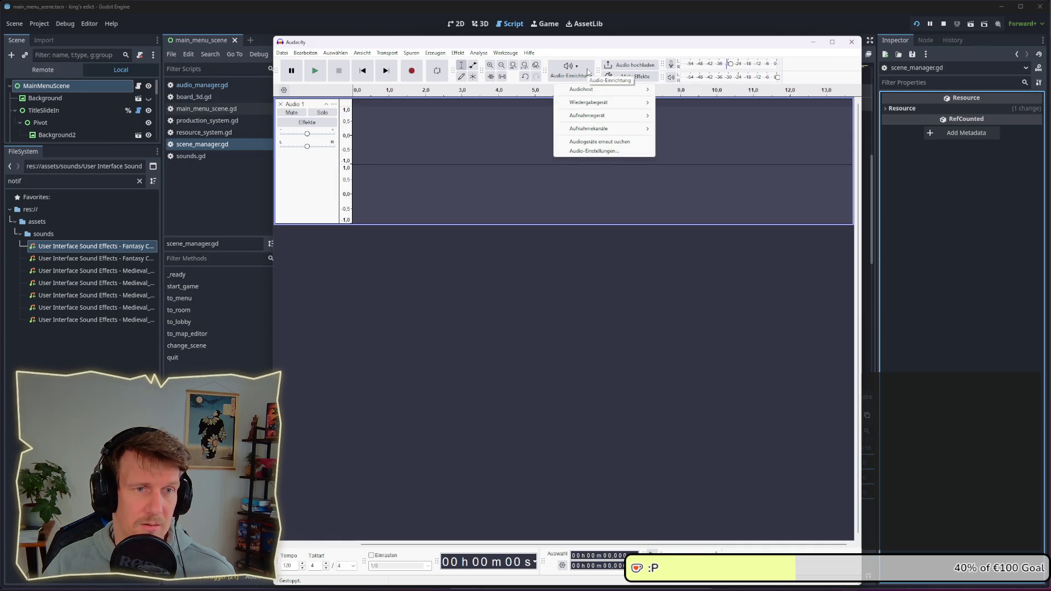
mouse_move(593, 104)
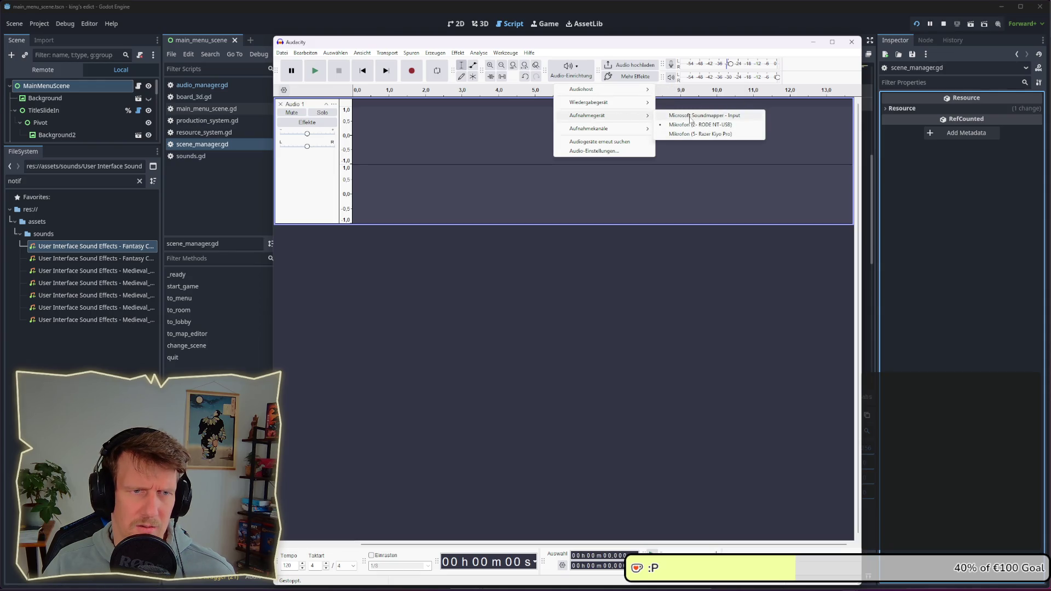
mouse_move(639, 132)
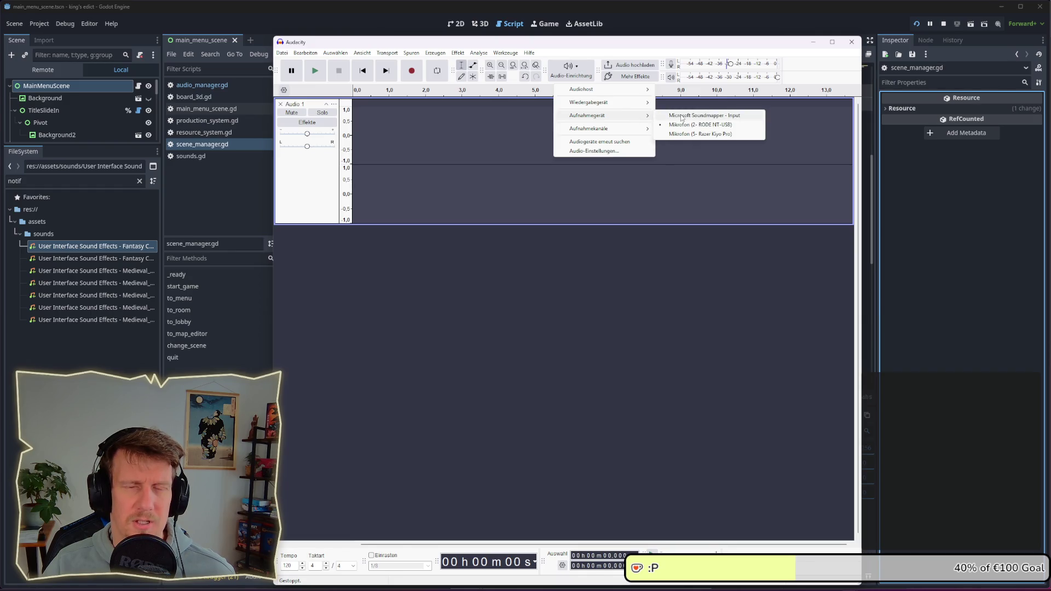
mouse_move(638, 90)
click(677, 109)
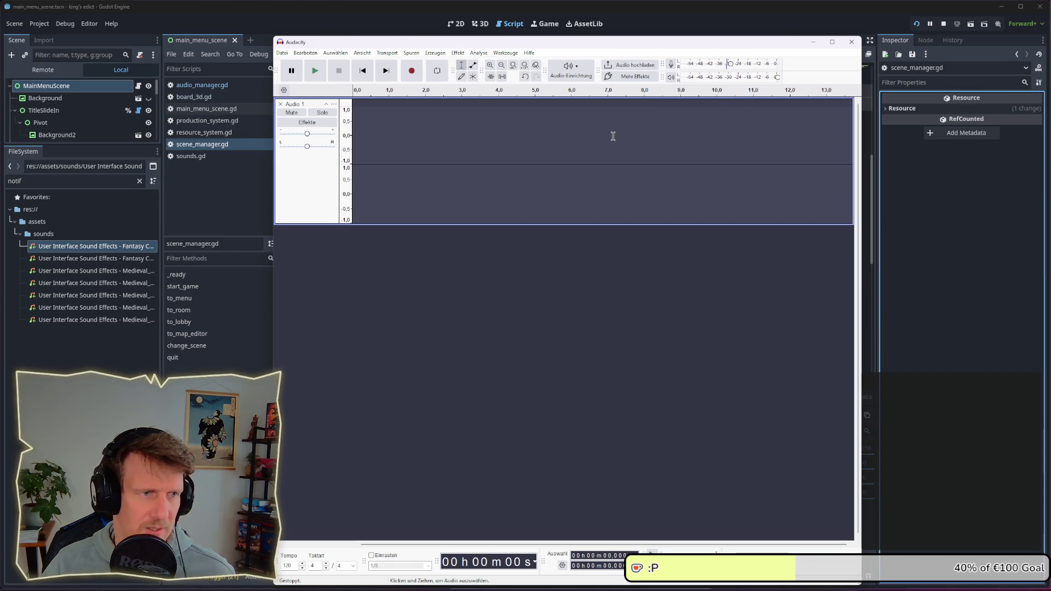
Start a new recording with the new audio setup and bring the midi.city synth forward
click(577, 73)
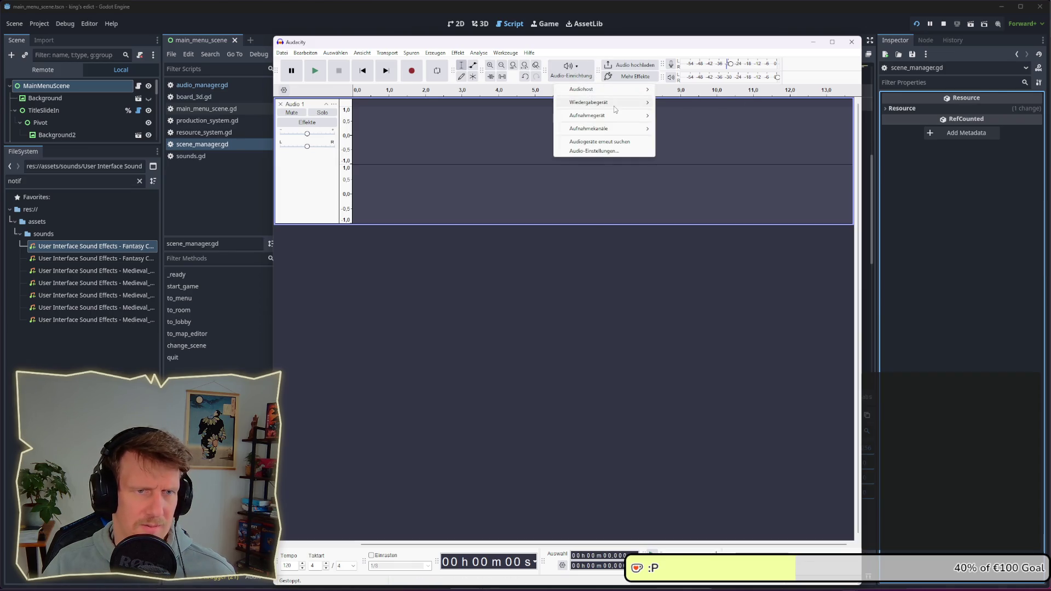
mouse_move(618, 90)
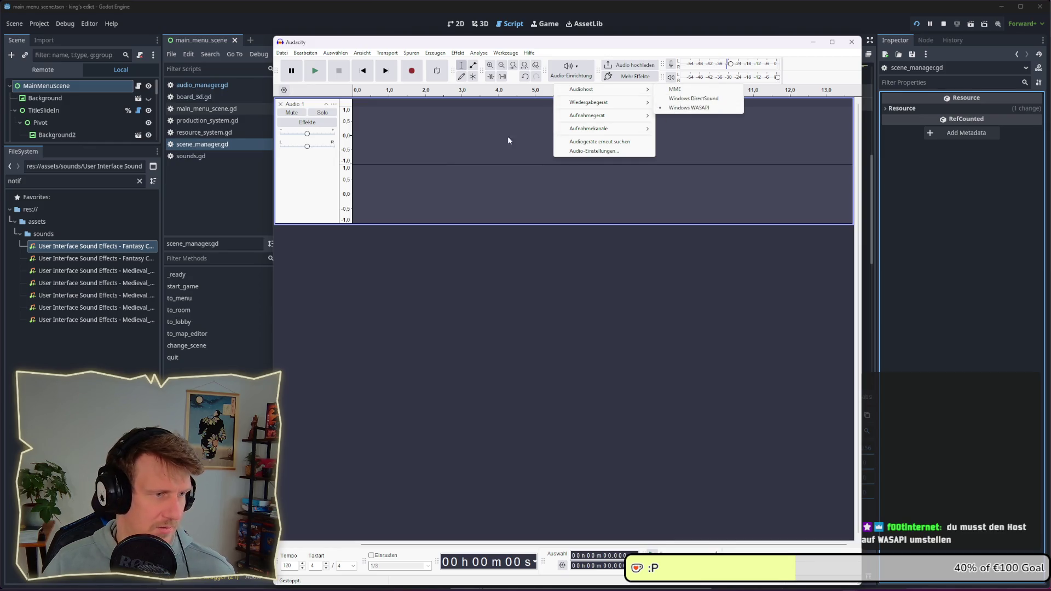
click(411, 71)
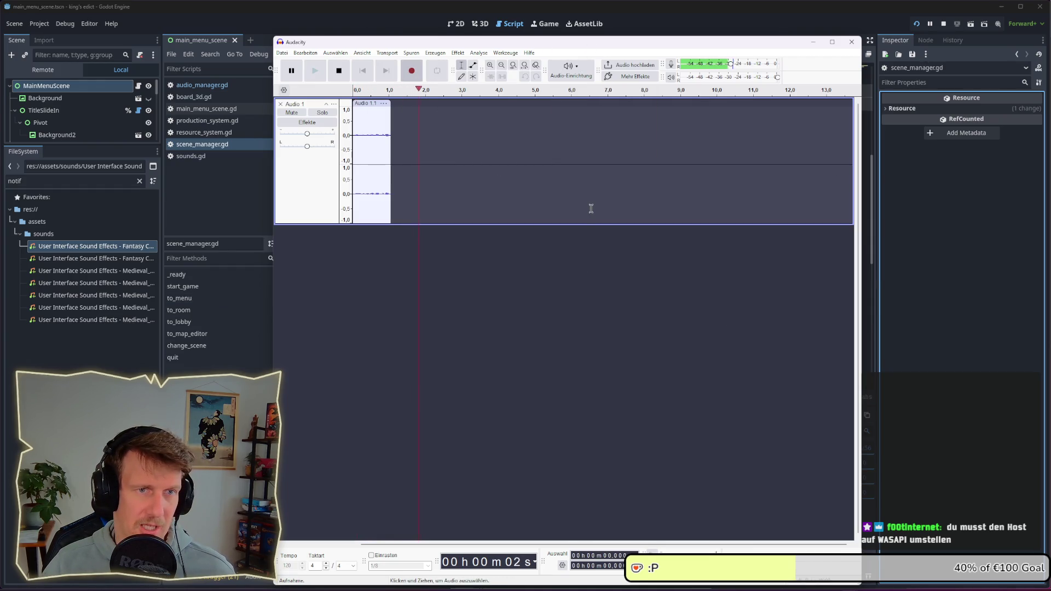
key(alt+Tab)
key(alt+Tab)
key(alt+Tab)
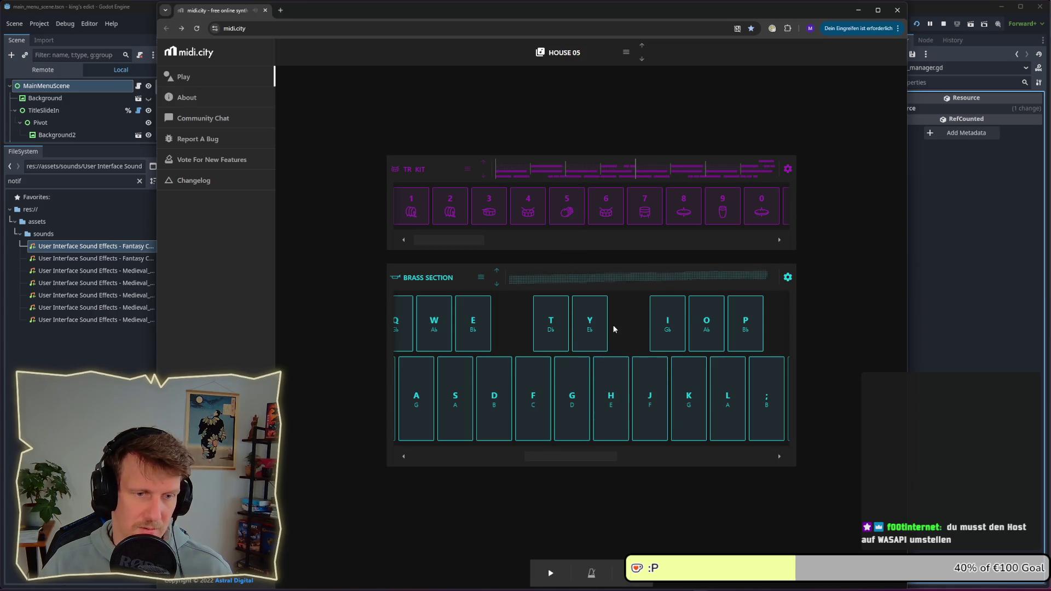
Stop the recording and delete the silent test clip from Audio 1
key(h)
key(alt+Tab)
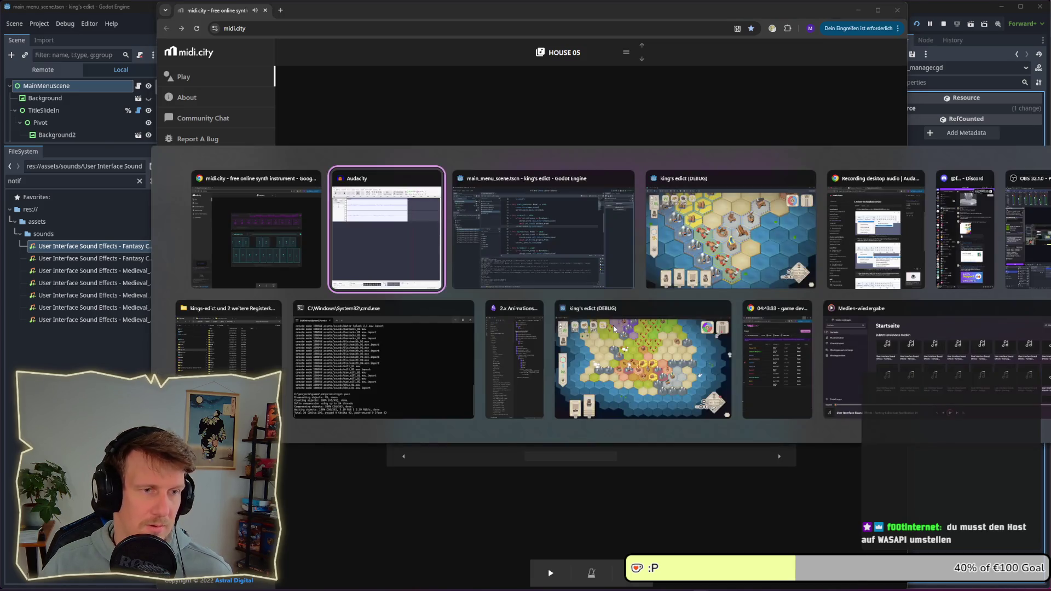
key(space)
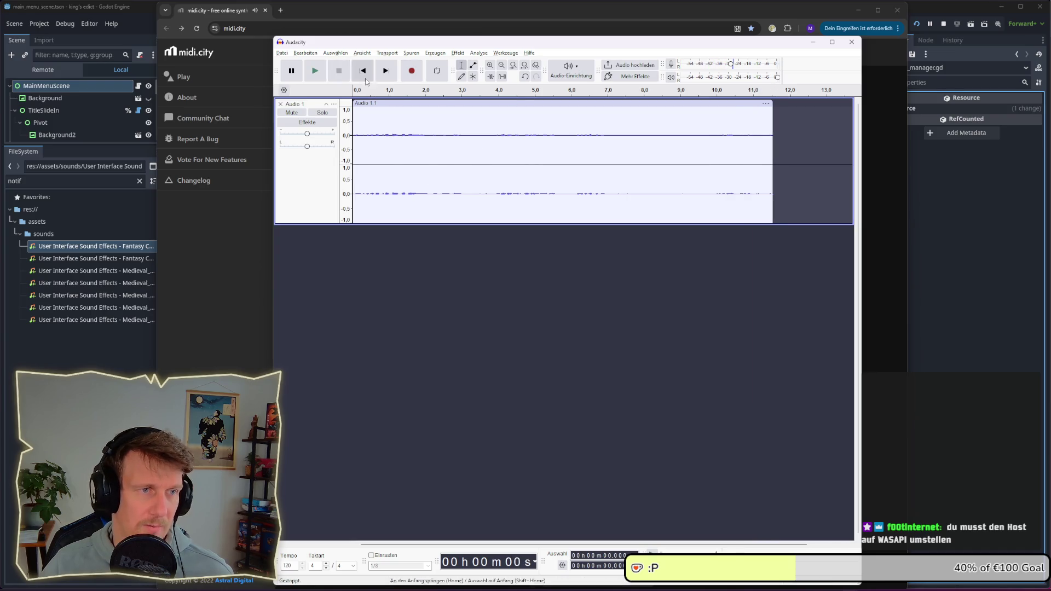
click(378, 104)
key(Delete)
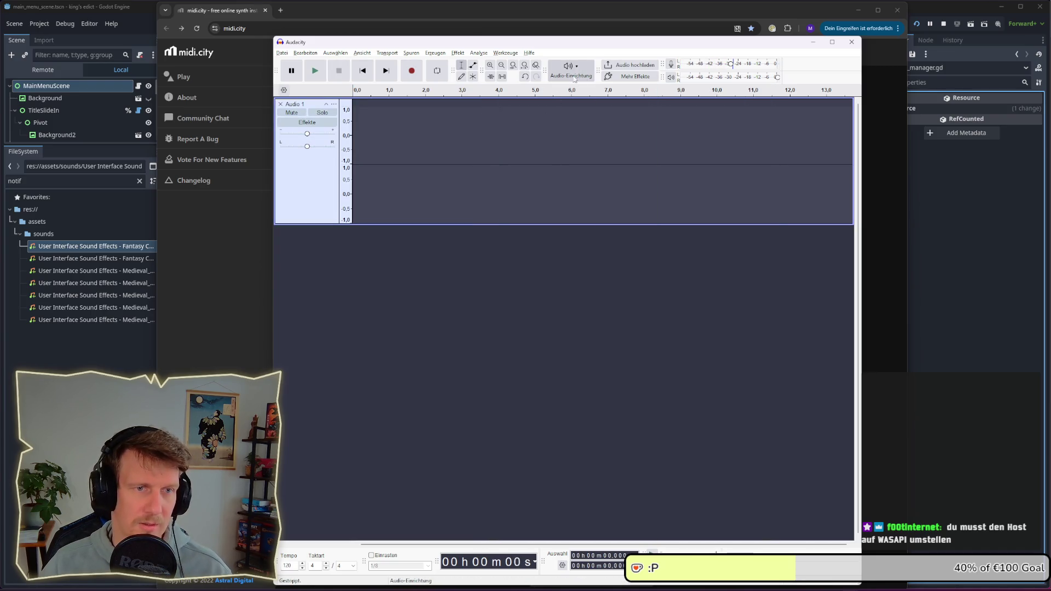
Read the support page about recording desktop audio
key(alt+Tab)
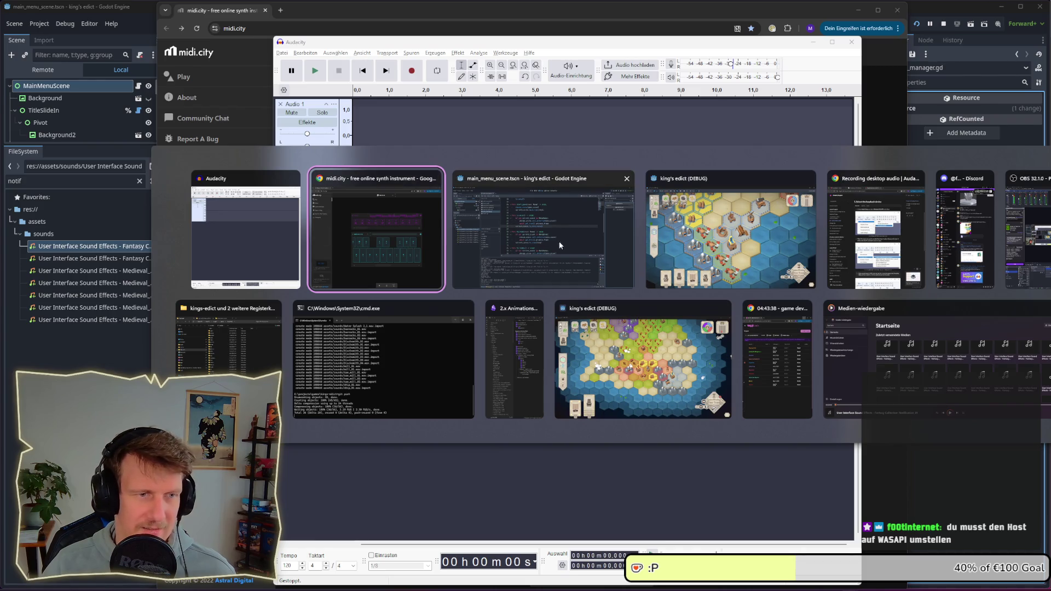
click(880, 232)
scroll(601, 208, down, 6)
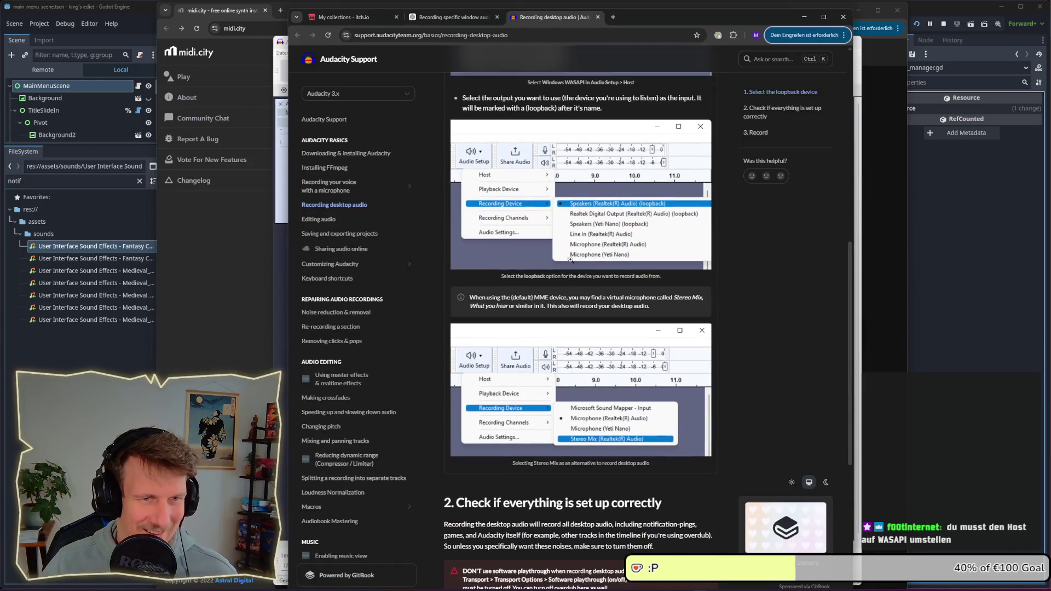
scroll(601, 208, up, 2)
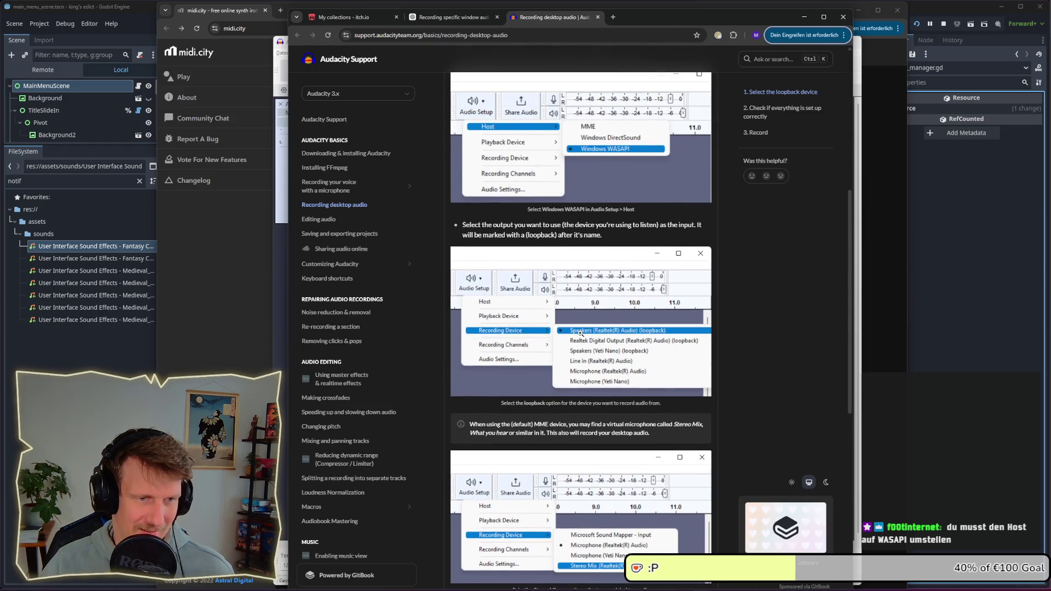
Set Audacity's recording device to the speakers loopback device
key(alt+Tab)
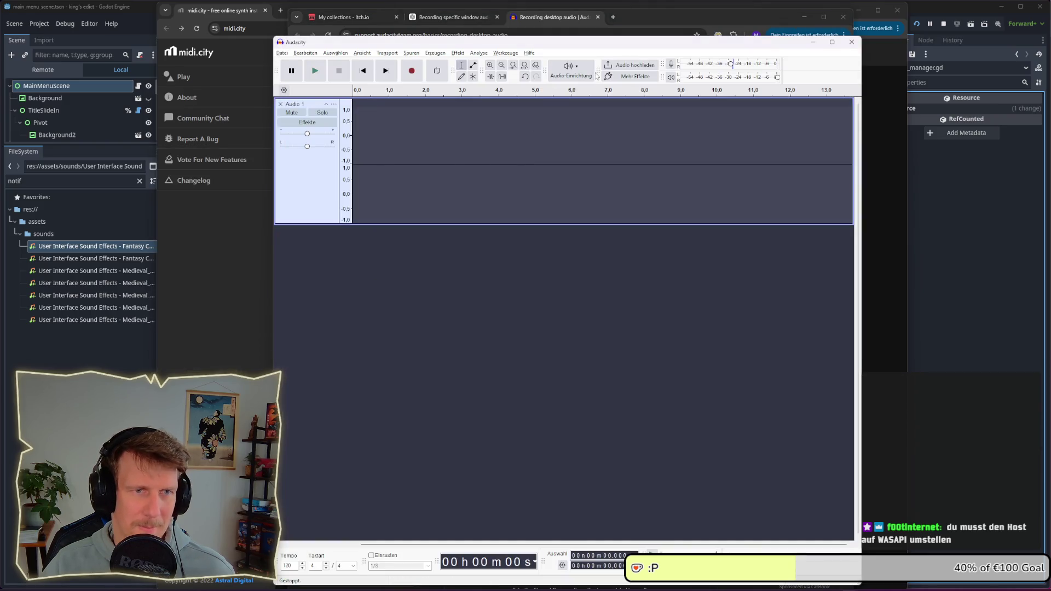
click(571, 70)
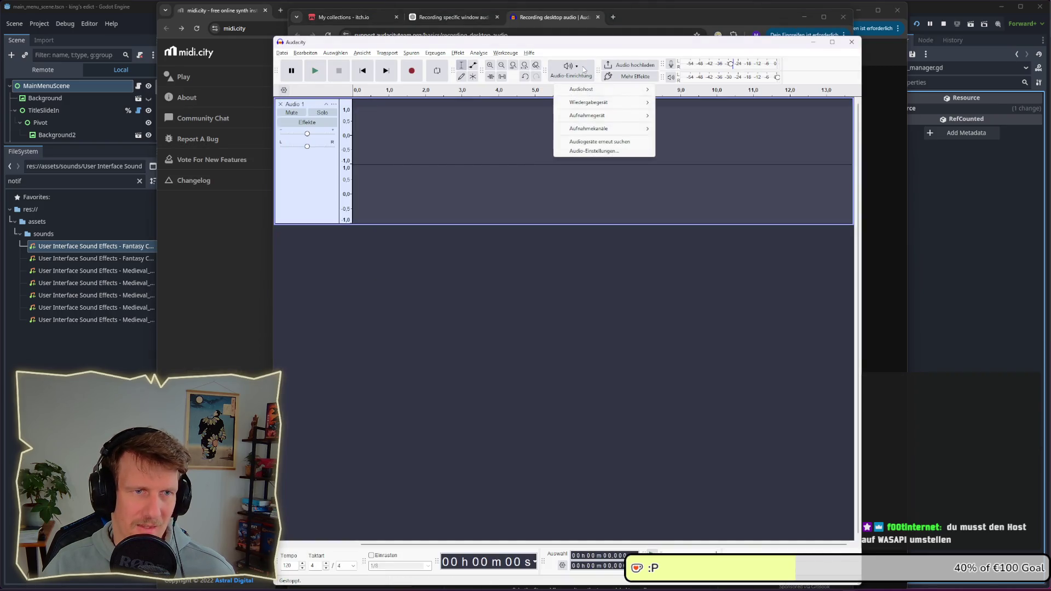
mouse_move(602, 116)
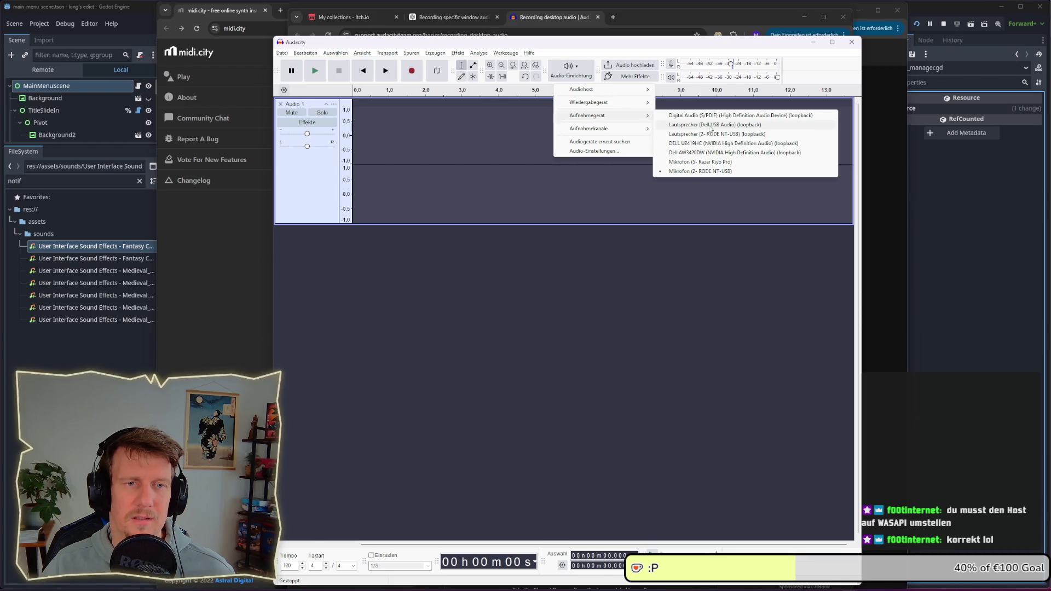
click(711, 125)
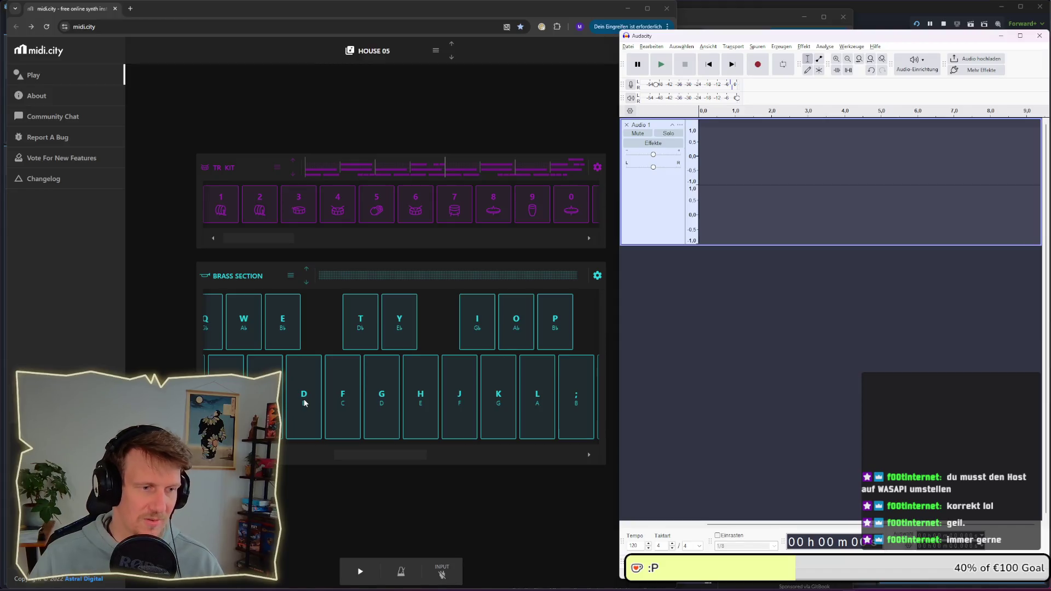
Audition the D, H, I and A notes on the Brass Section keyboard
key(d)
key(h)
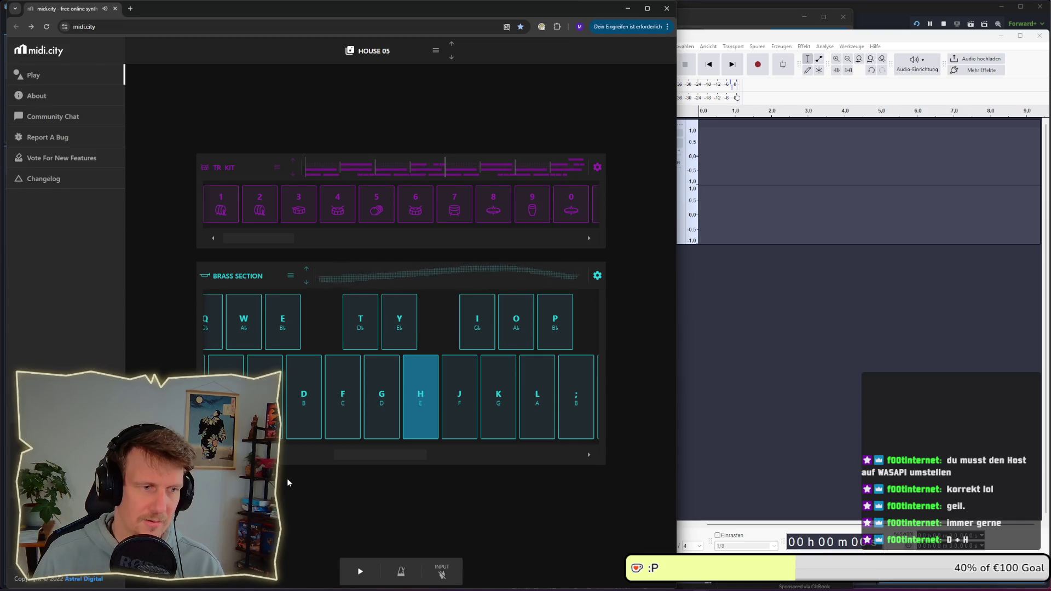
key(h)
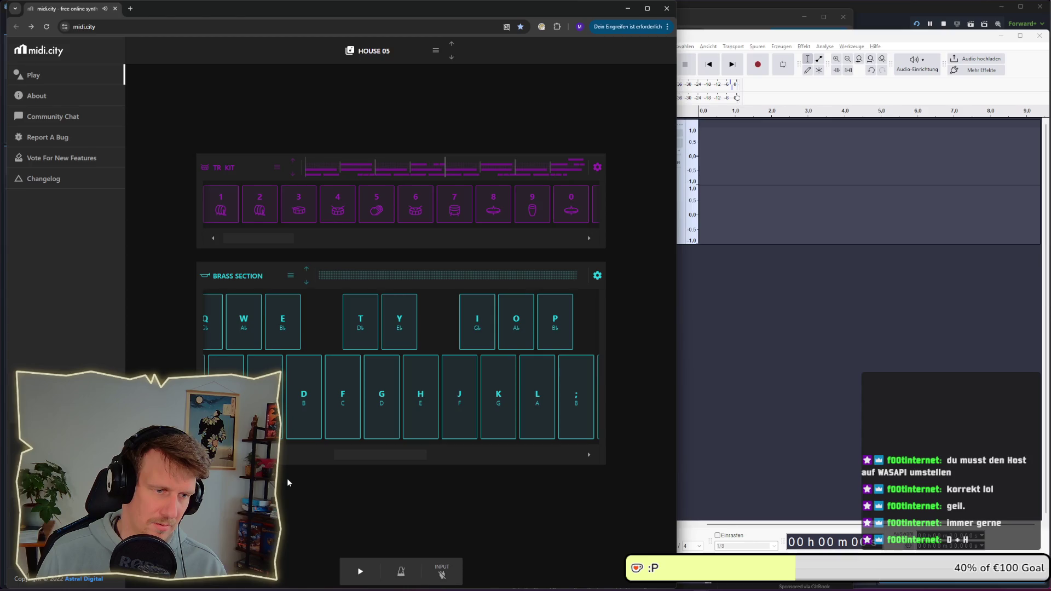
key(i)
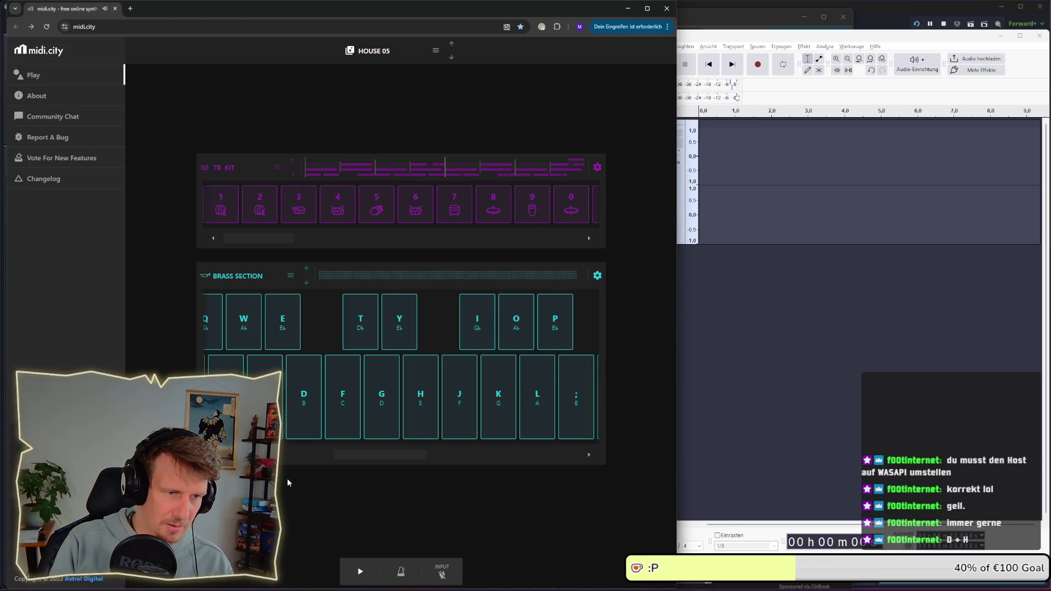
key(a)
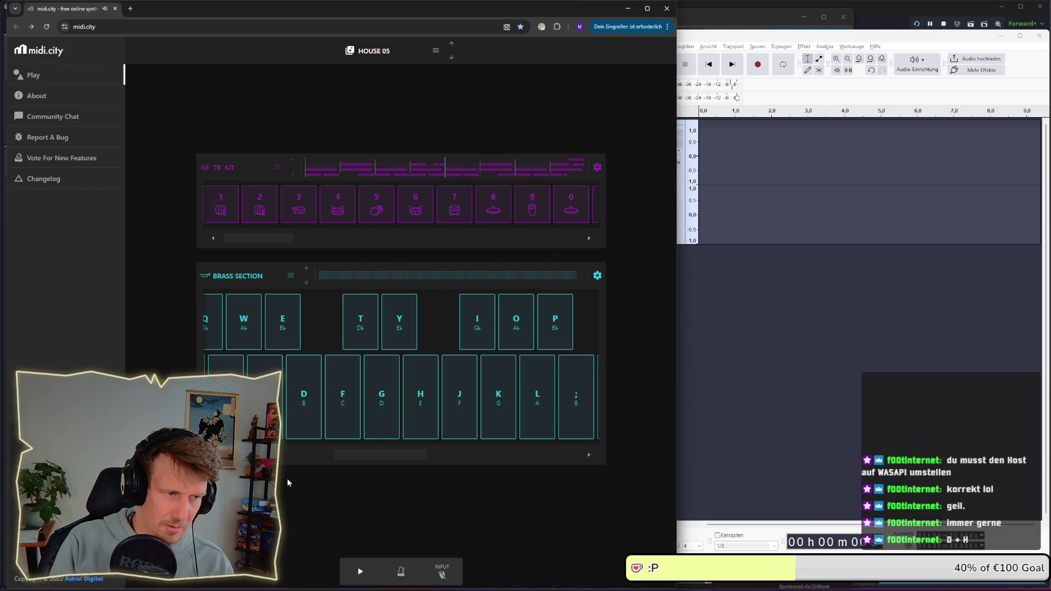
key(a)
key(a)
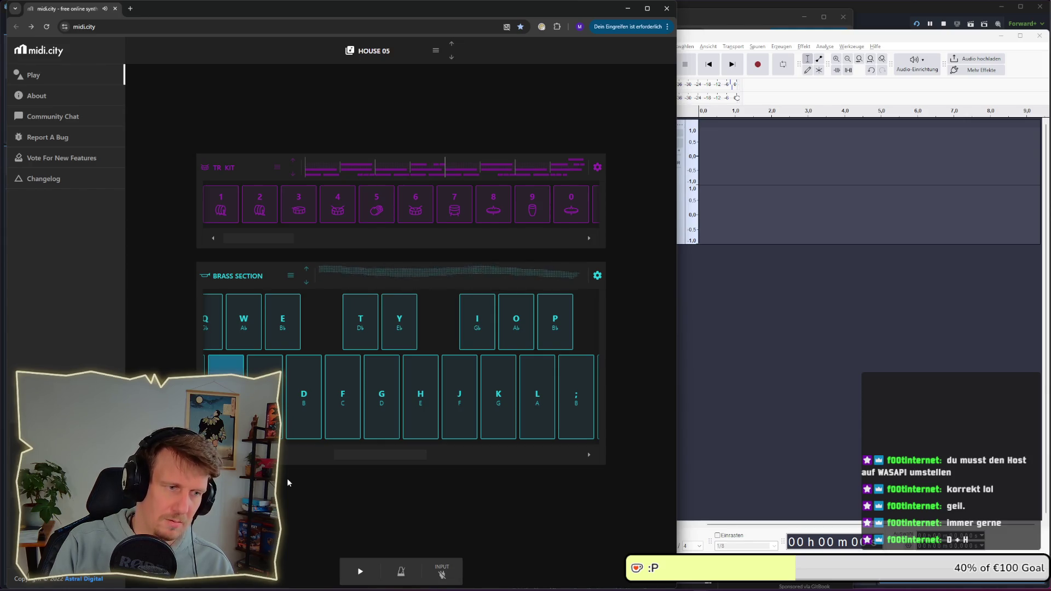
Try H, I, O and D again, hold the H note, and bring up the brass presets
key(h)
key(h)
key(i)
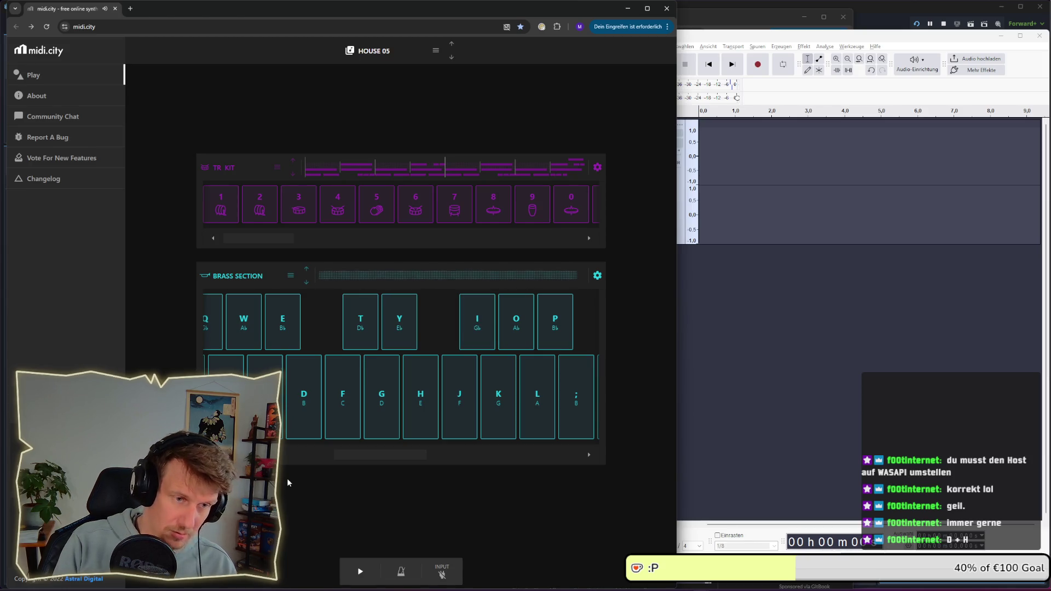
key(o)
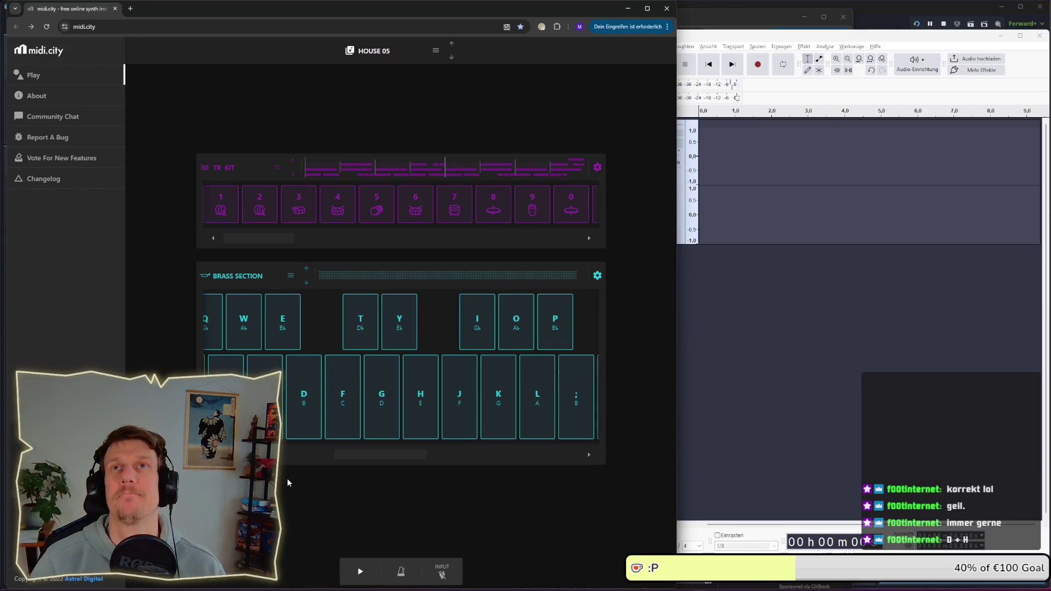
key(d)
key(d)
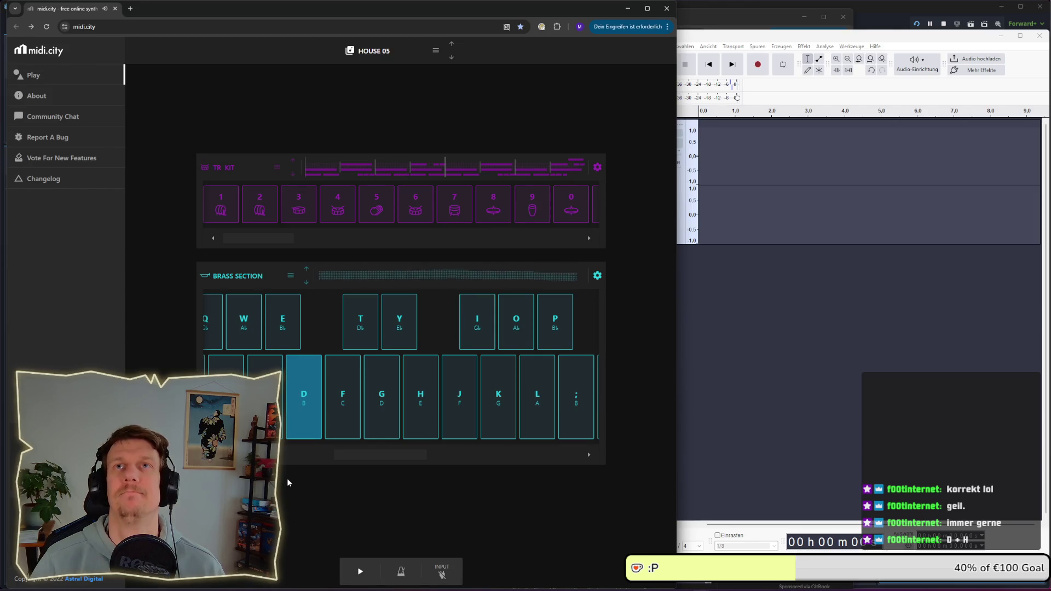
key(h)
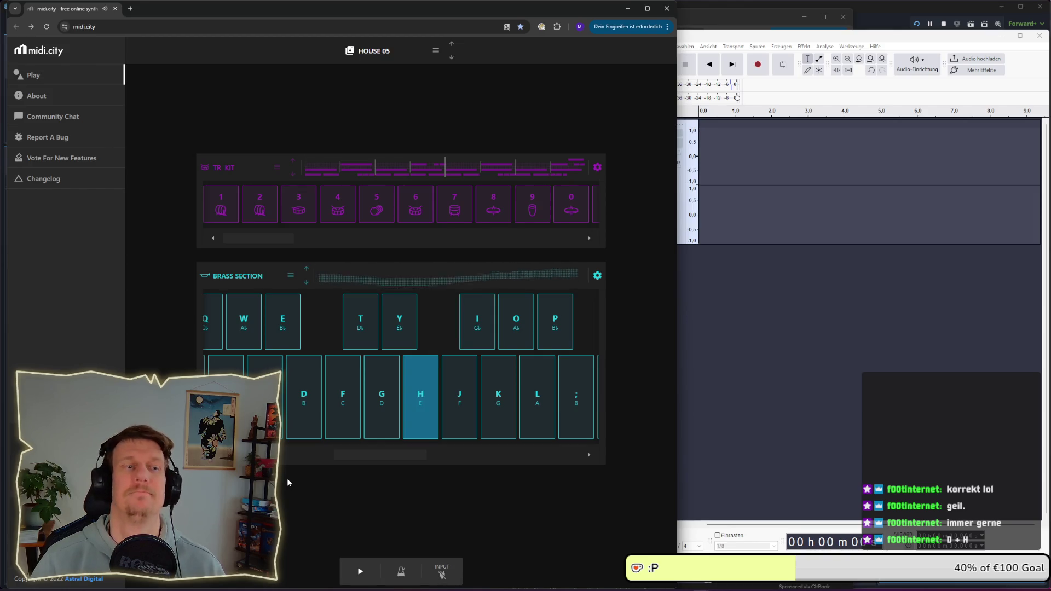
click(414, 422)
click(415, 423)
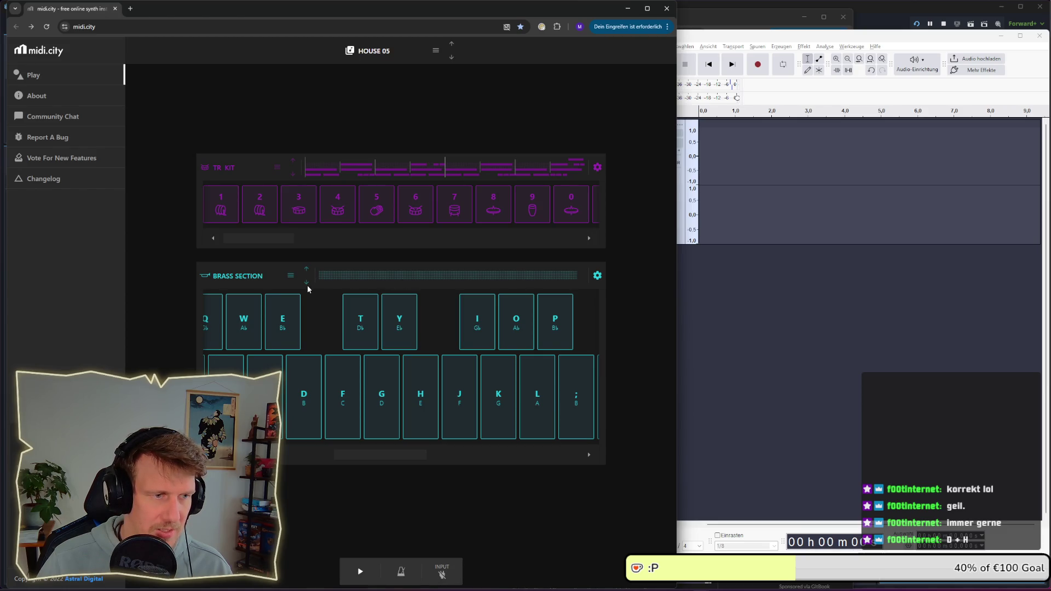
click(294, 277)
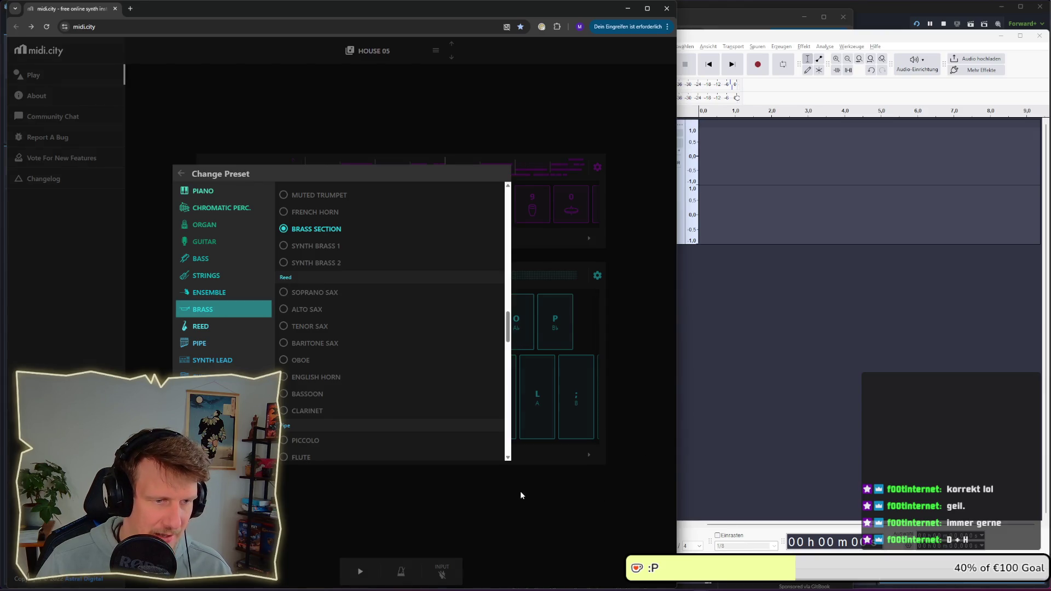
click(181, 174)
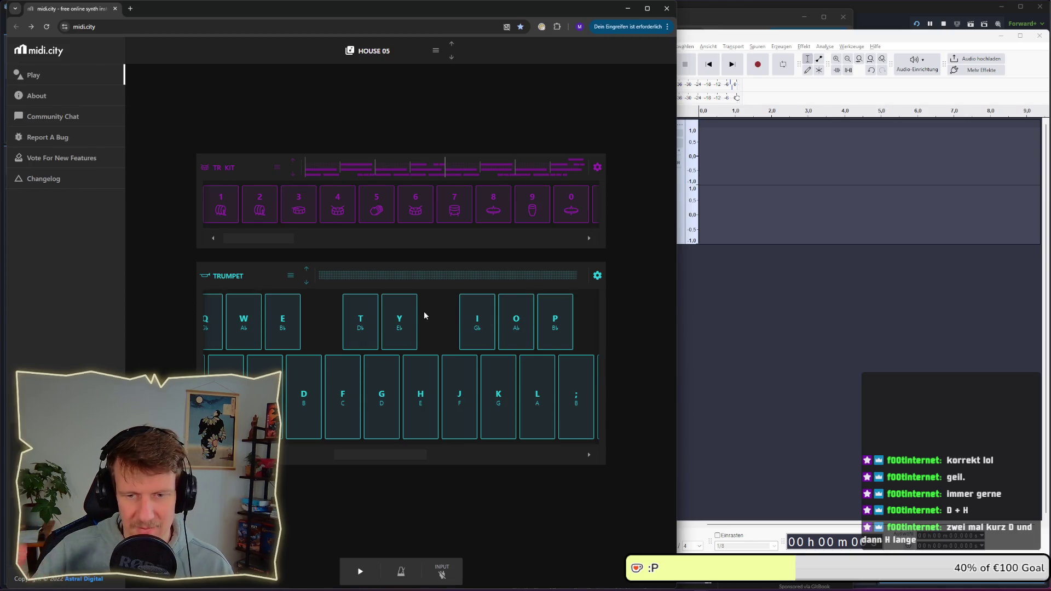
key(d)
key(h)
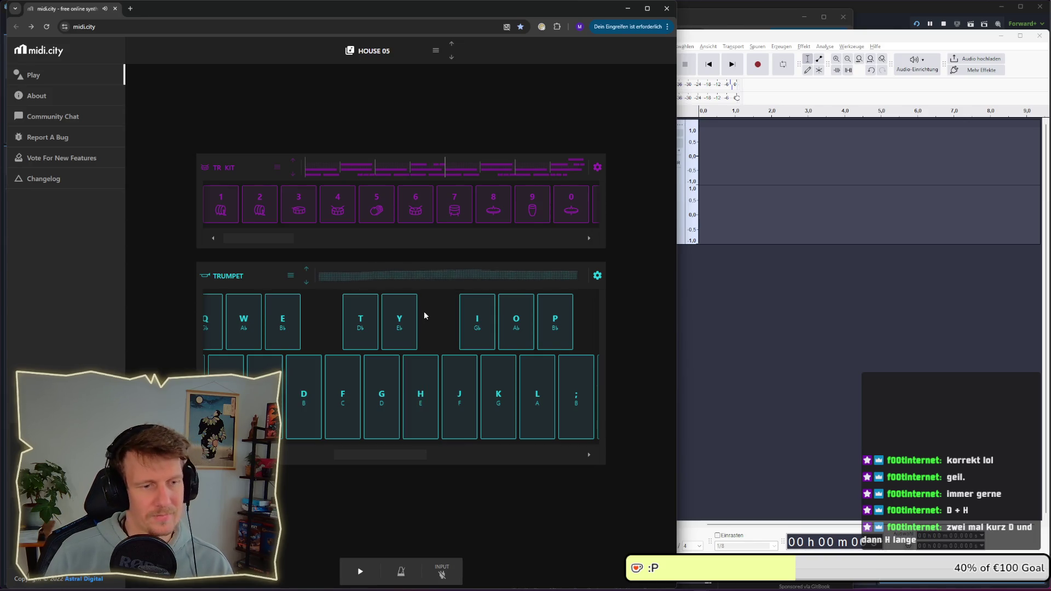
key(d)
key(h)
key(d)
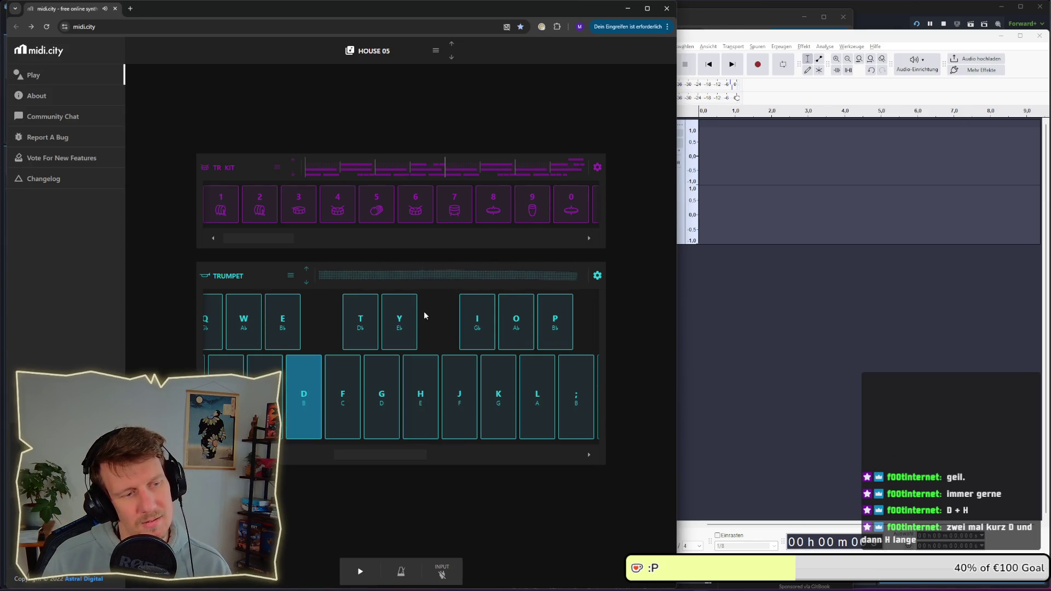
key(h)
key(h)
key(h)
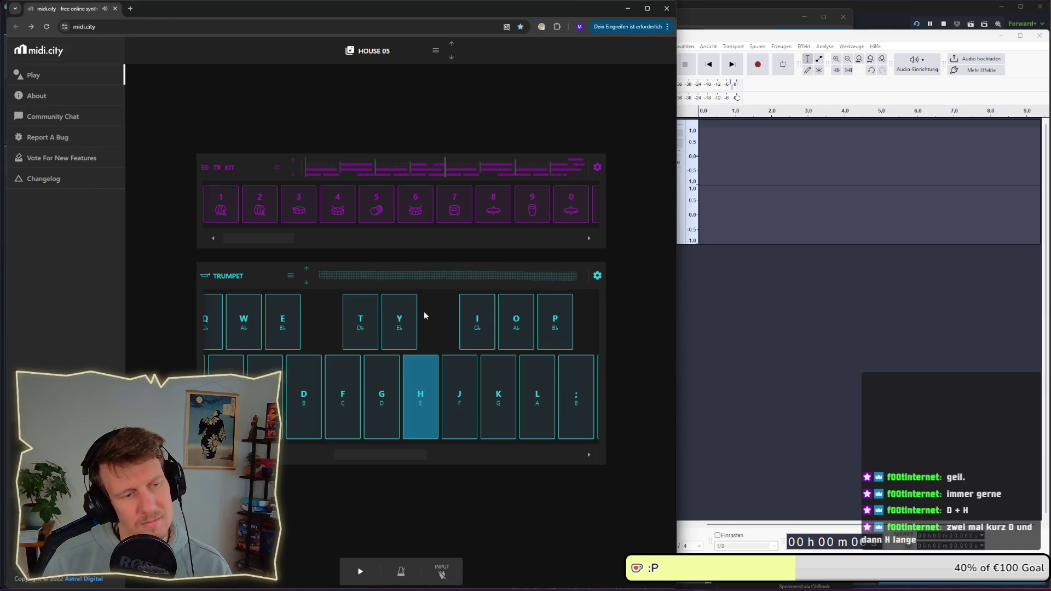
key(d)
key(h)
key(h)
key(i)
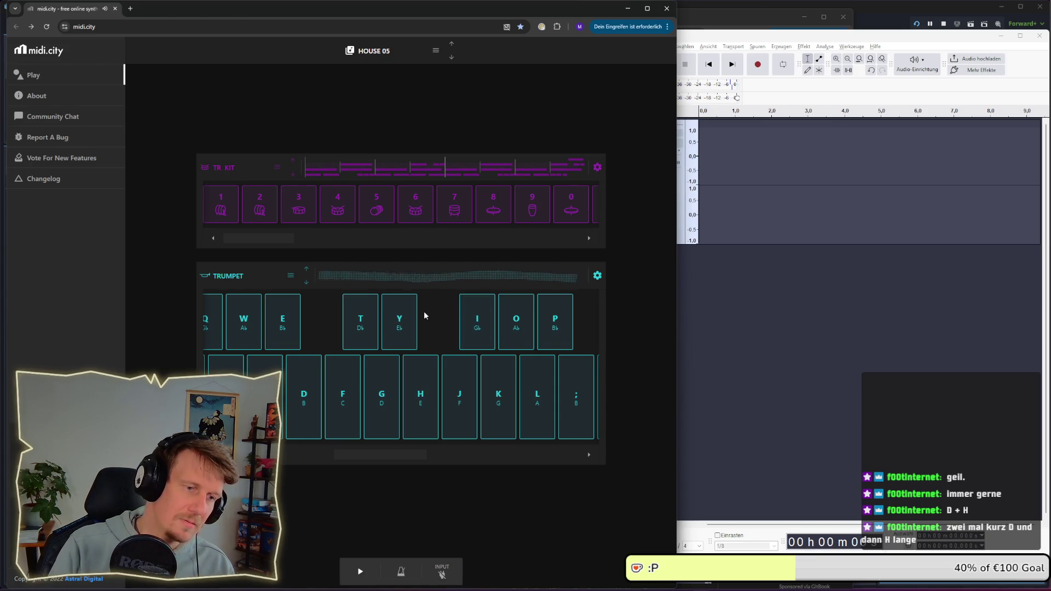
key(d)
key(d)
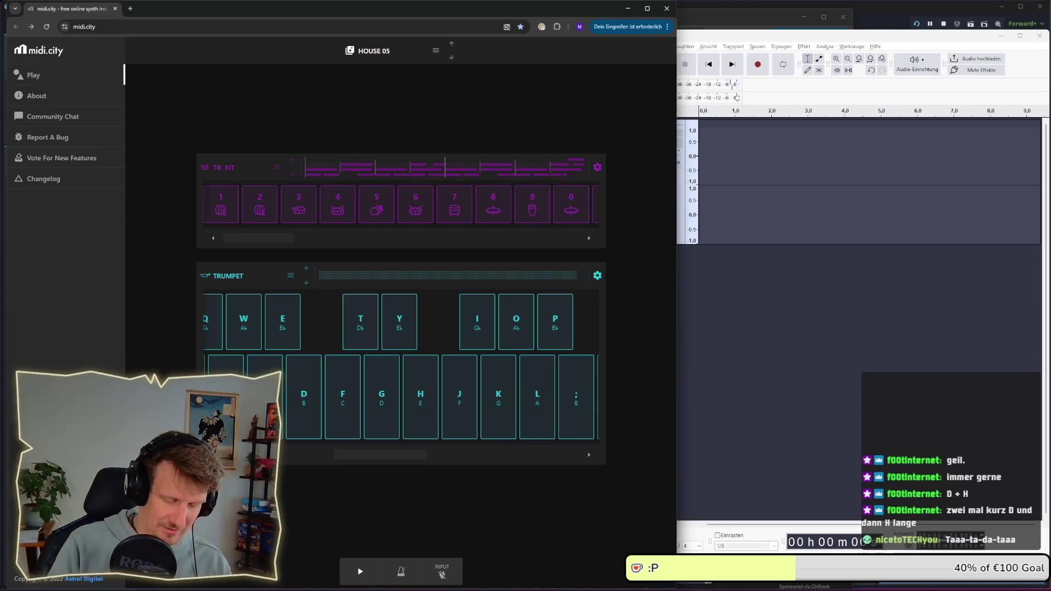
key(d)
key(h)
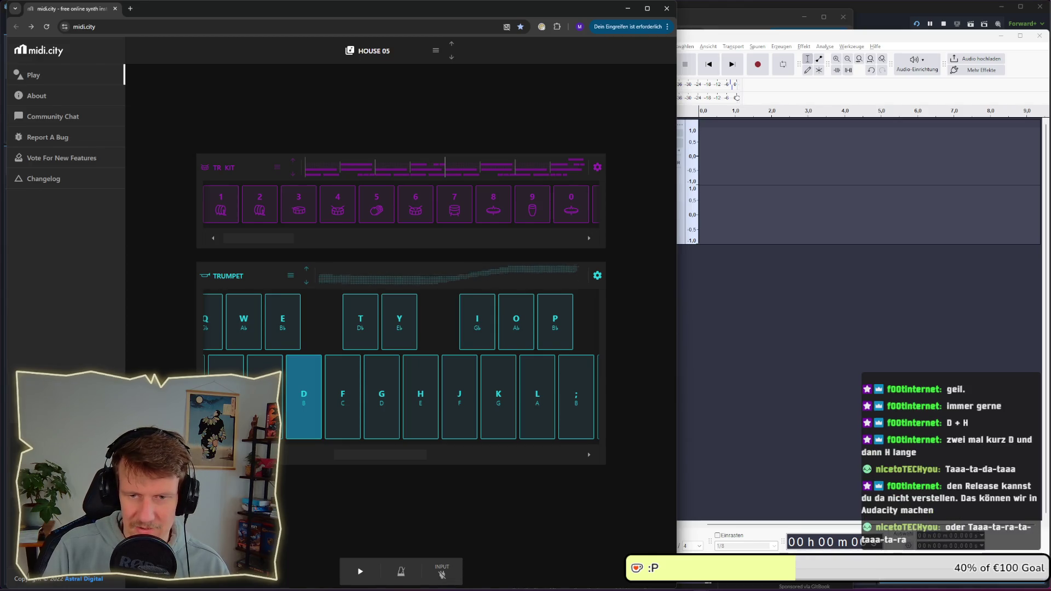
key(d)
key(d)
key(h)
key(d)
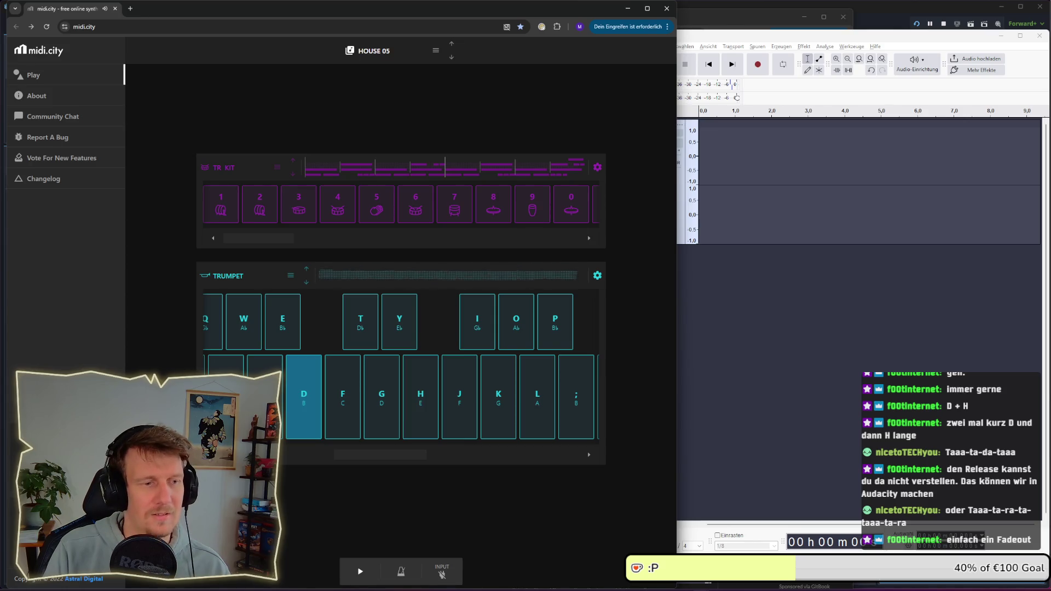
key(h)
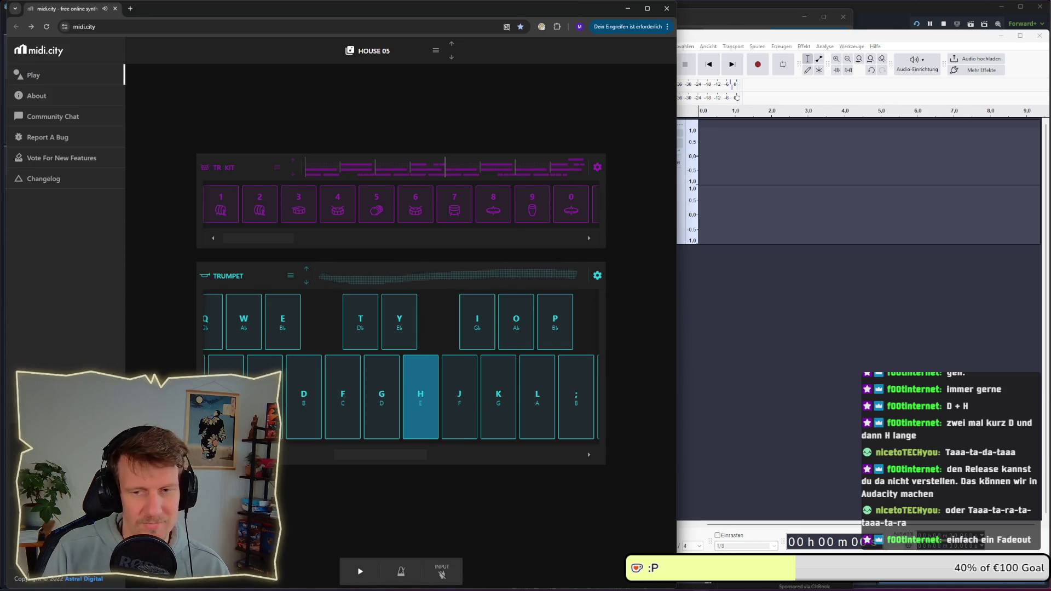
key(h)
key(d)
key(h)
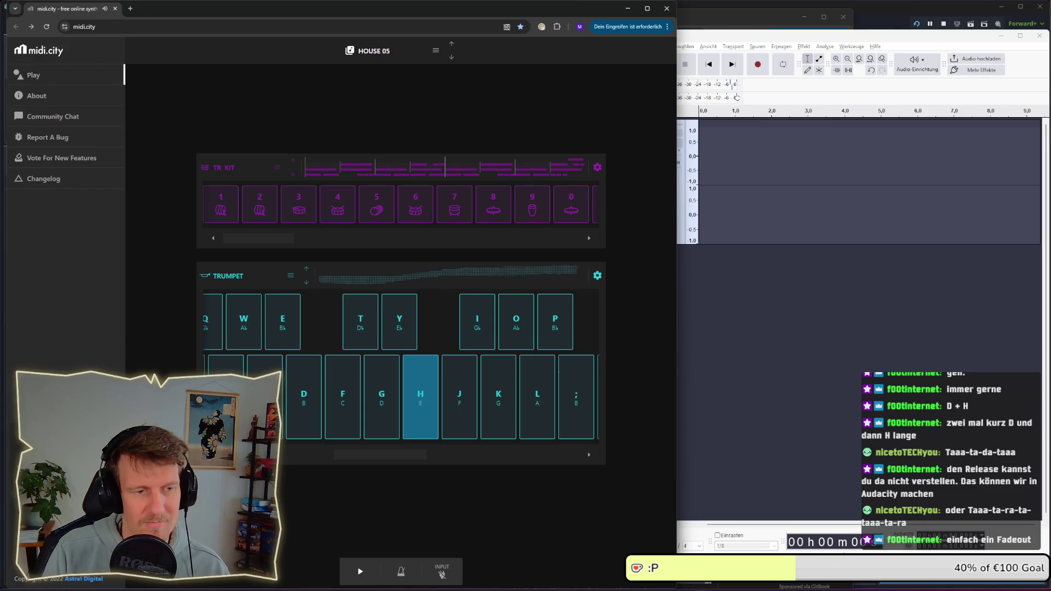
key(h)
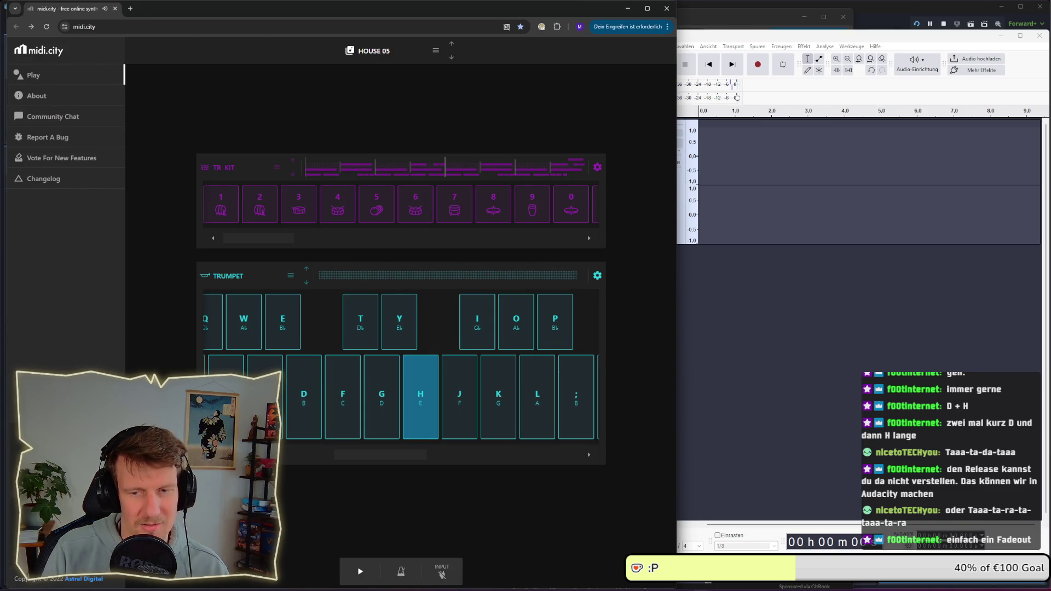
key(h)
key(d)
key(h)
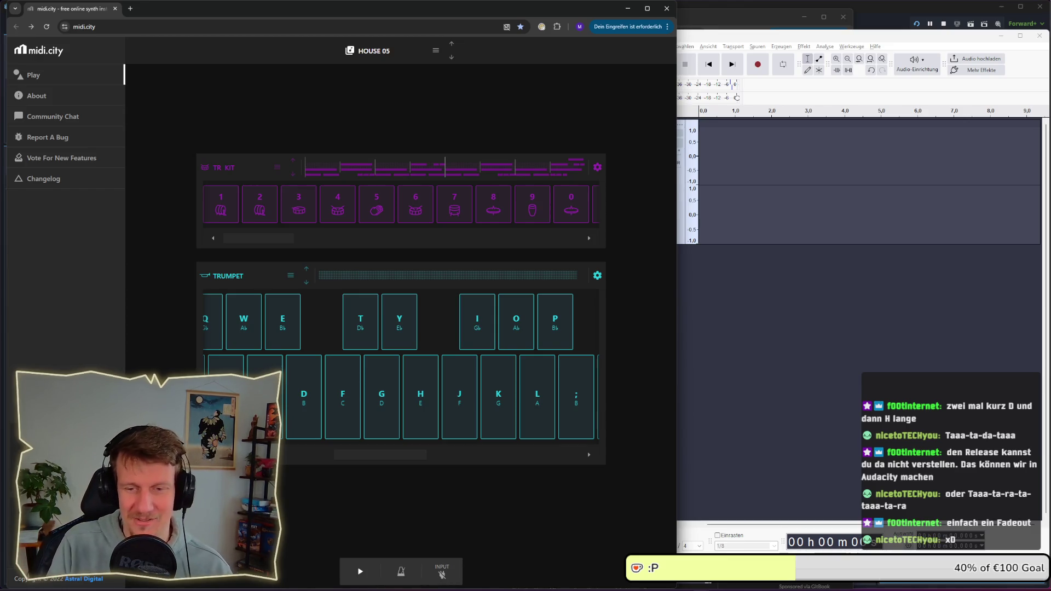
key(h)
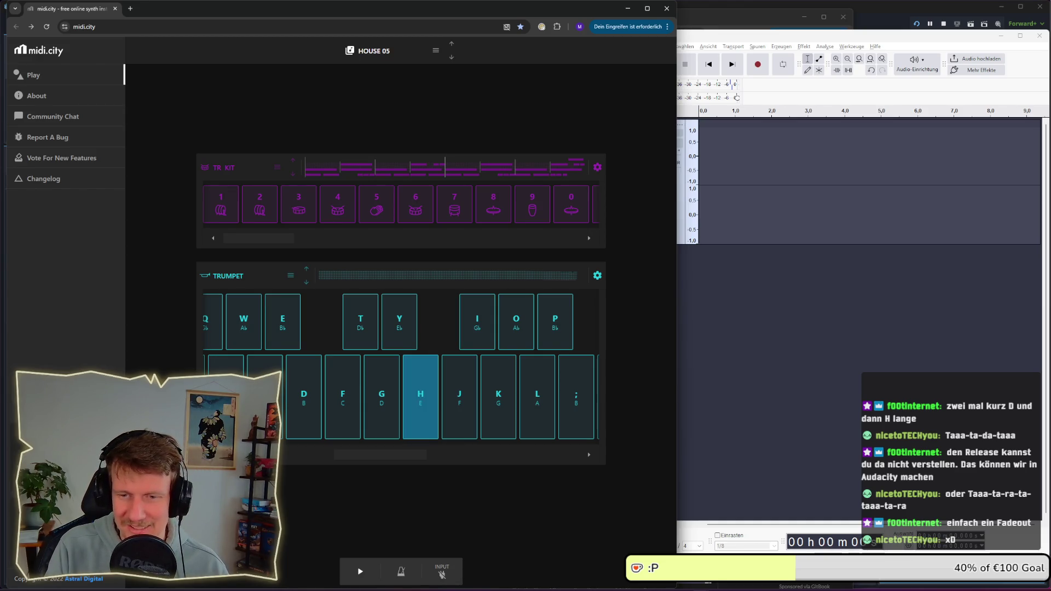
key(h)
key(d)
key(h)
key(h)
key(h)
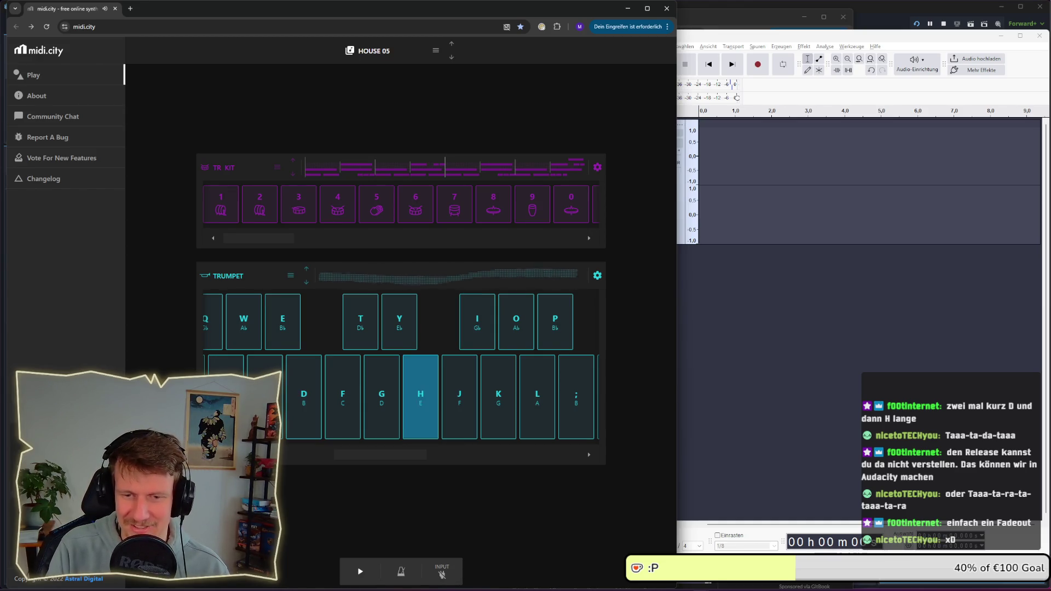
key(d)
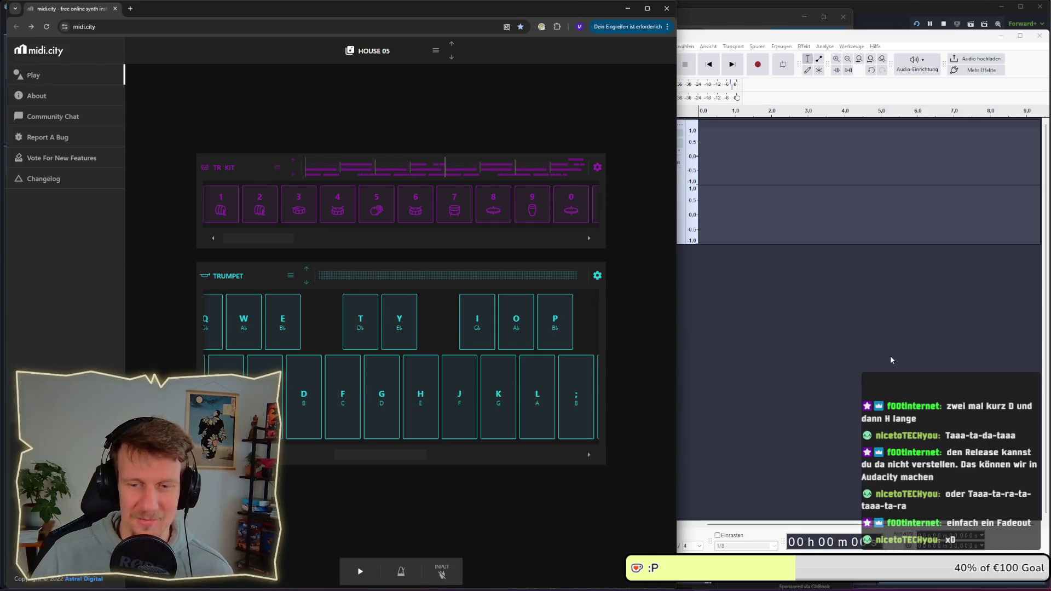
Return from Audacity to midi.city and rehearse the alternating H and D fanfare notes
click(860, 359)
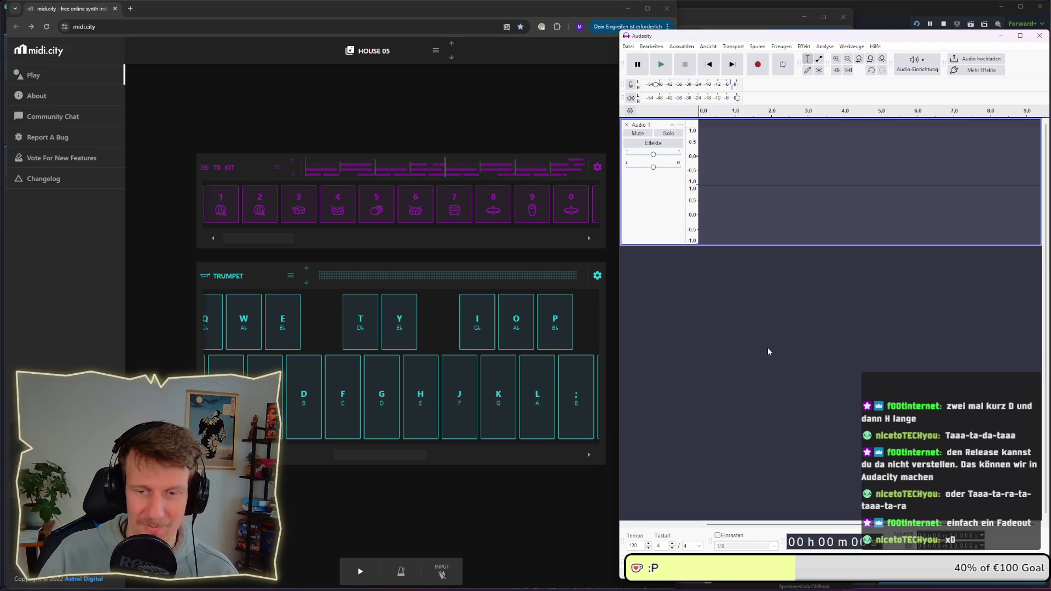
click(429, 510)
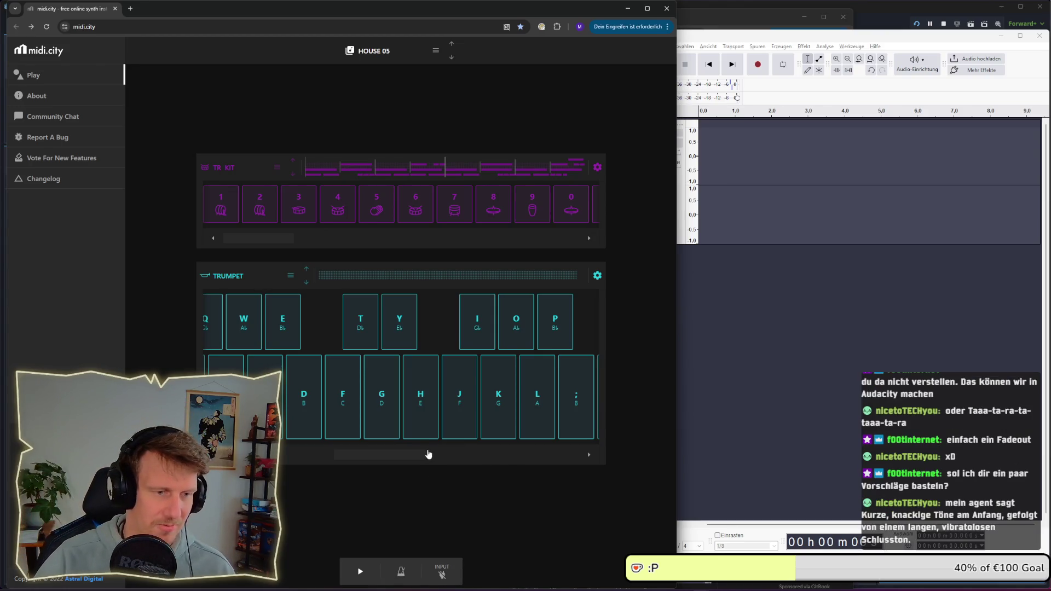
key(h)
key(d)
key(d)
key(h)
key(d)
key(d)
key(h)
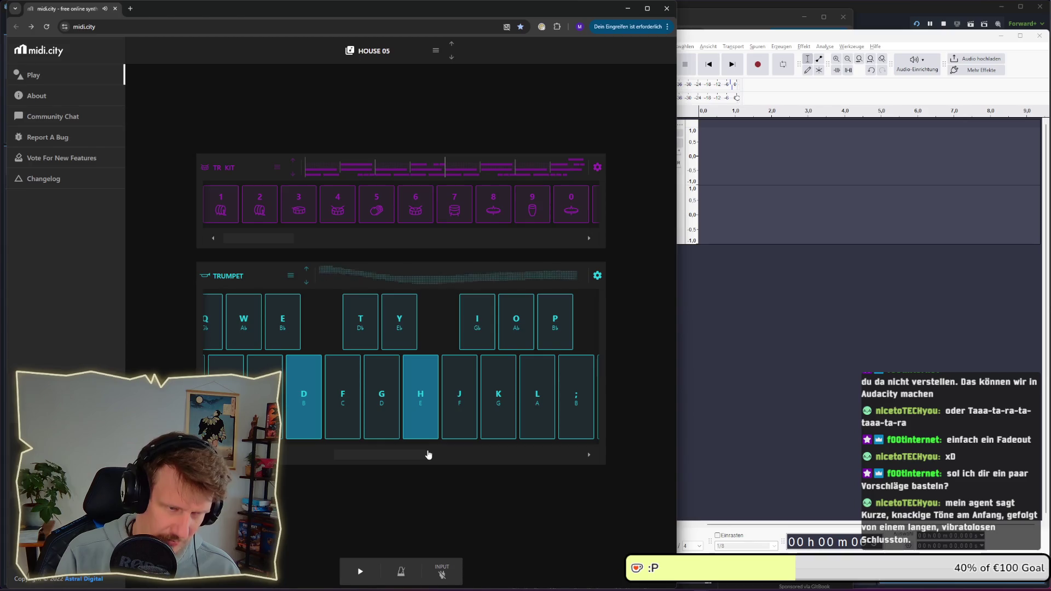
Play the fanfare through again, closing on the higher O note
key(d)
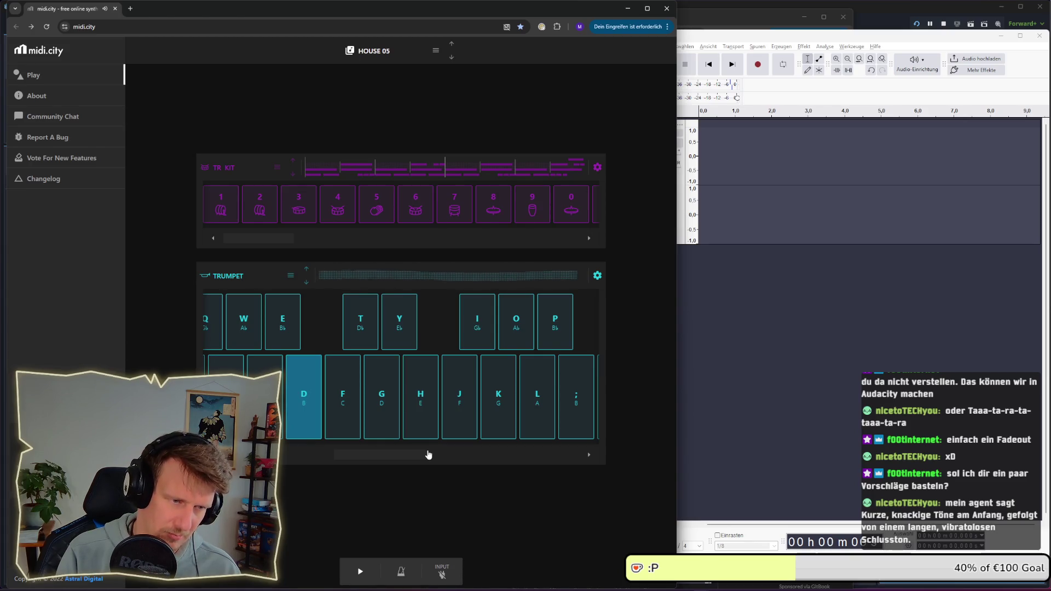
key(h)
key(d)
key(d)
key(h)
key(d)
key(d)
key(h)
key(o)
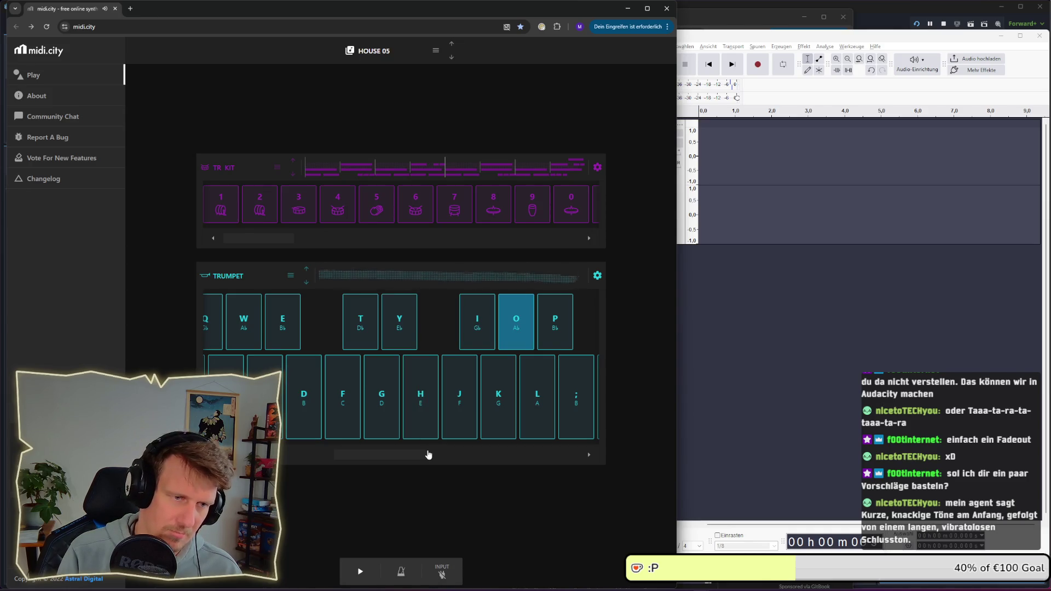
key(d)
key(d)
key(h)
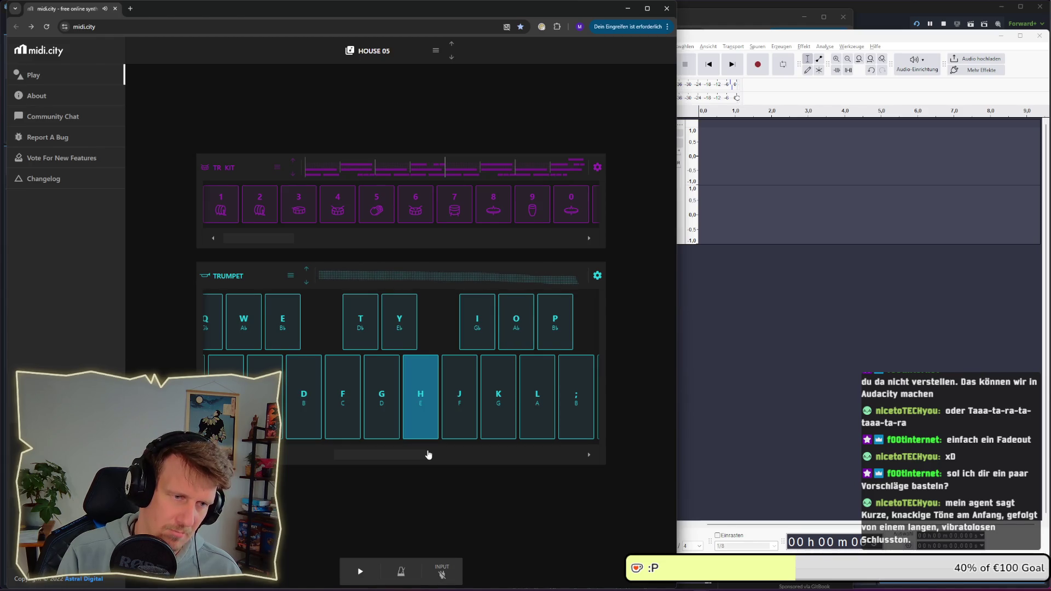
key(o)
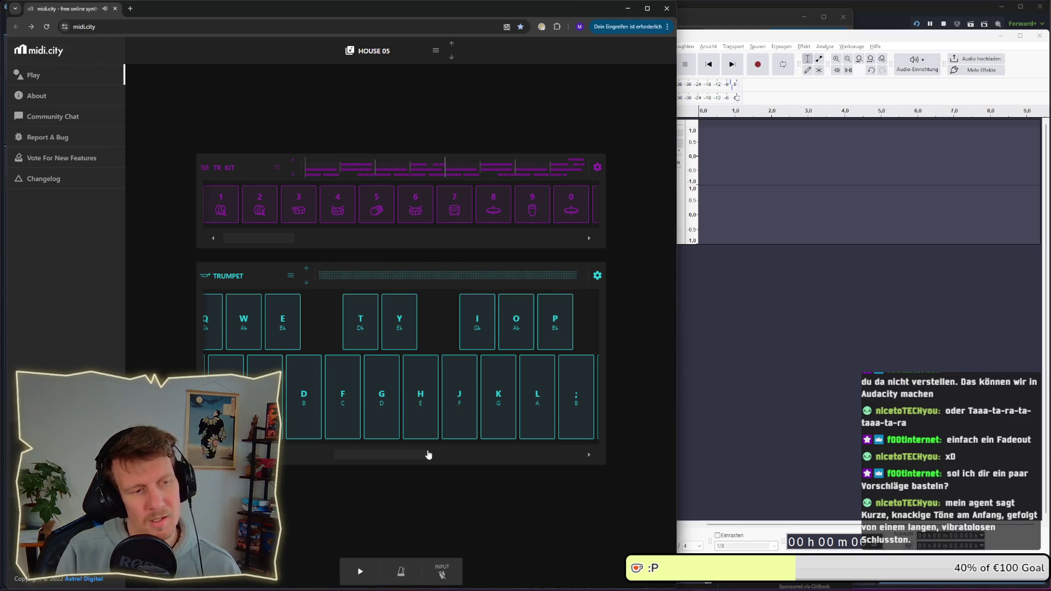
Start recording in Audacity and play three D-H-O trumpet fanfare takes into it
key(r)
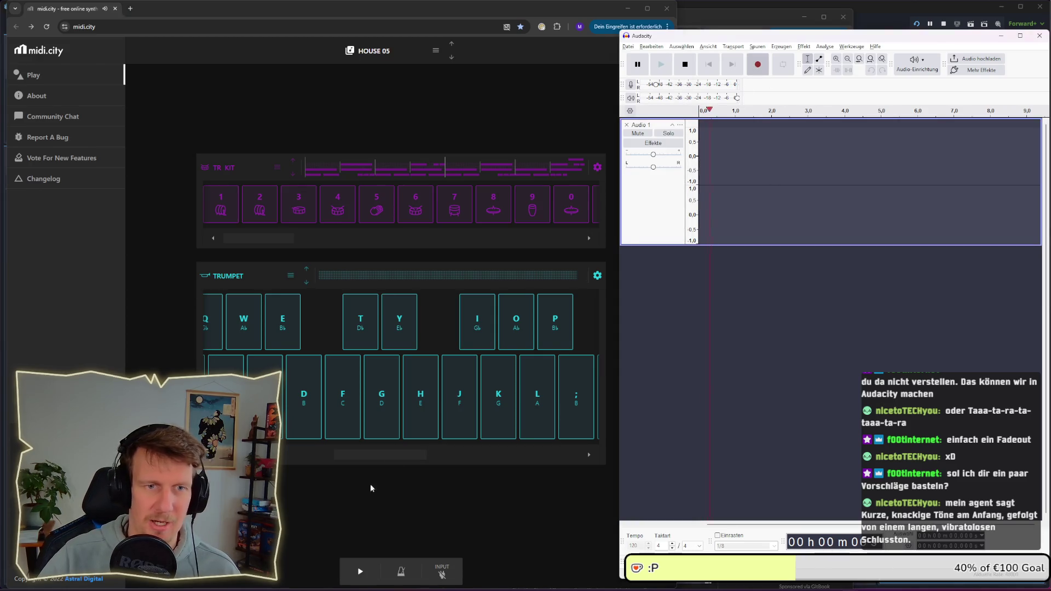
click(362, 516)
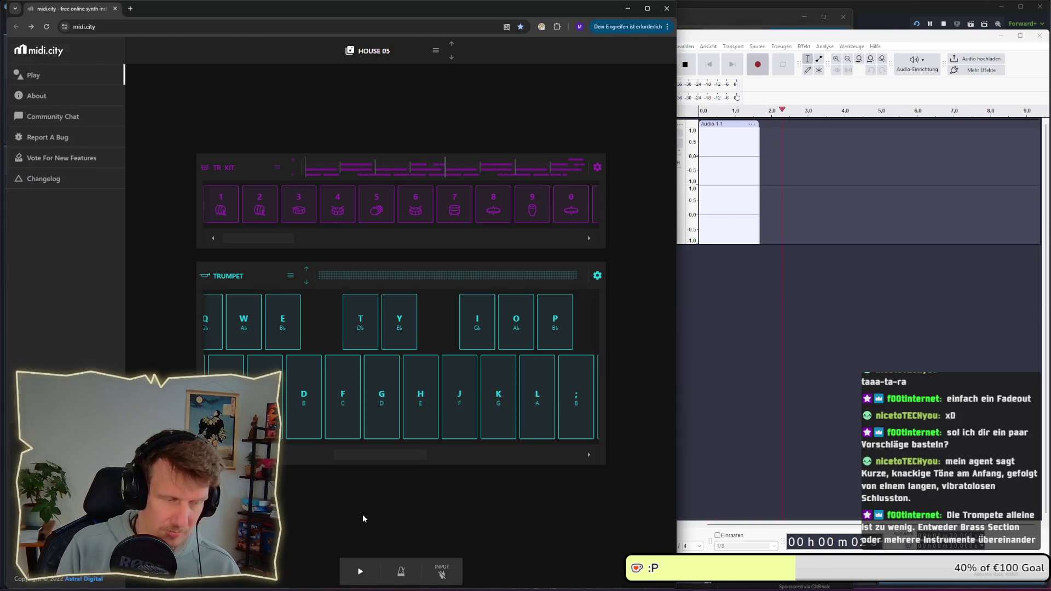
key(d)
key(d)
key(h)
key(o)
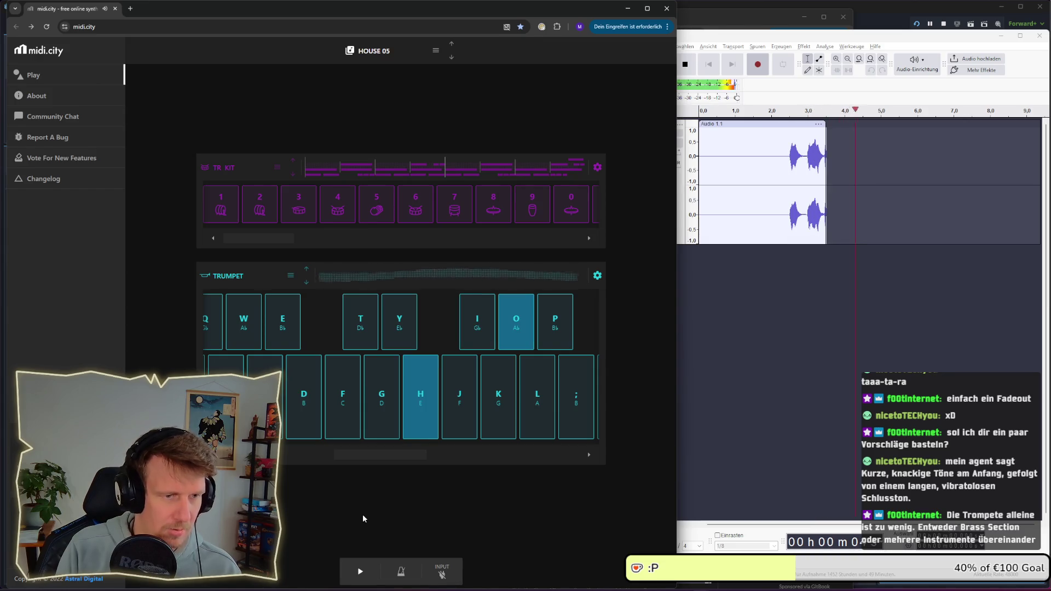
key(d)
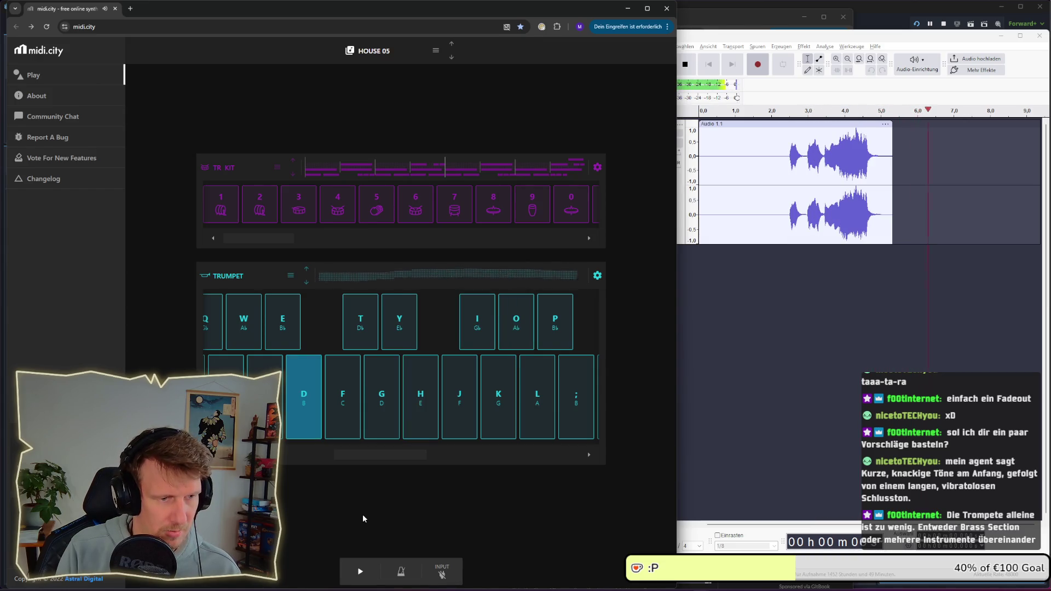
key(h)
key(o)
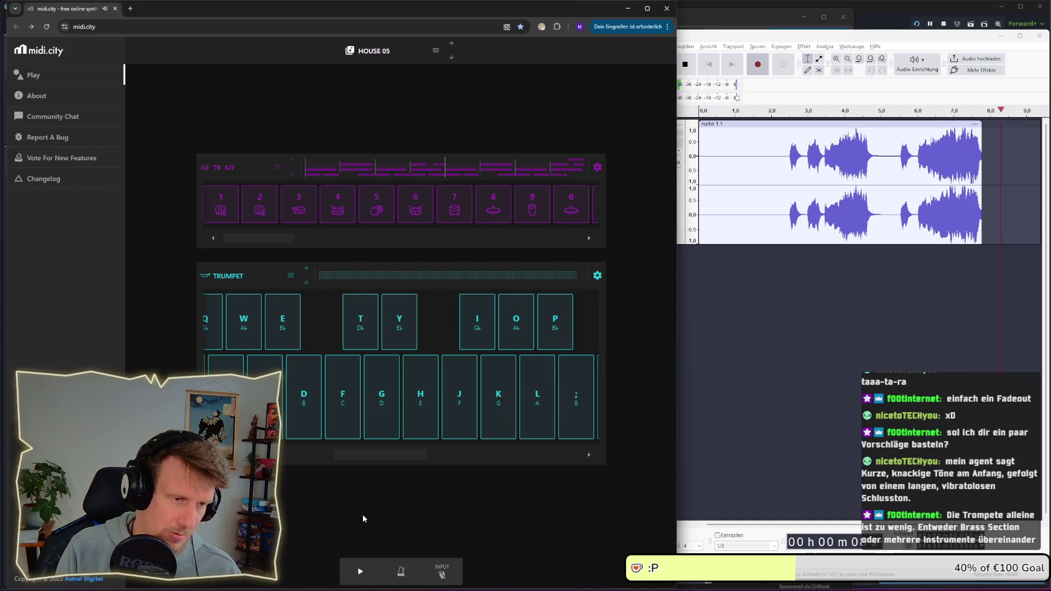
key(d)
key(h)
key(o)
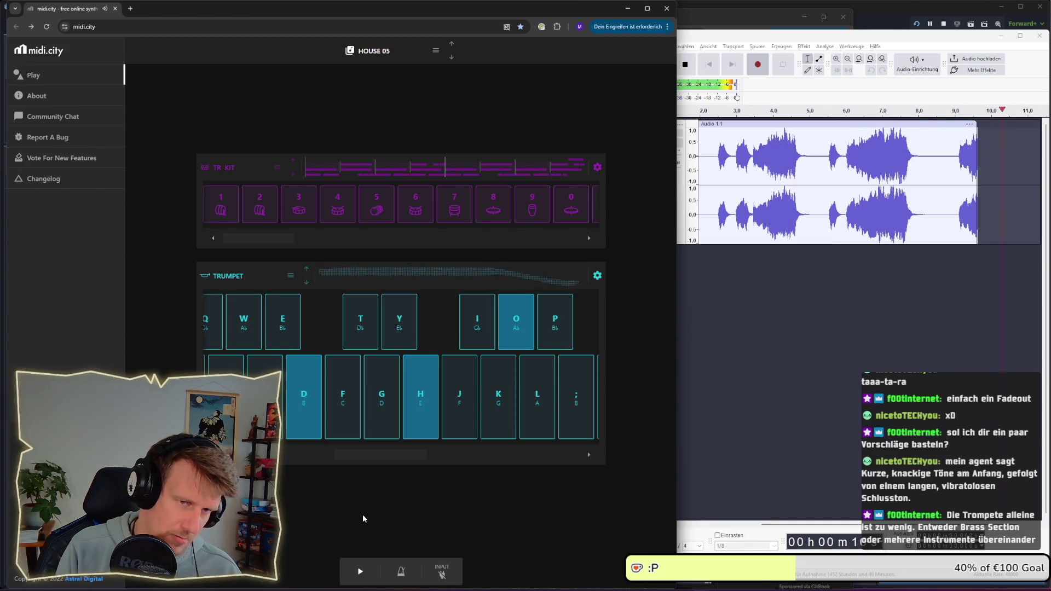
Play two more fanfare takes, stop the recording, and return to midi.city
key(h)
key(d)
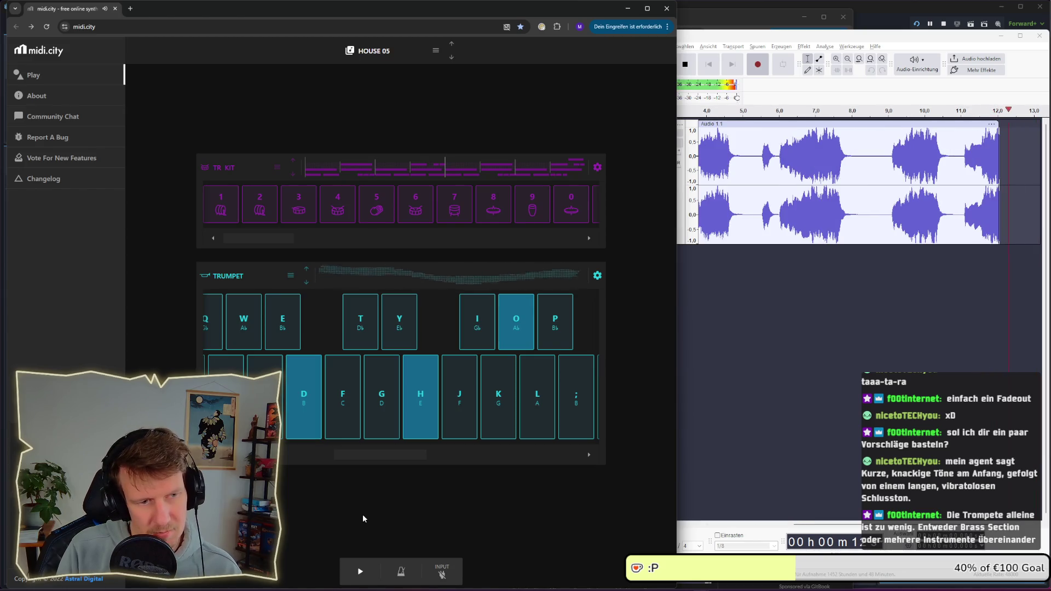
key(h)
key(o)
key(d)
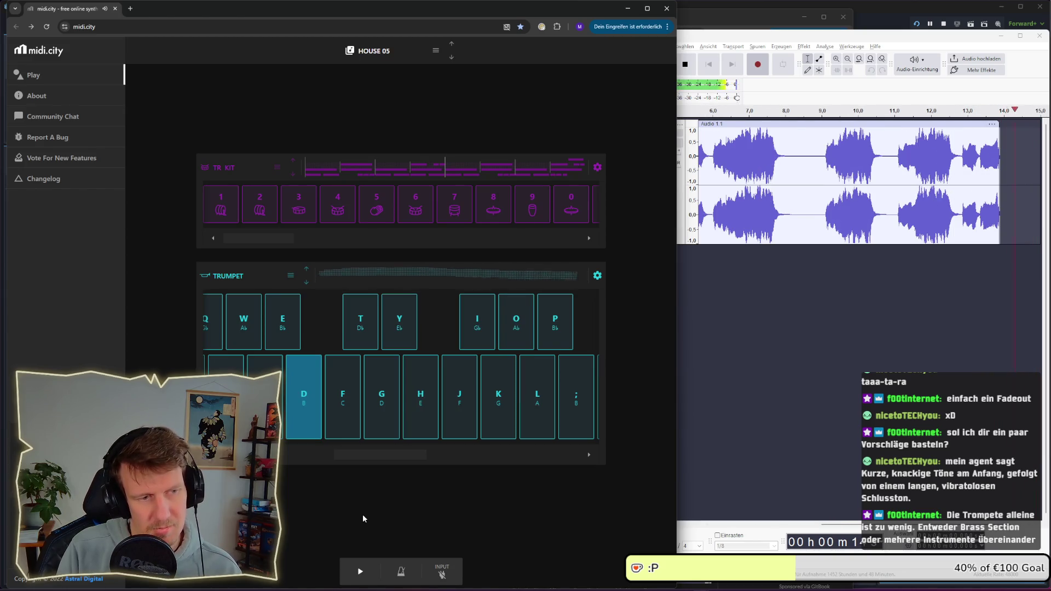
key(d)
key(h)
key(o)
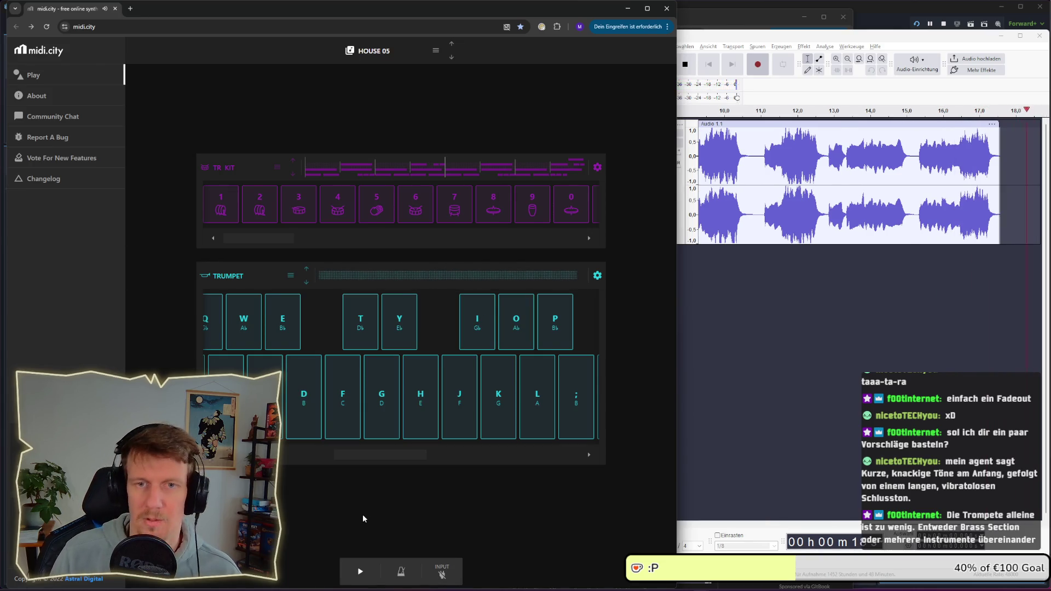
key(alt+Tab)
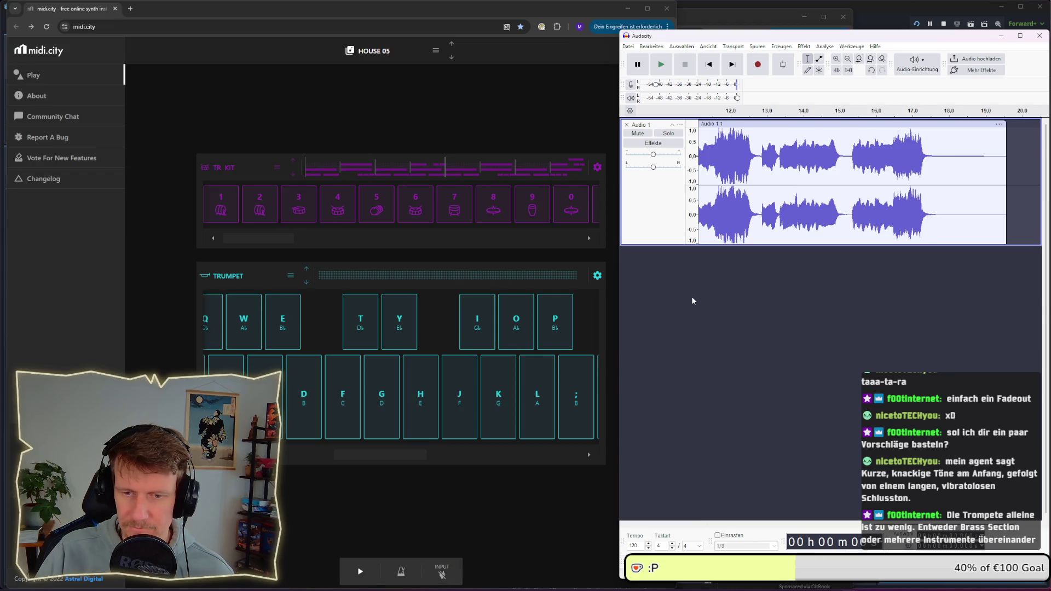
click(170, 274)
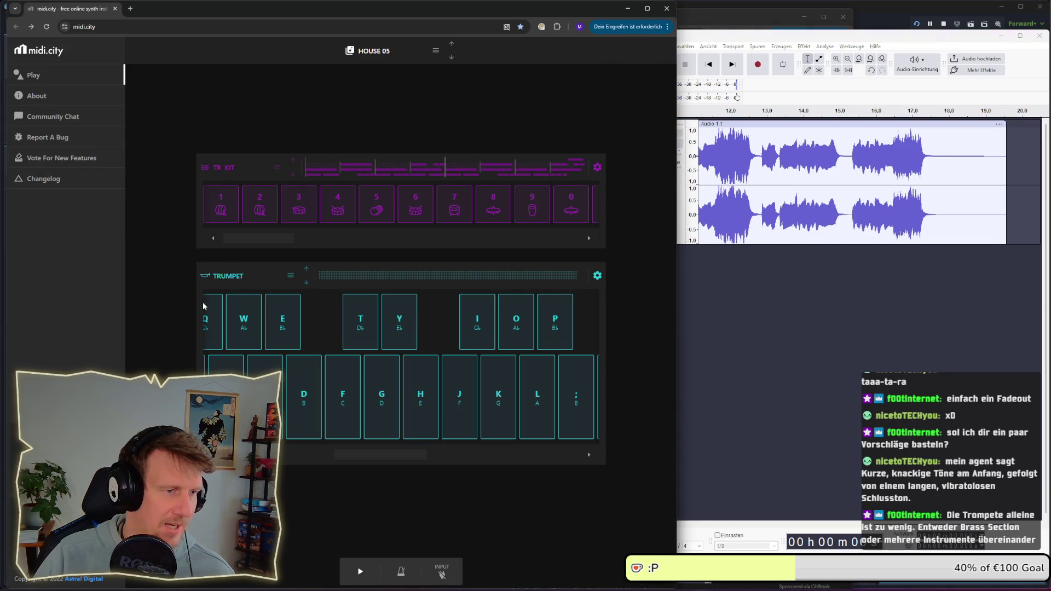
Switch the trumpet track's preset to Brass Section
click(290, 276)
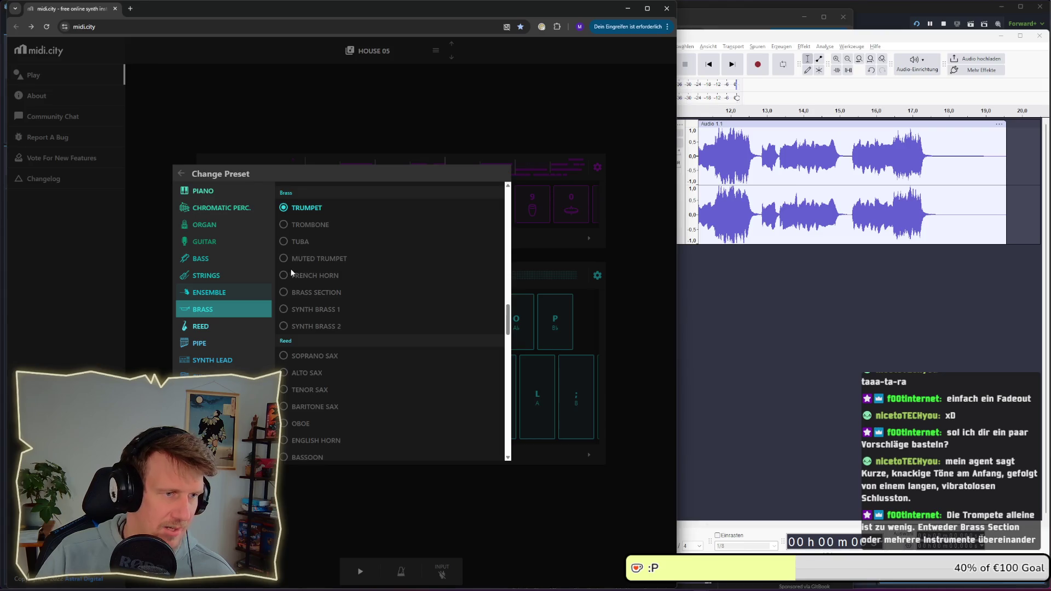
click(284, 293)
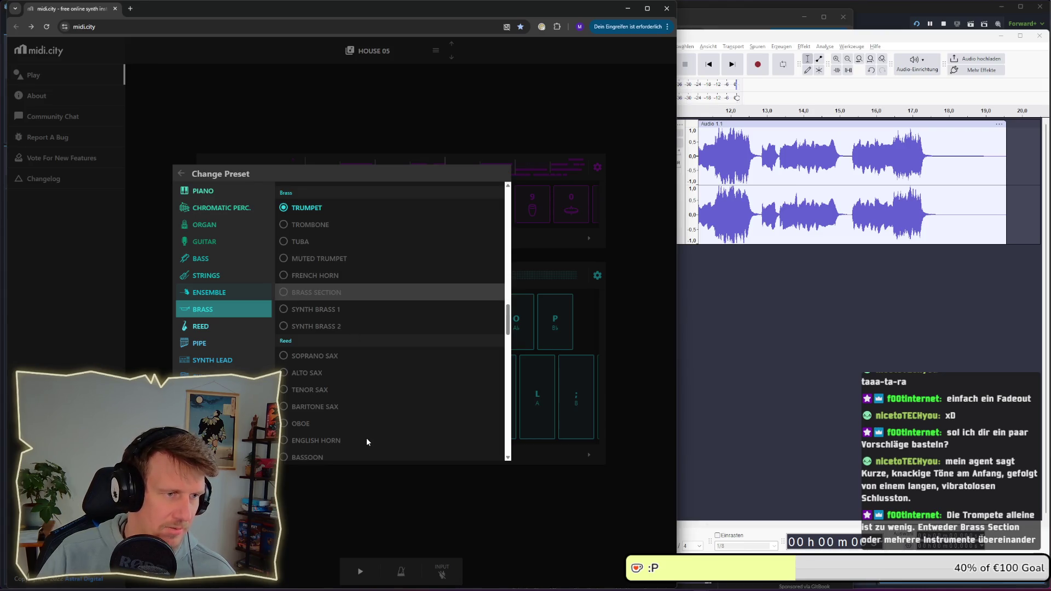
click(400, 532)
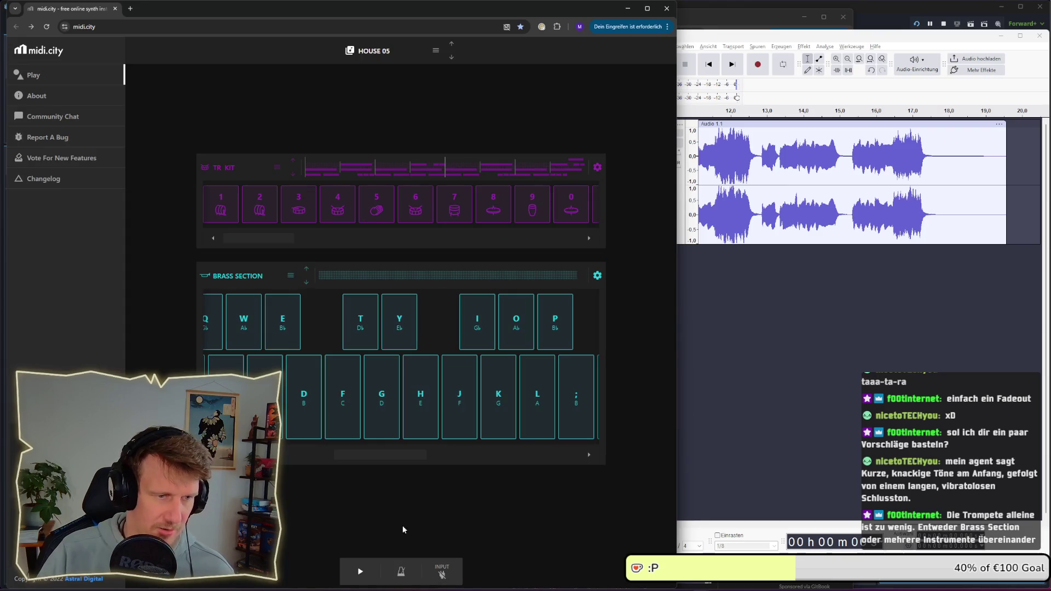
Try D, H and O with the brass sound, then start a new Audacity recording
key(d)
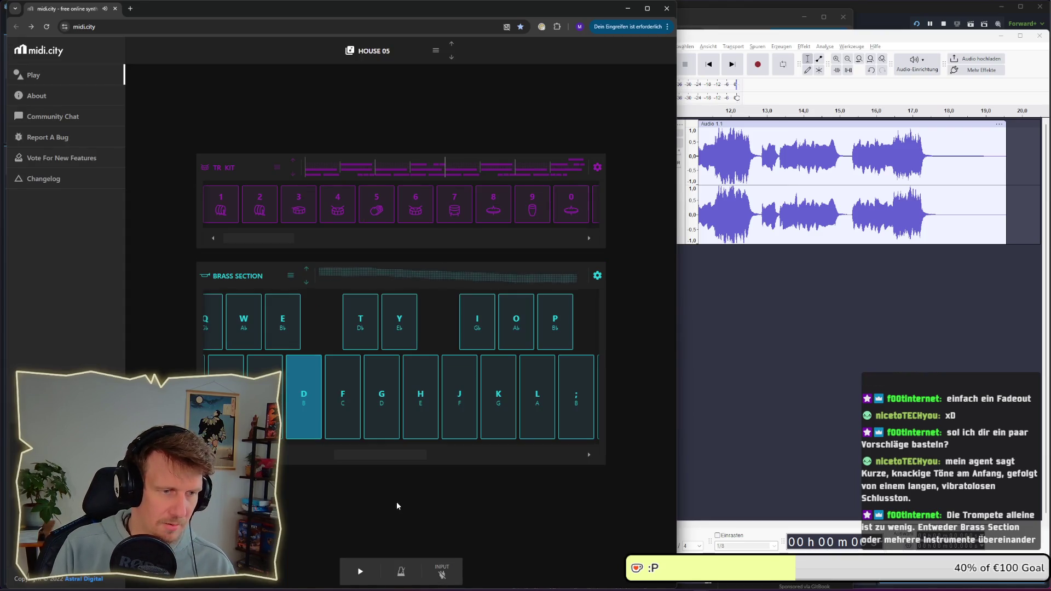
key(h)
key(o)
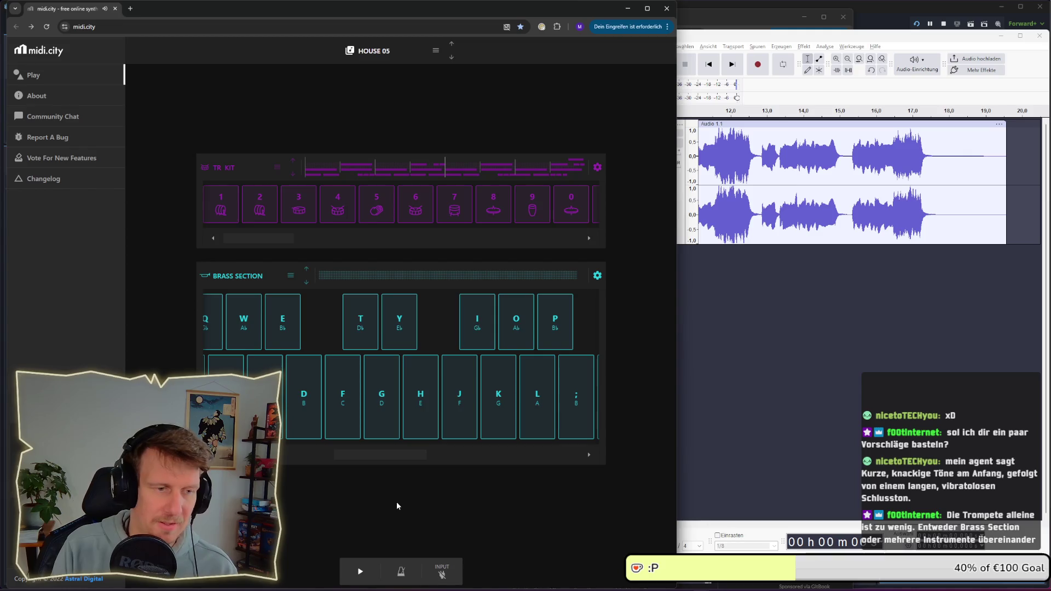
key(d)
key(d)
key(h)
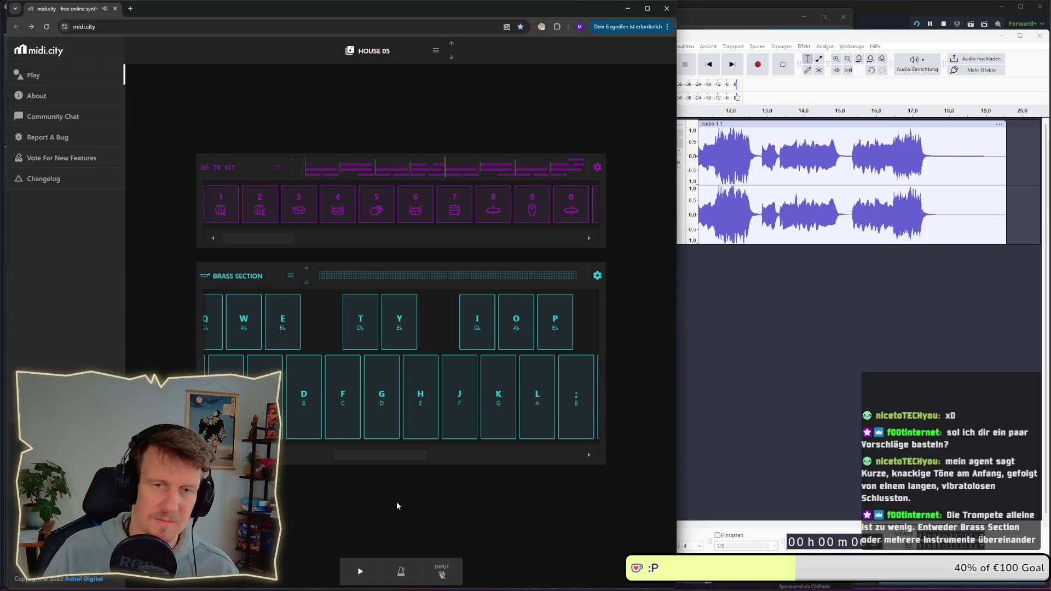
click(757, 64)
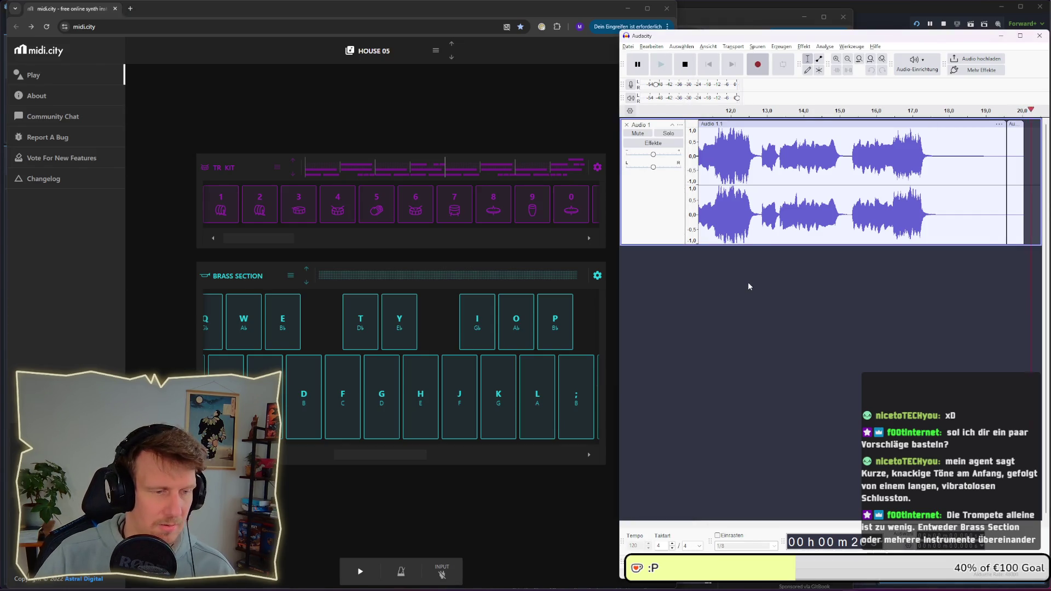
Play the alternating D-H brass phrase into the recording, ending on the I note
click(501, 501)
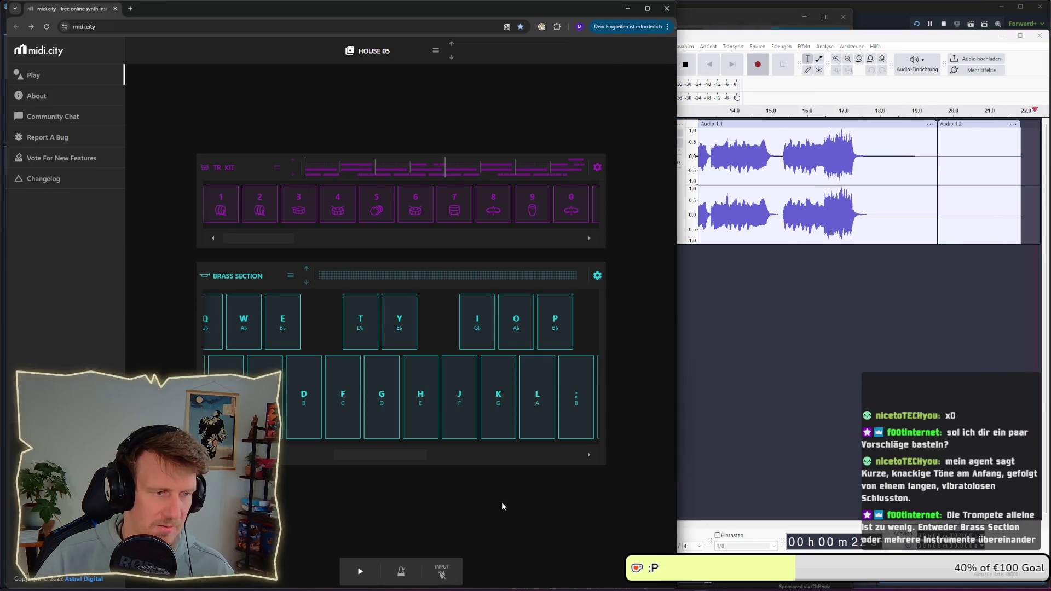
key(d)
key(d)
key(h)
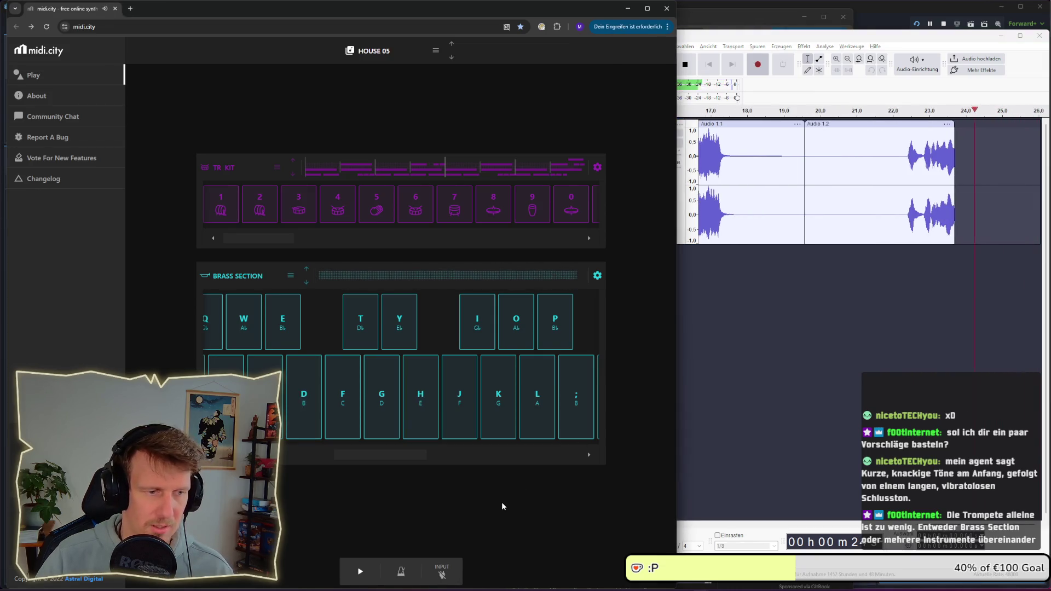
key(d)
key(d)
key(h)
key(d)
key(h)
key(d)
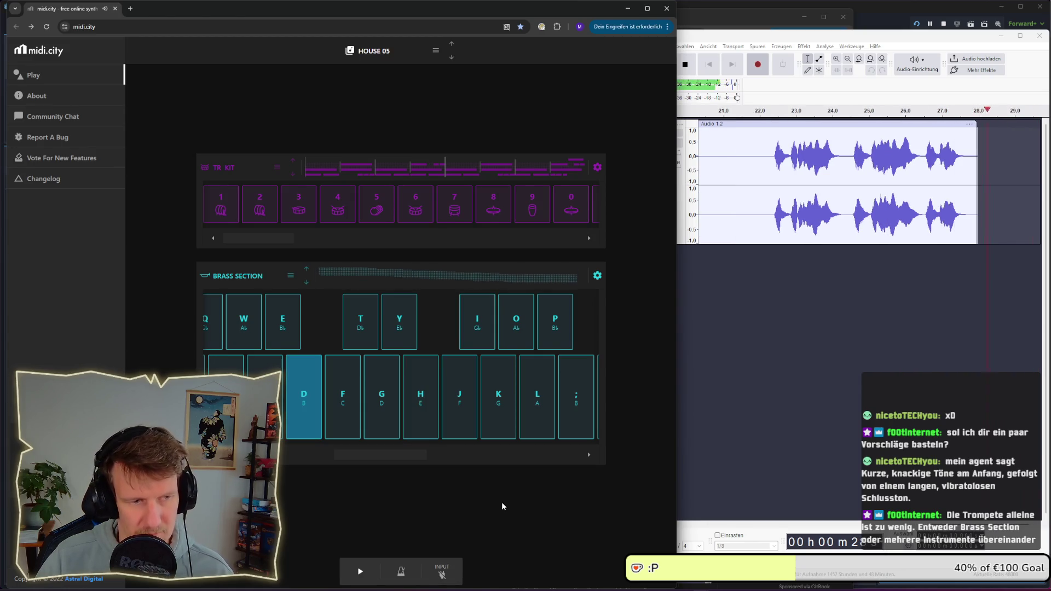
key(h)
key(d)
key(h)
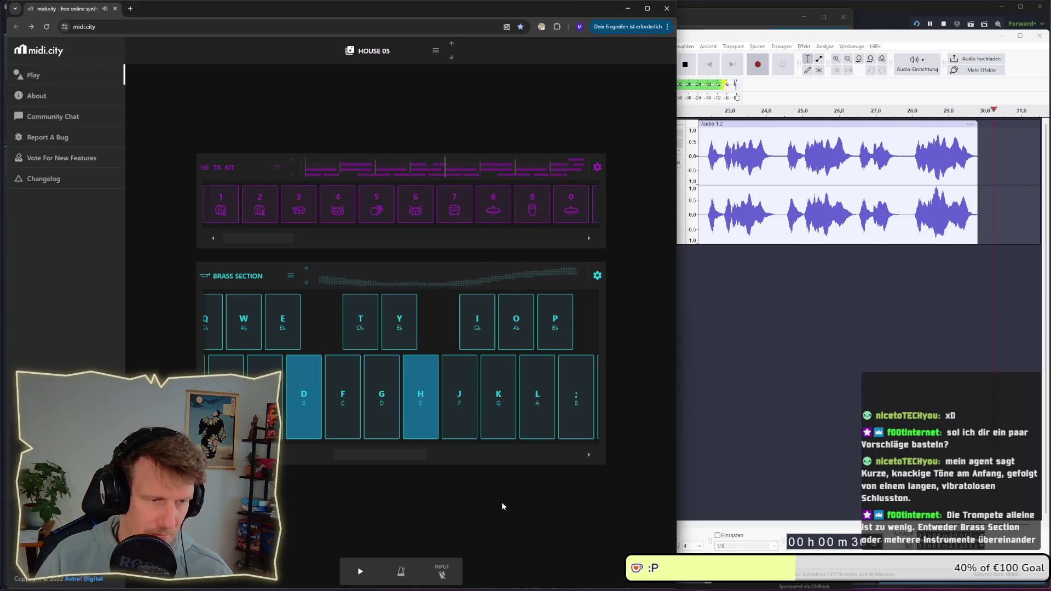
key(d)
key(h)
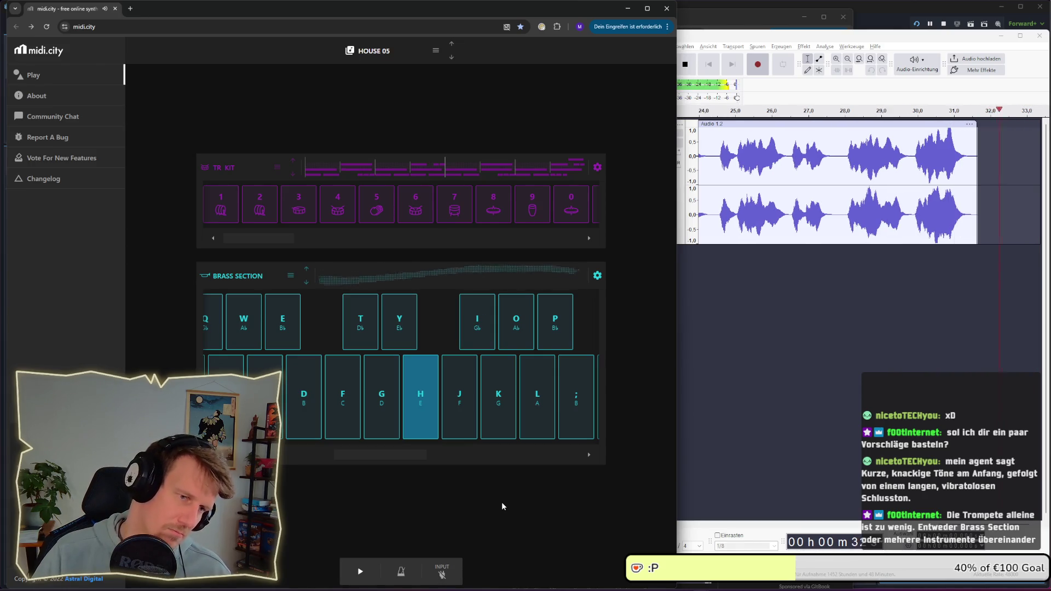
key(d)
key(h)
key(i)
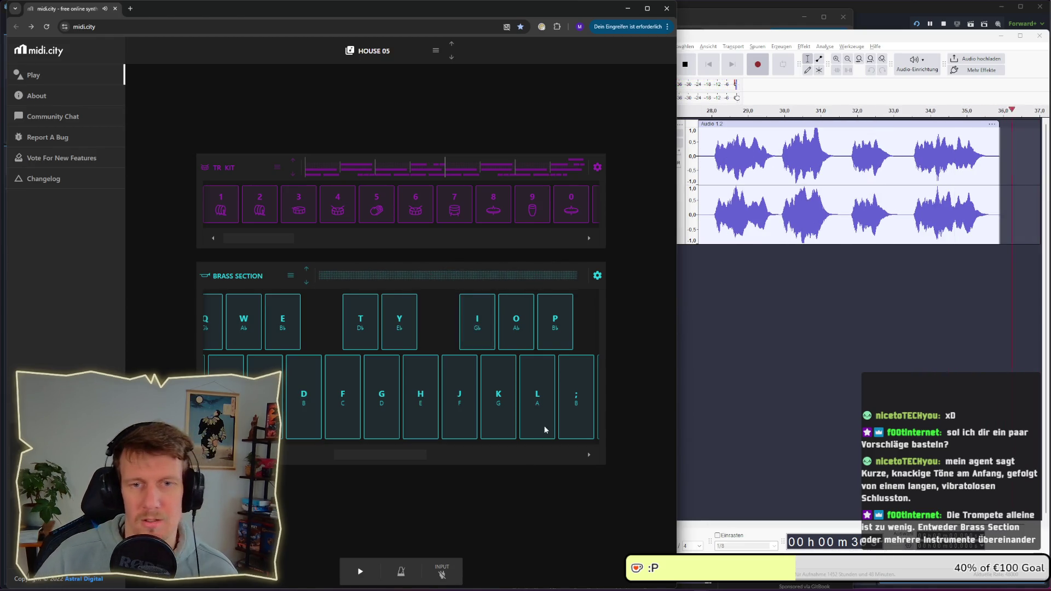
Play the take back in Audacity from about 33.9 s, fine-tuning the start point
click(695, 69)
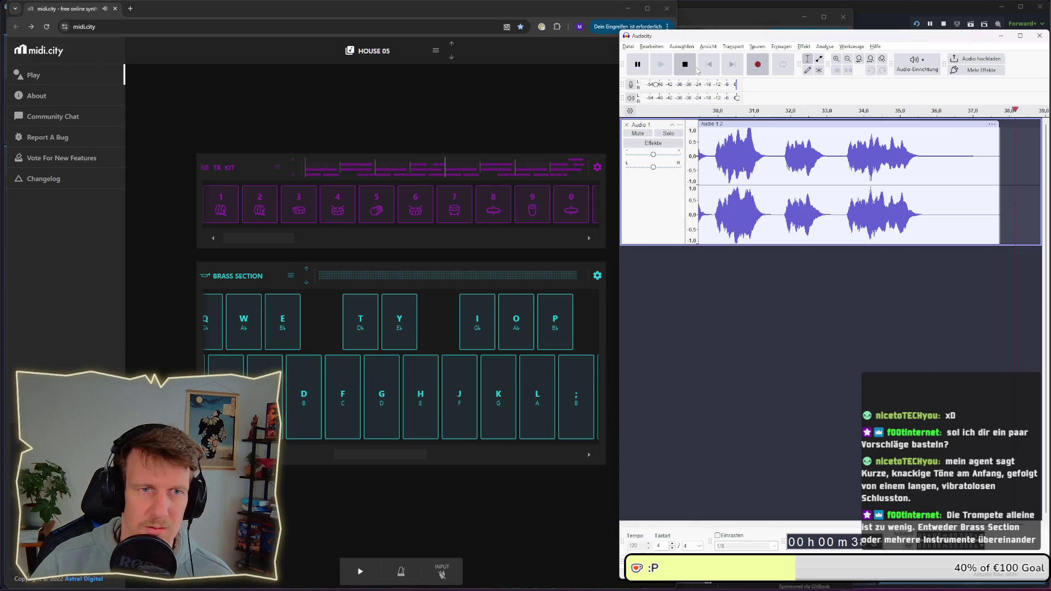
click(844, 175)
key(space)
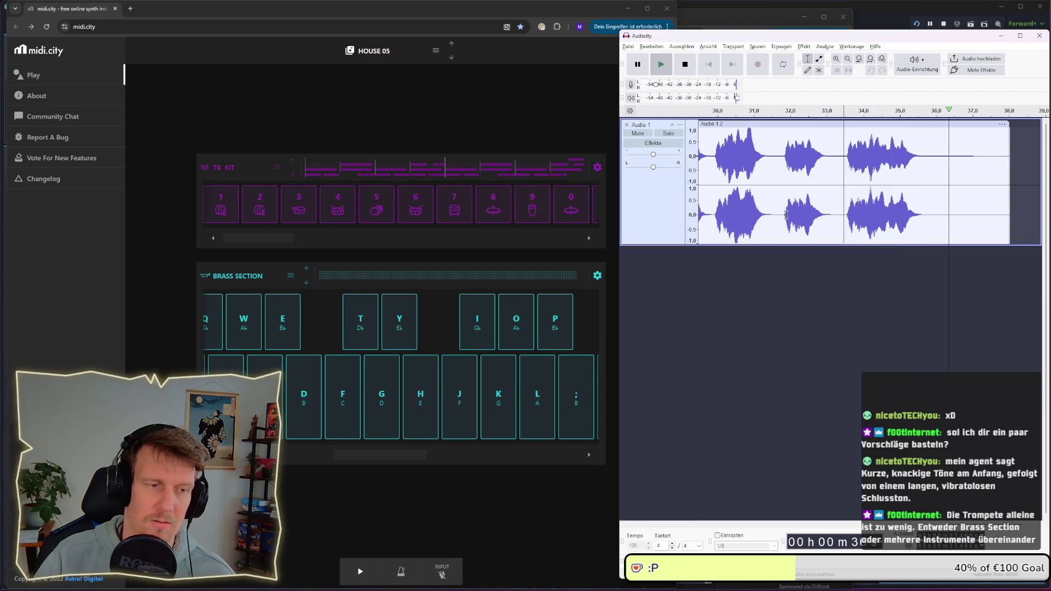
click(846, 179)
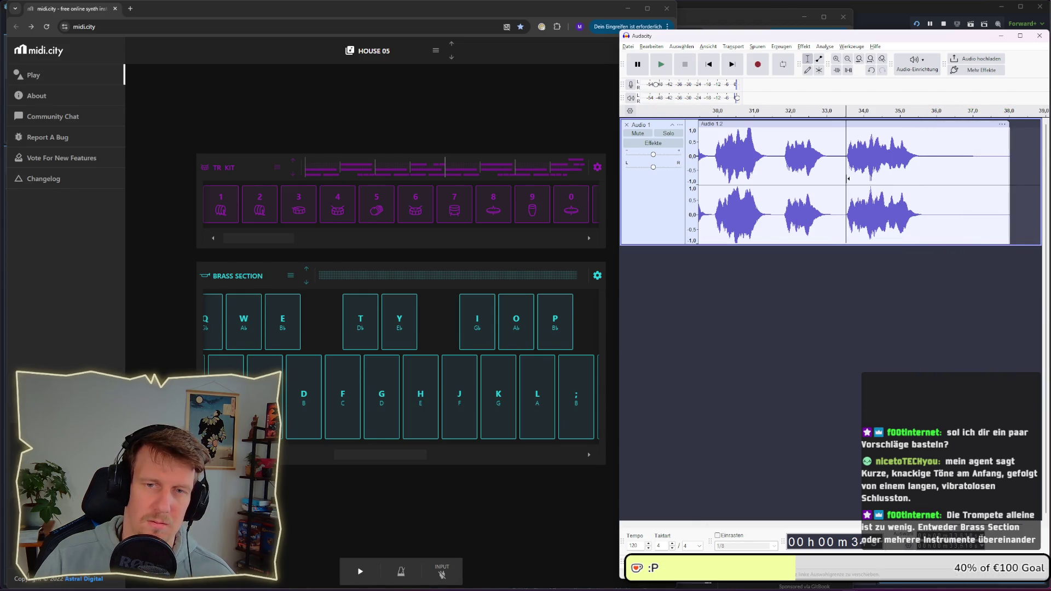
click(843, 178)
key(space)
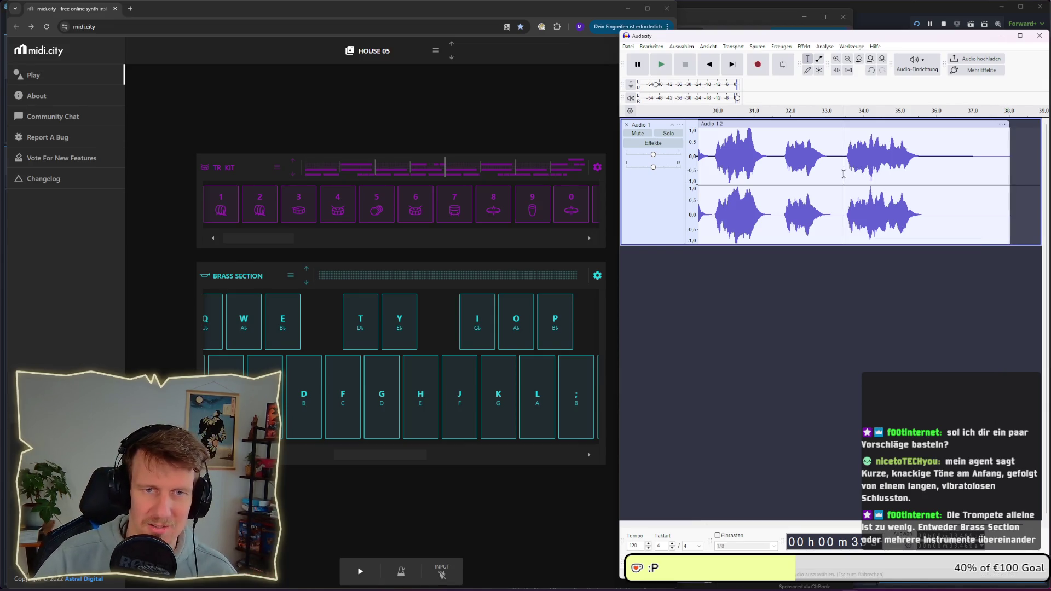
right_click(839, 176)
Split the clip at the phrase gaps and at 36.0 s
click(903, 214)
click(932, 186)
click(930, 185)
right_click(928, 185)
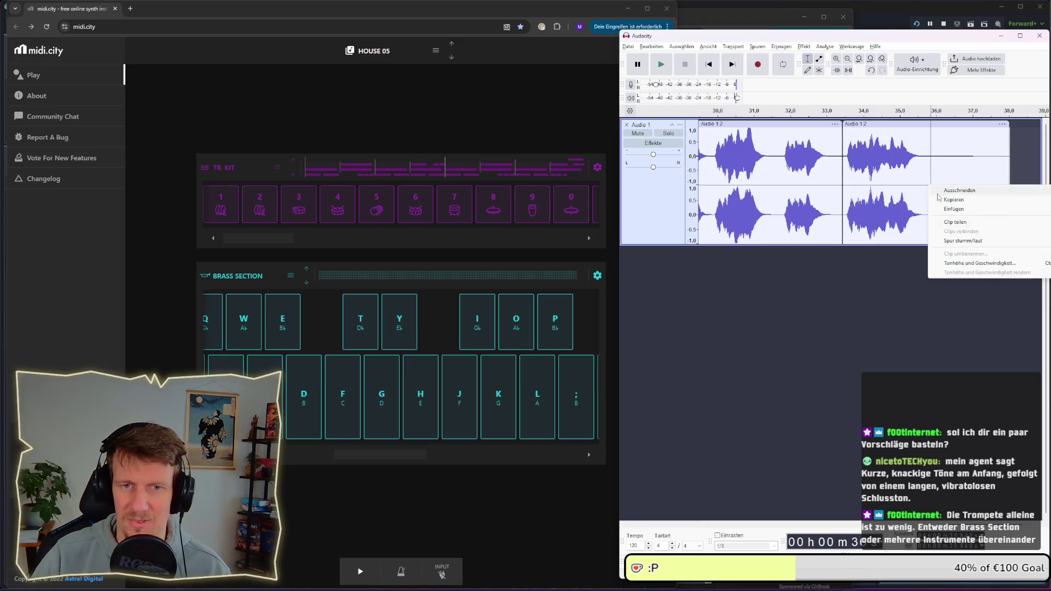
click(989, 223)
Apply a fade-out (Ausblenden) to the short tail of the last note
mouse_move(917, 164)
mouse_down()
mouse_move(928, 166)
mouse_move(910, 164)
mouse_up()
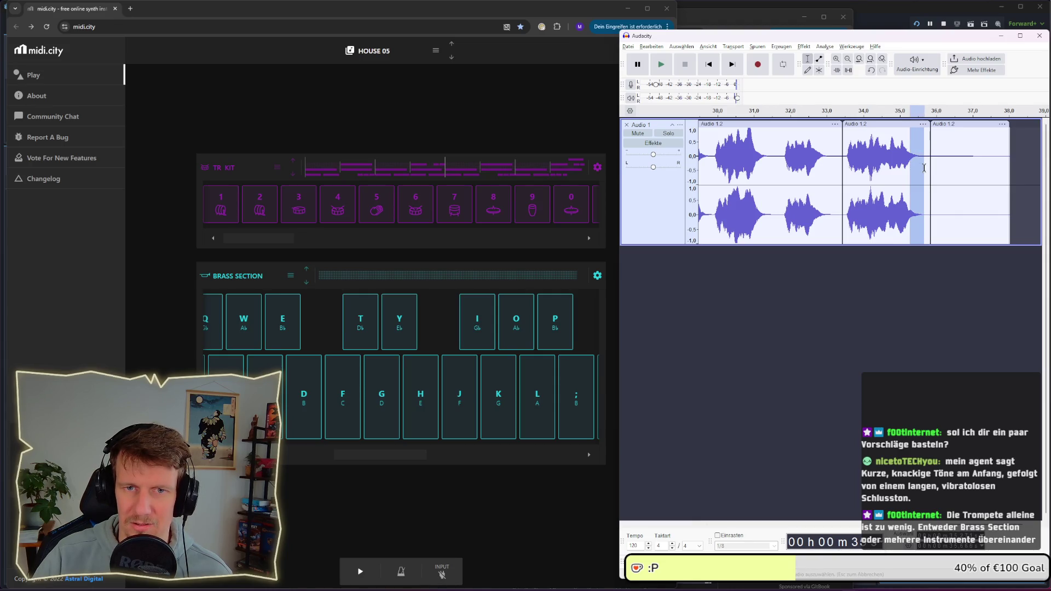
click(825, 47)
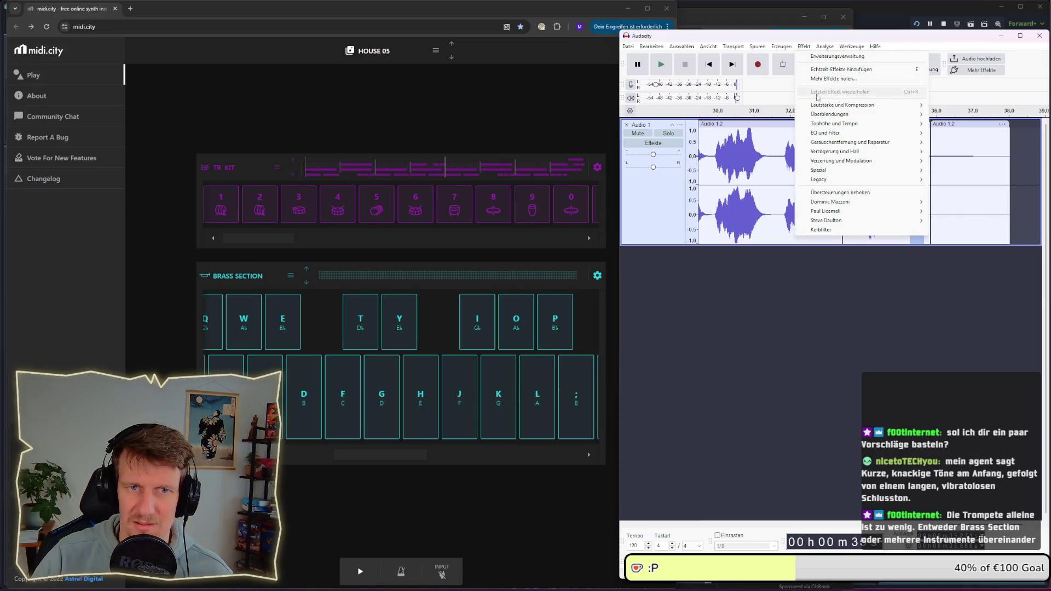
mouse_move(904, 114)
click(968, 118)
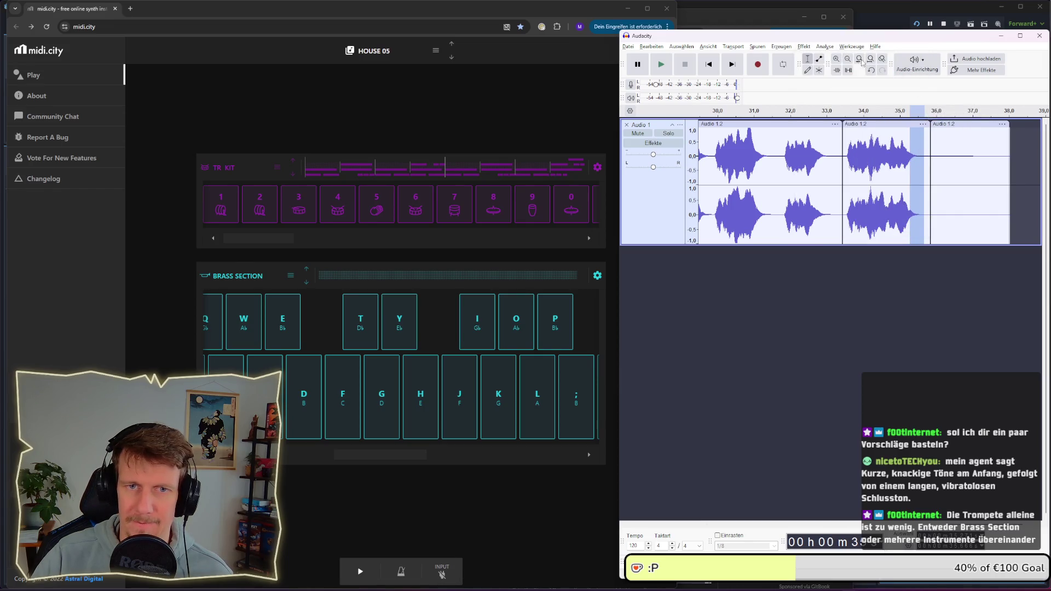
Split at 35.607 s, delete the leftover clips to the right, and select the final brass phrase
drag(836, 41, 548, 42)
ctrl+scroll(654, 179, up, 3)
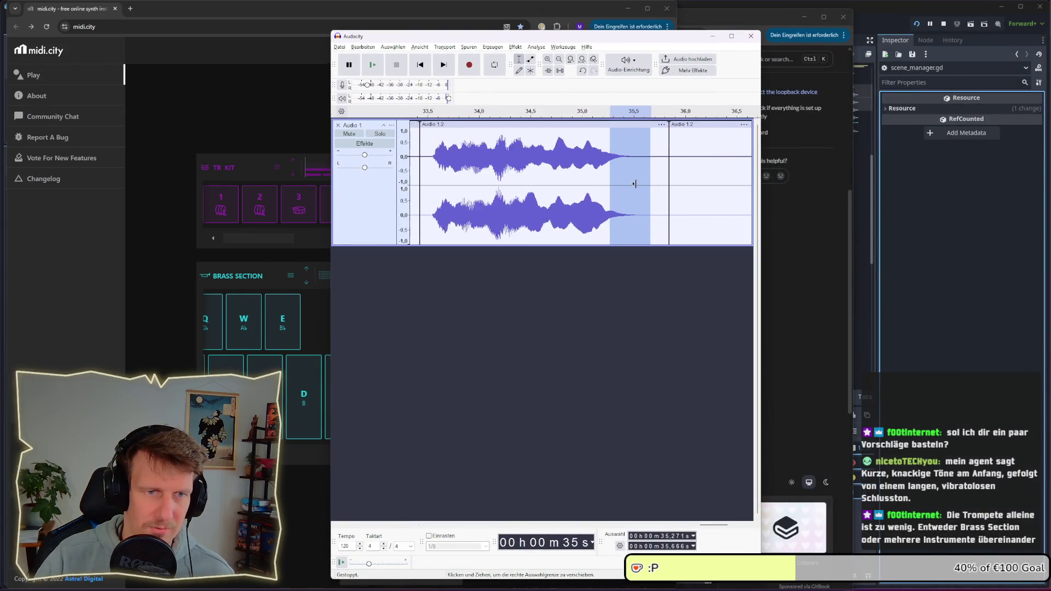
click(652, 179)
right_click(653, 180)
click(680, 216)
click(676, 124)
key(Delete)
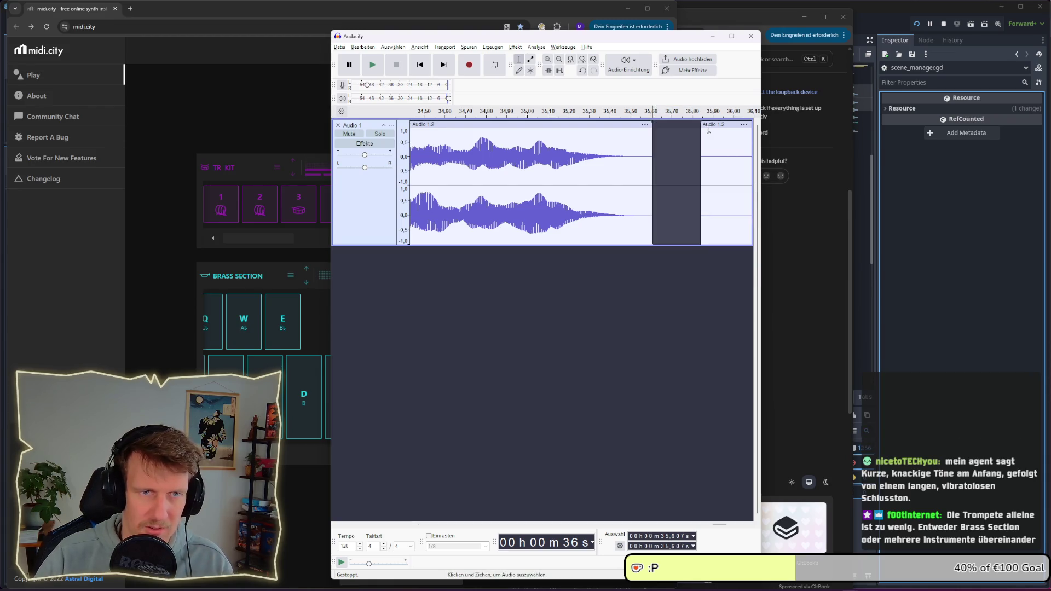
click(708, 126)
key(Delete)
ctrl+scroll(623, 194, down, 4)
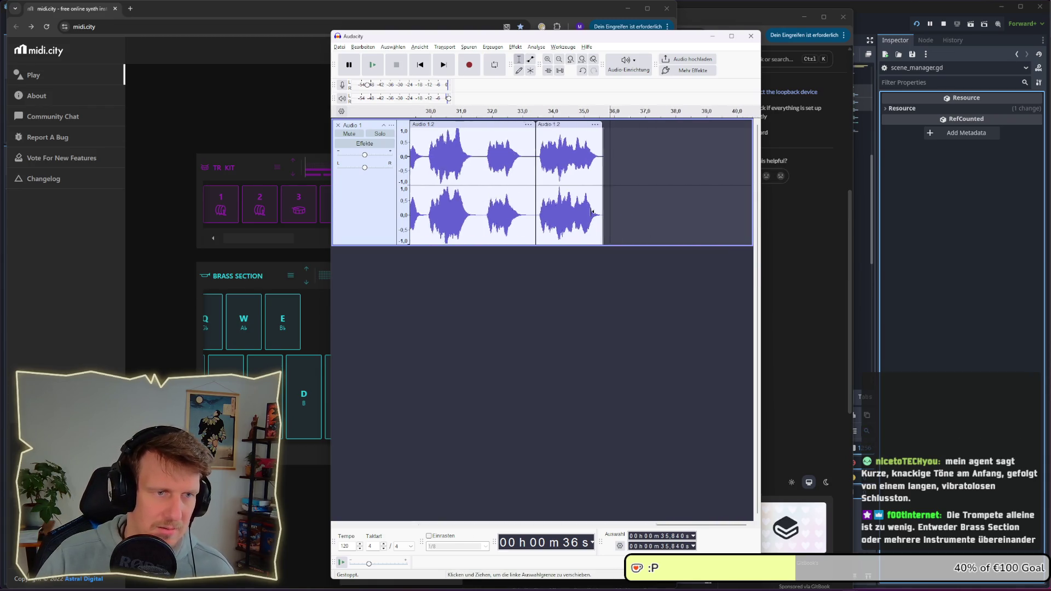
click(434, 277)
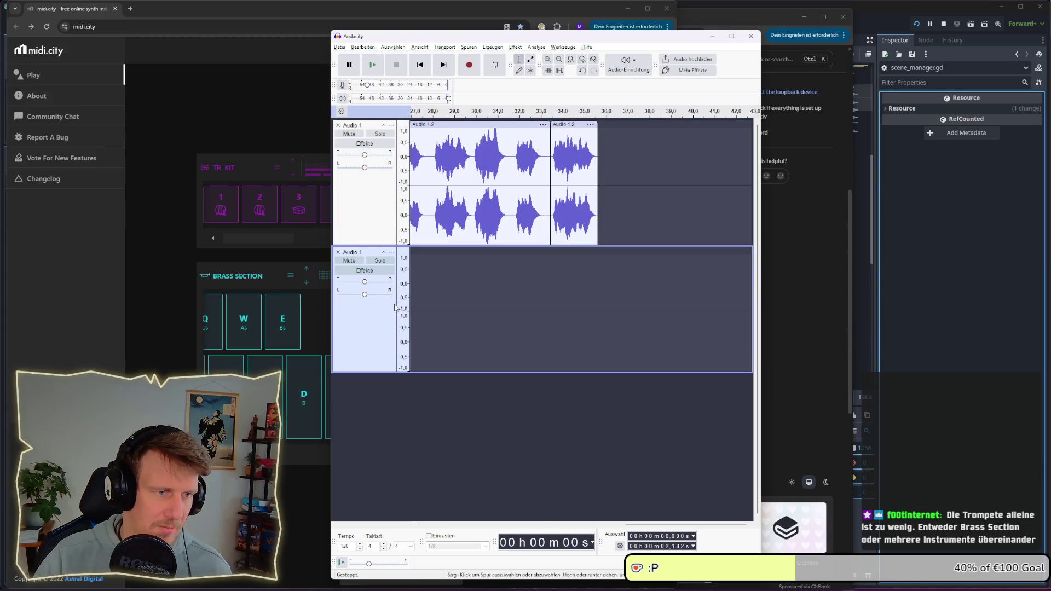
Paste the brass phrase into a new track and align it with the track start at 0 s
key(ctrl+d)
click(436, 293)
key(ctrl+v)
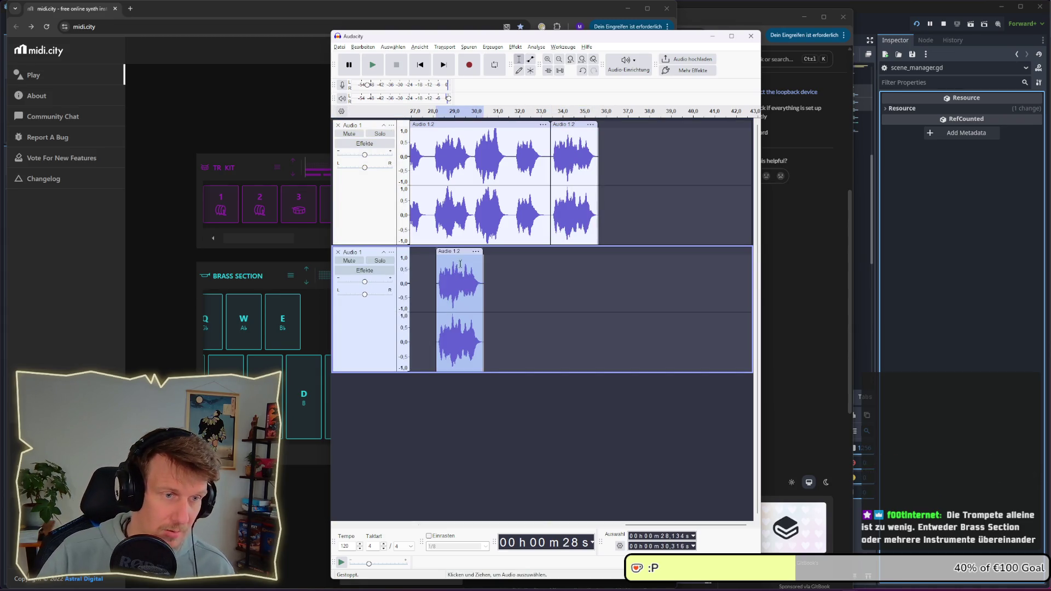
drag(461, 251, 434, 251)
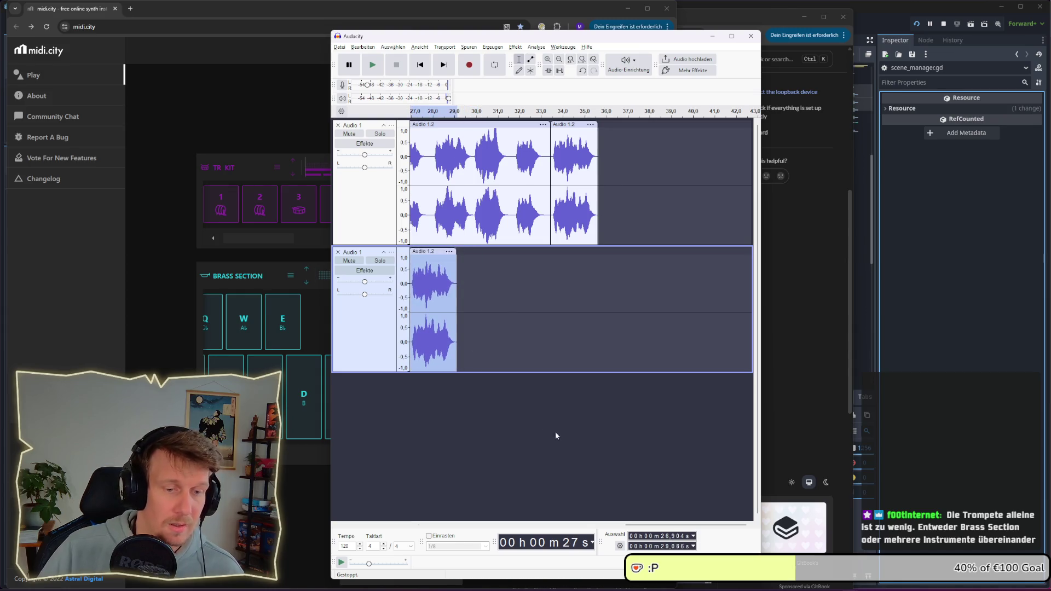
drag(685, 523, 478, 523)
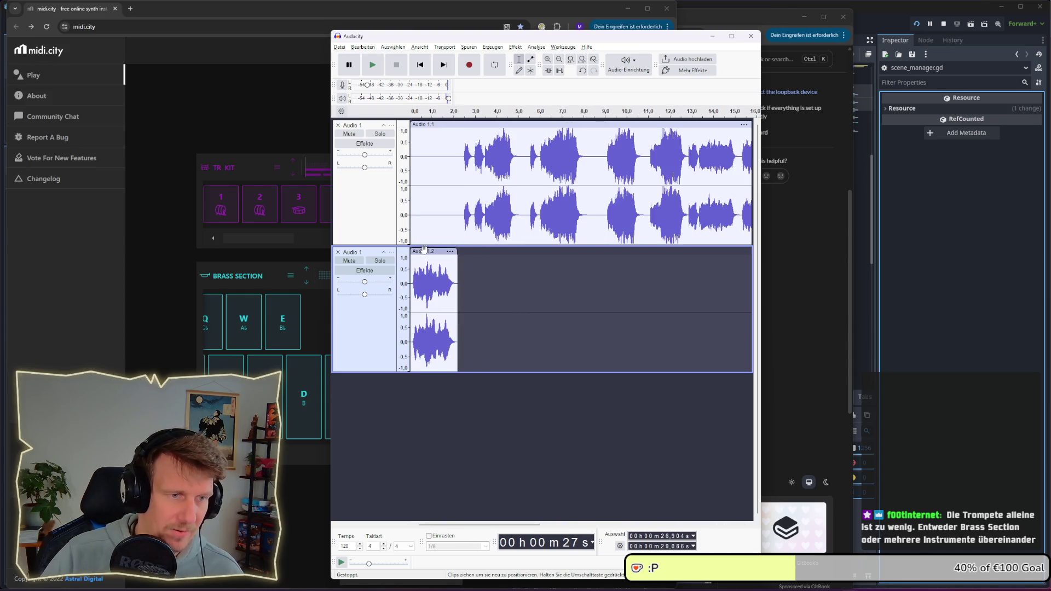
drag(421, 255, 430, 255)
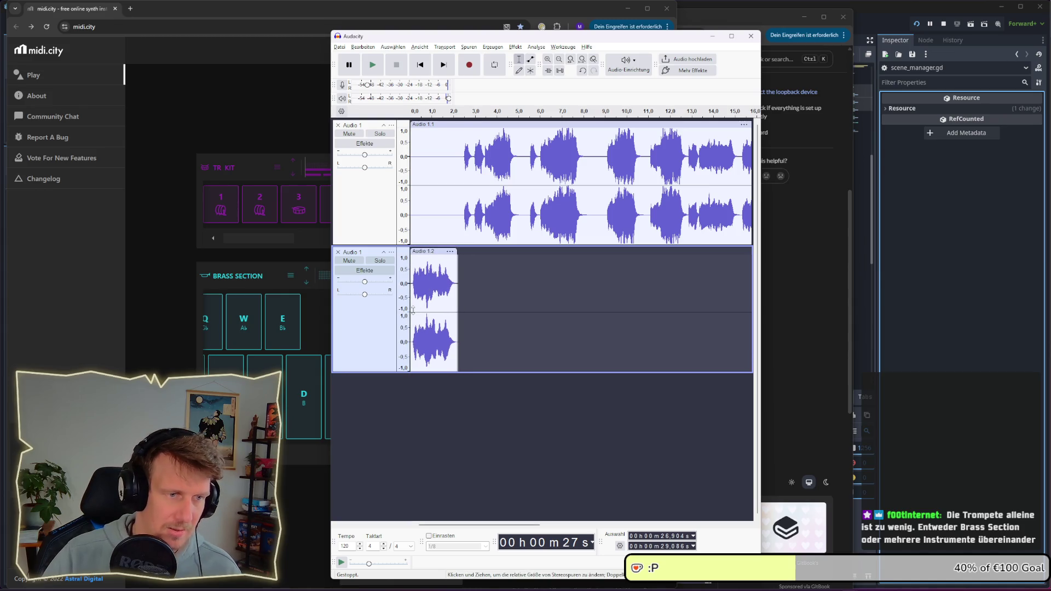
Play the tracks from 0 s and mute the original recording track
click(411, 309)
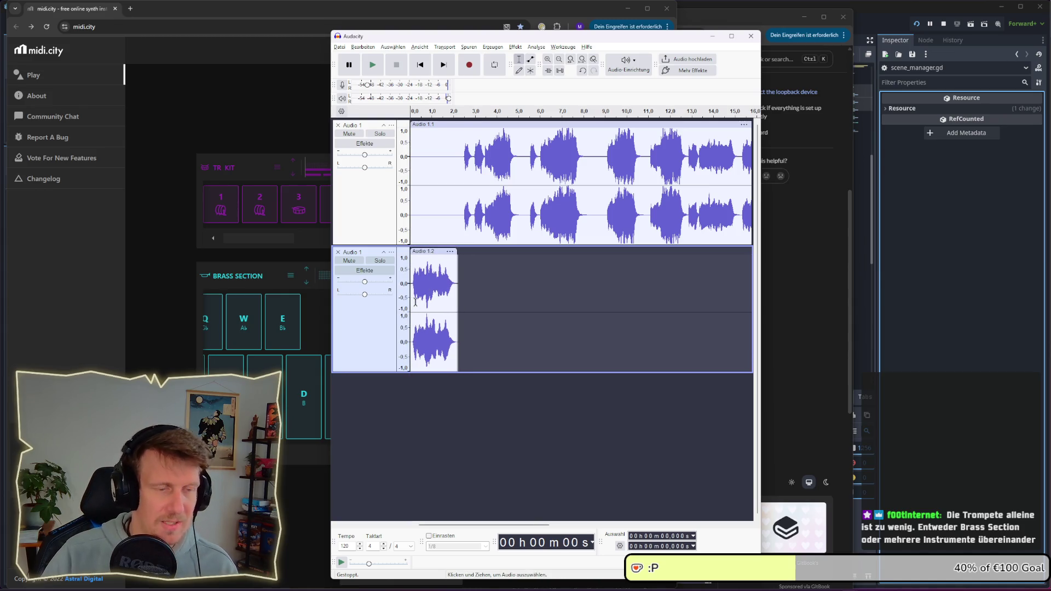
key(space)
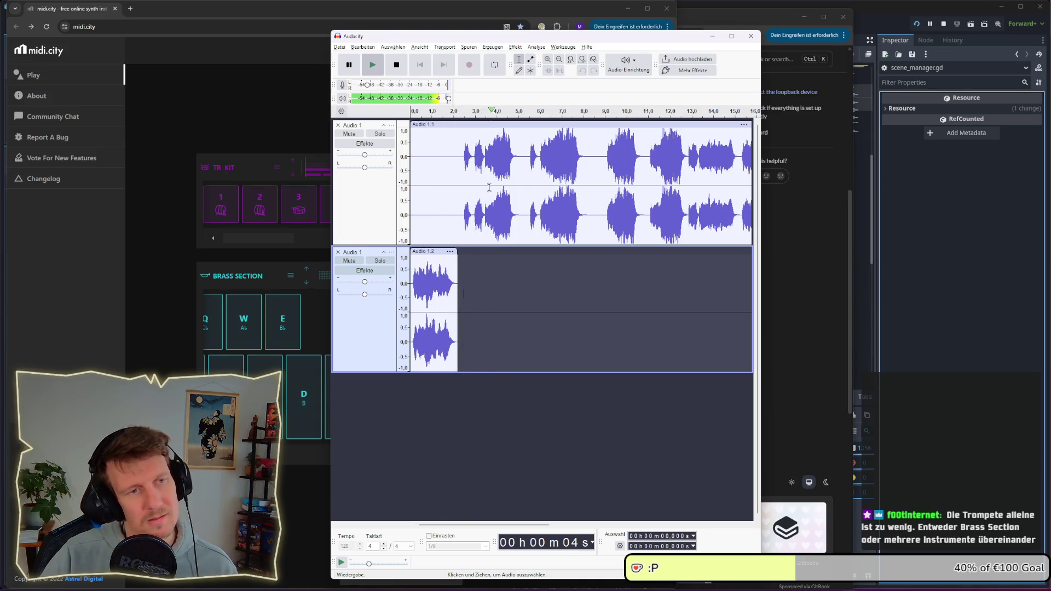
click(349, 134)
click(506, 314)
key(space)
Export the brass phrase as palace_01 in WAV (Microsoft) format to the sounds folder
click(416, 257)
key(ctrl+shift+e)
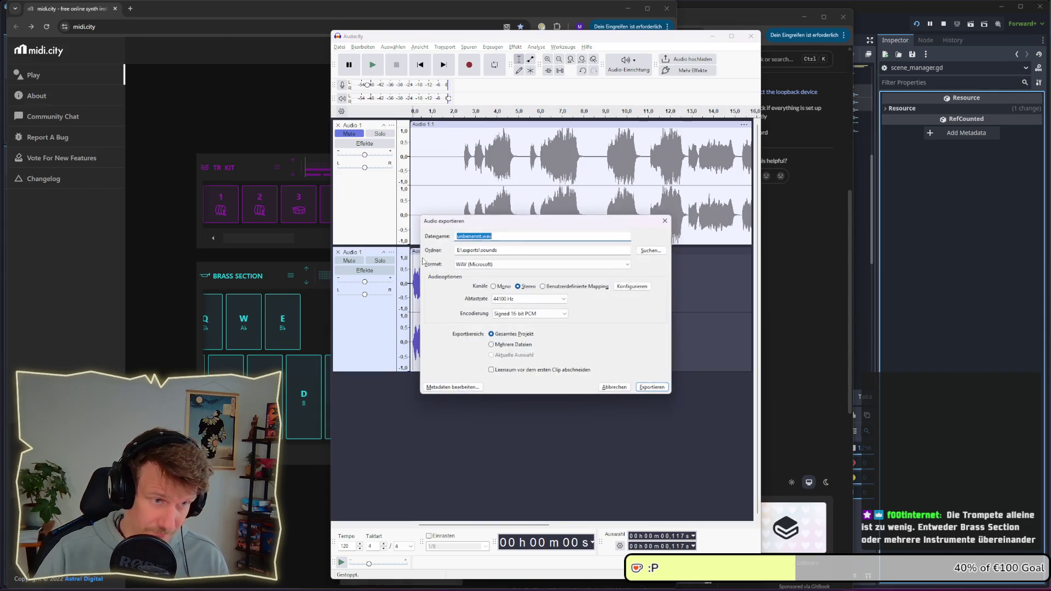
text(palace_01)
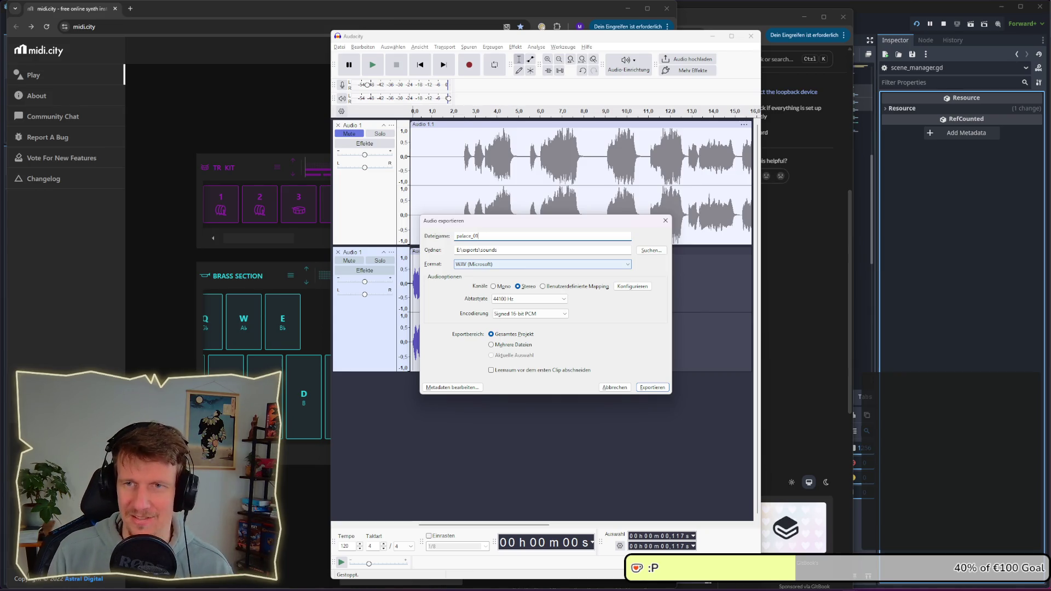
key(Return)
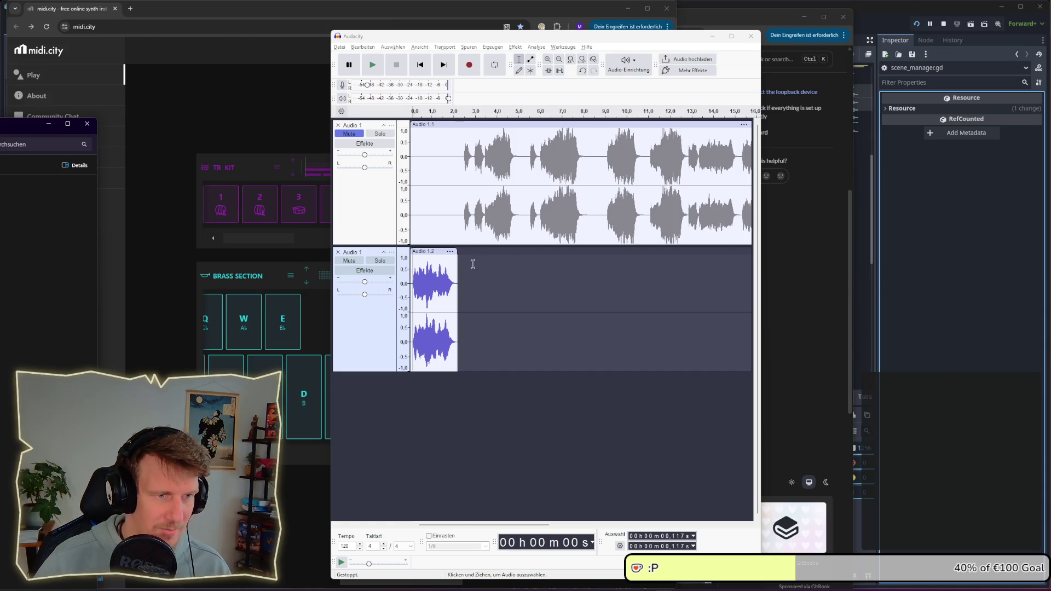
click(434, 256)
click(435, 251)
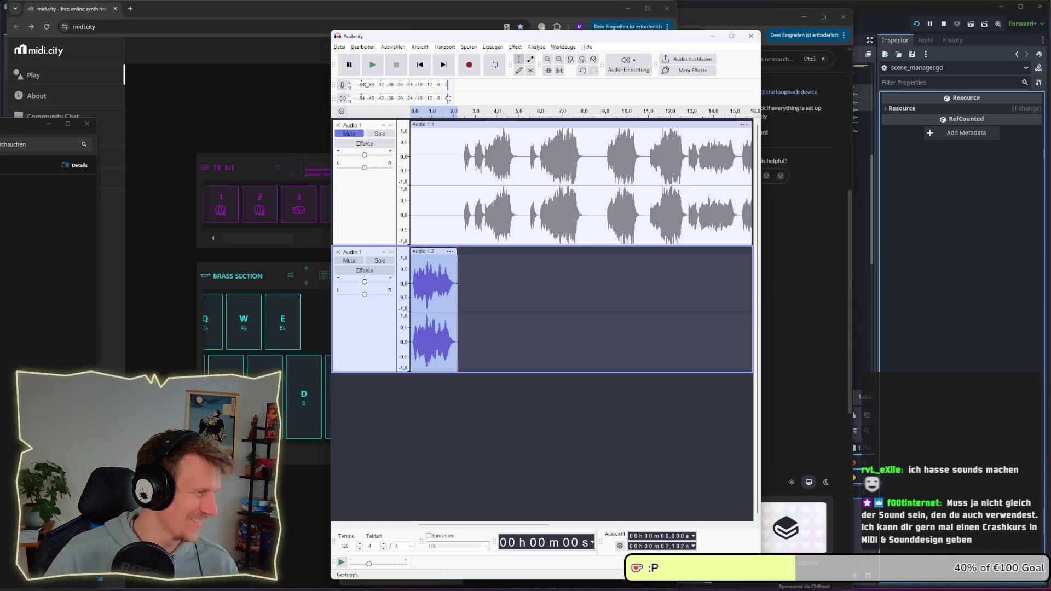
key(alt+Tab)
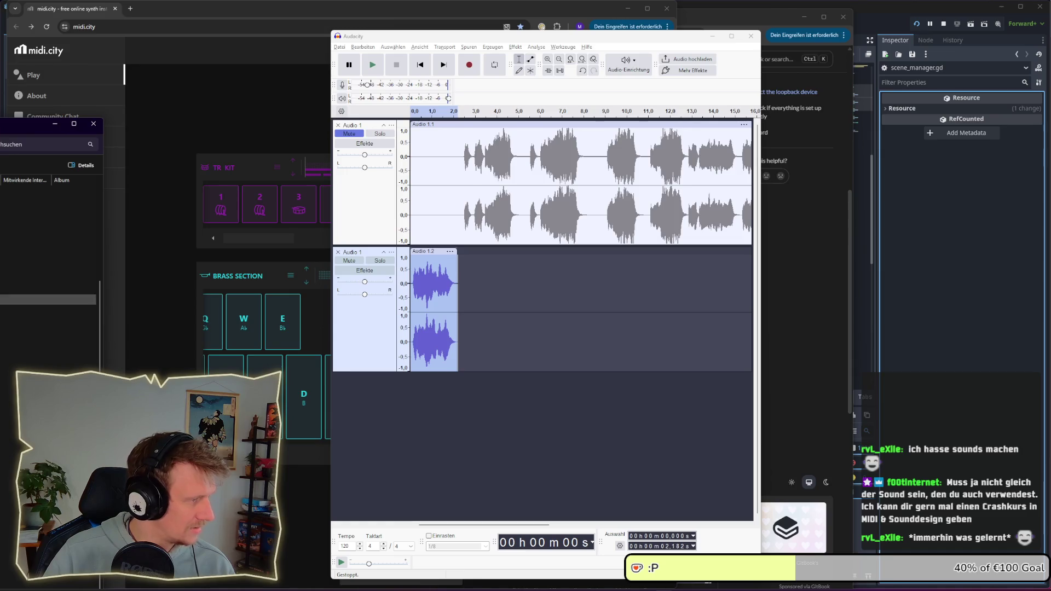
click(928, 234)
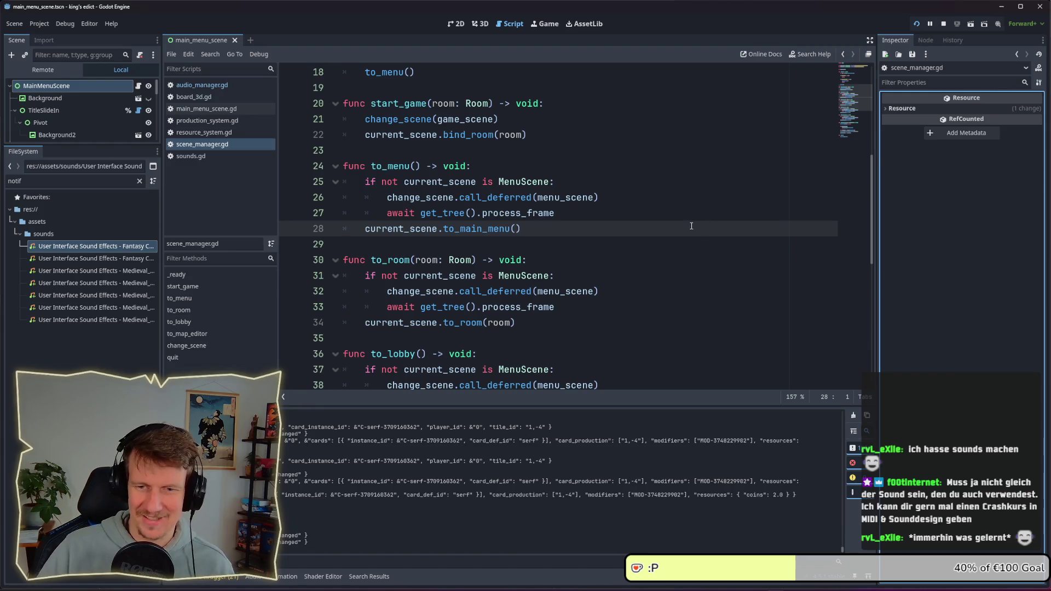
Filter the FileSystem by 'sounds' and open the sounds.tres resource in the Inspector
click(39, 182)
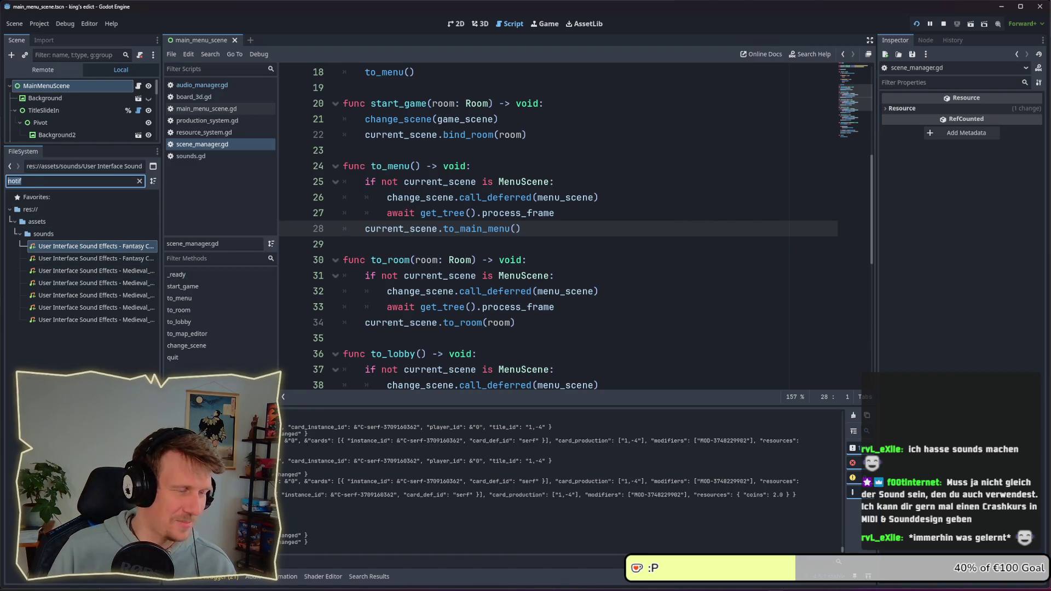
key(BackSpace)
text(sounds)
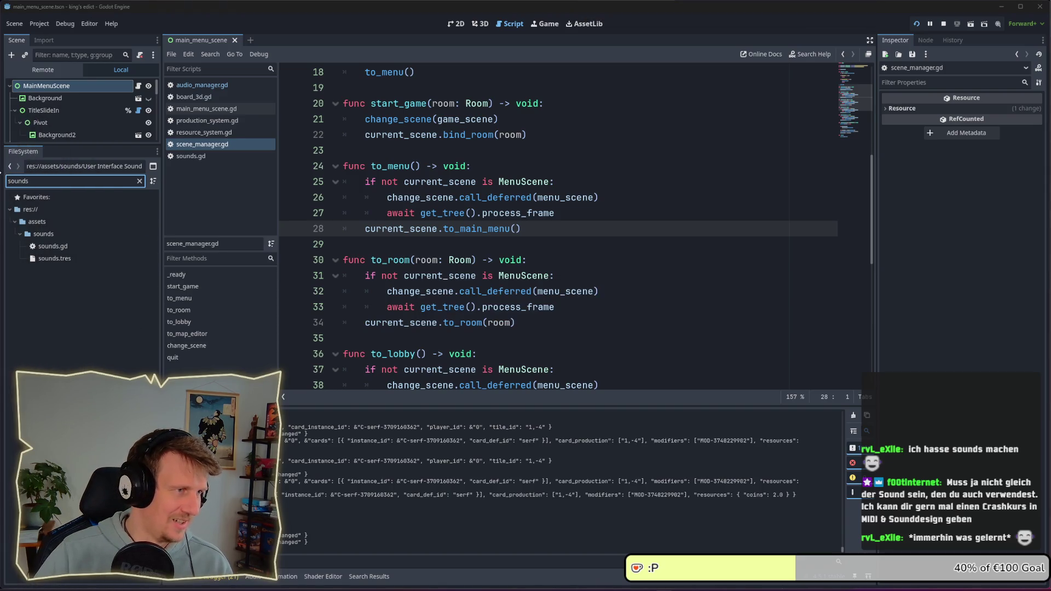
click(42, 234)
key(BackSpace)
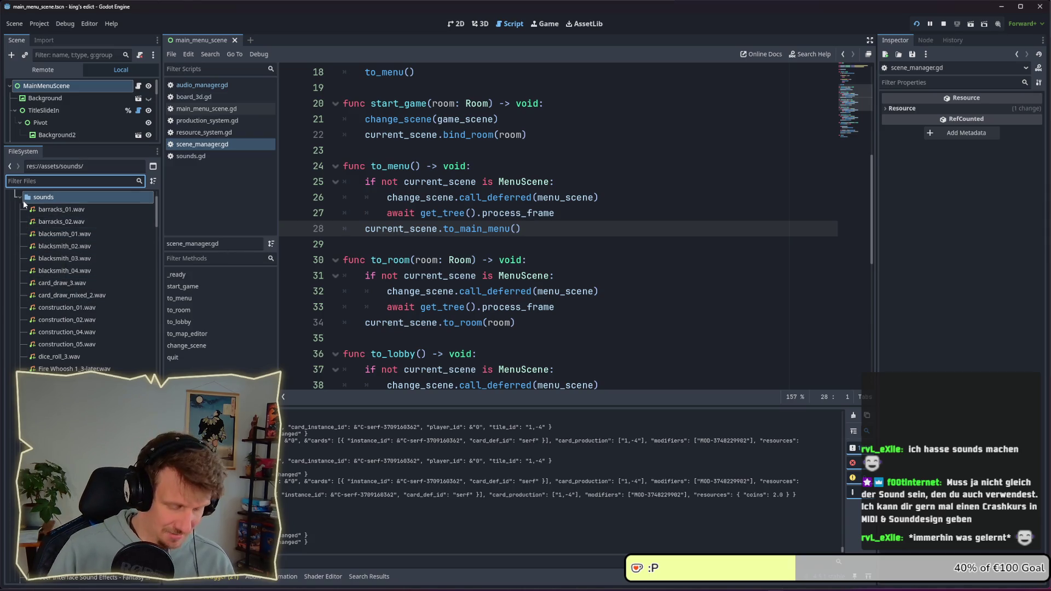
text(sounds)
click(54, 259)
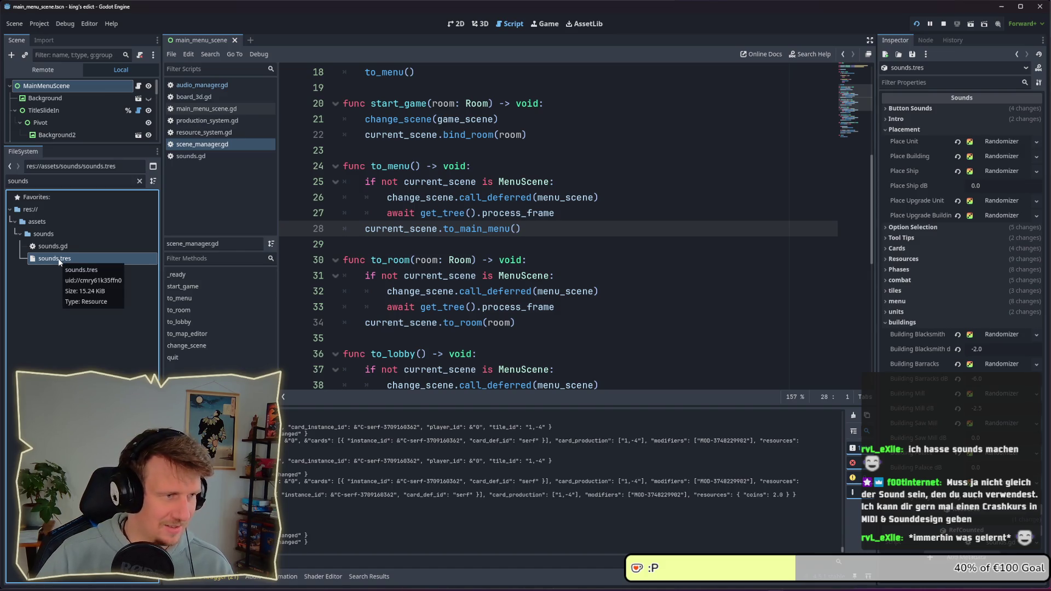
click(36, 181)
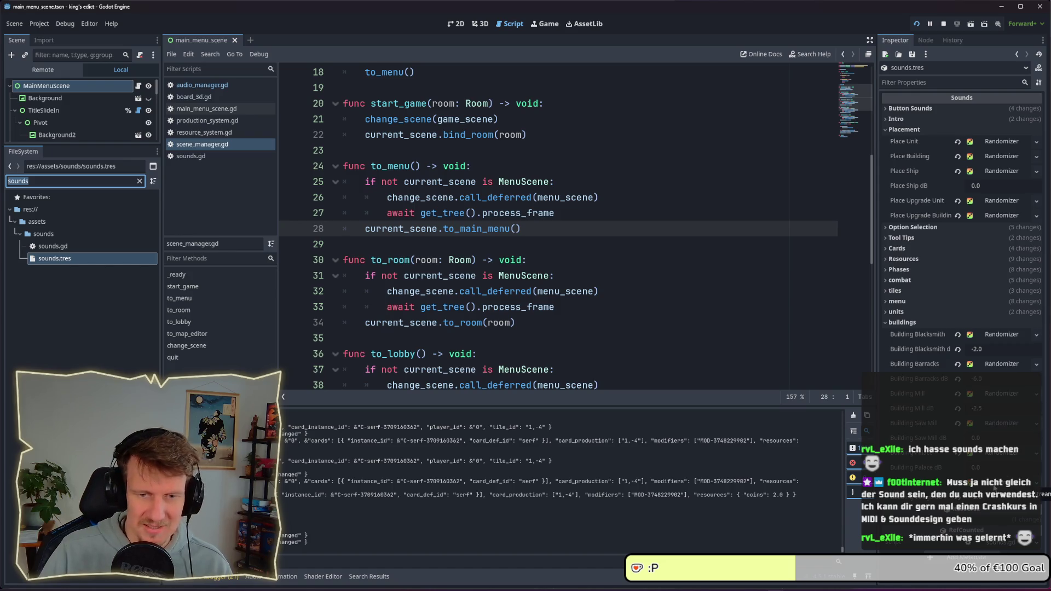
click(996, 459)
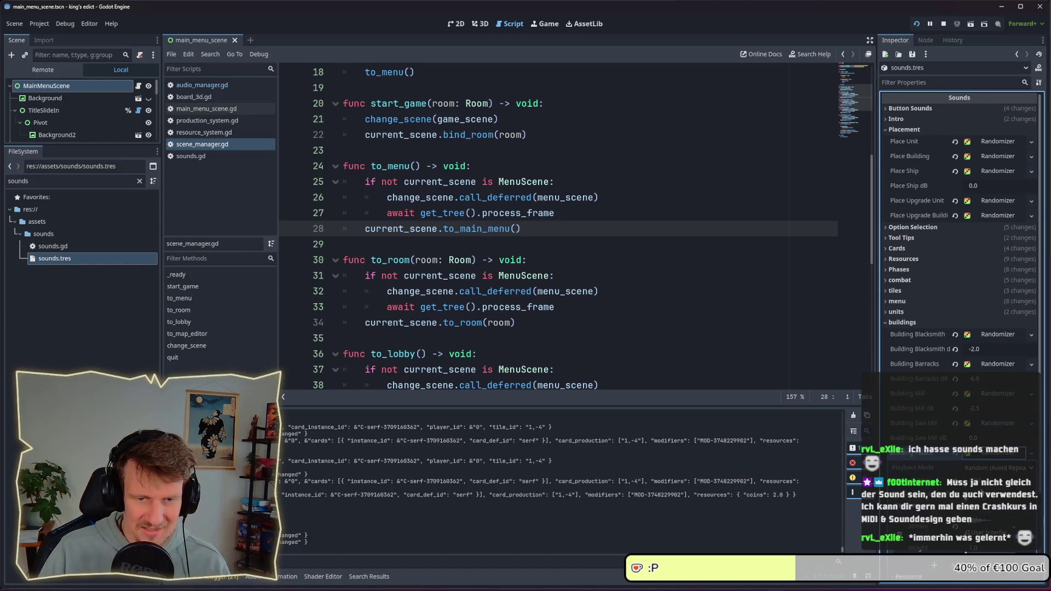
scroll(996, 458, down, 2)
Change the file filter to 'palace' and select assets/sounds/palace_01.wav
click(7, 182)
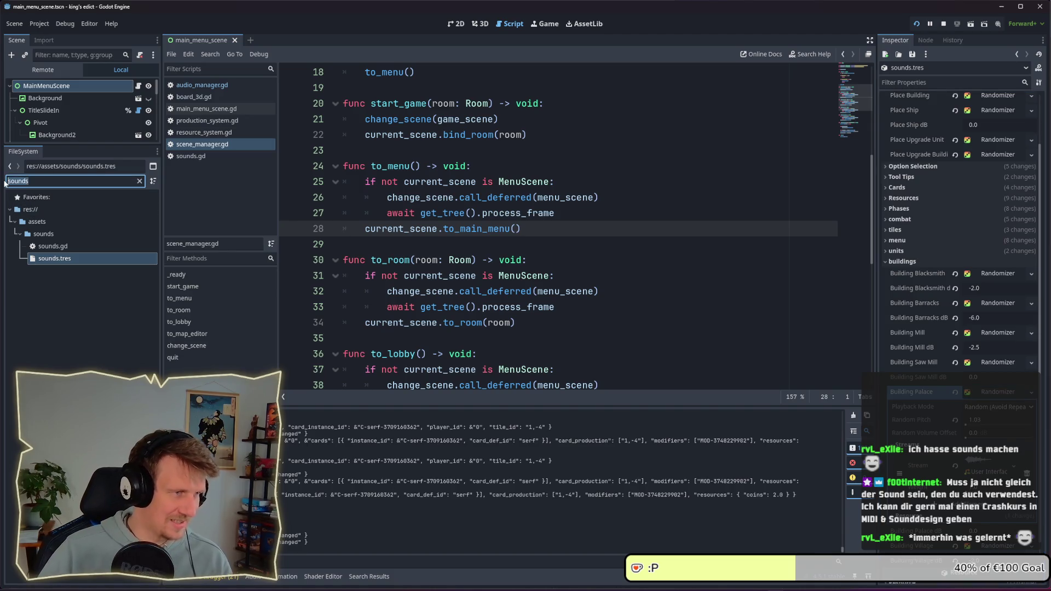
text(pal)
key(BackSpace)
key(BackSpace)
text(lacee)
key(BackSpace)
key(BackSpace)
key(BackSpace)
text(al)
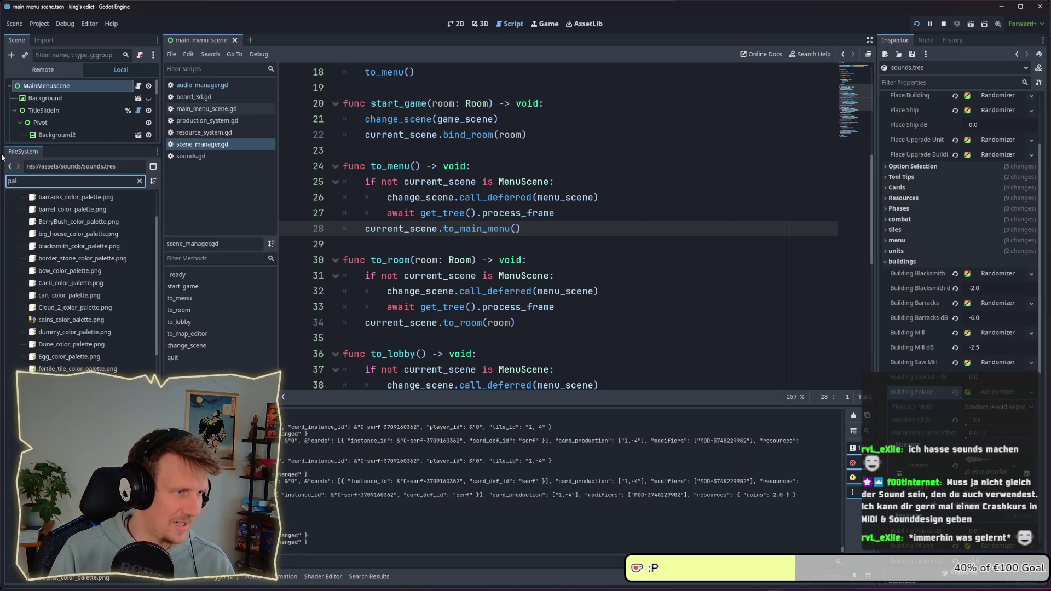
text(ace)
click(56, 283)
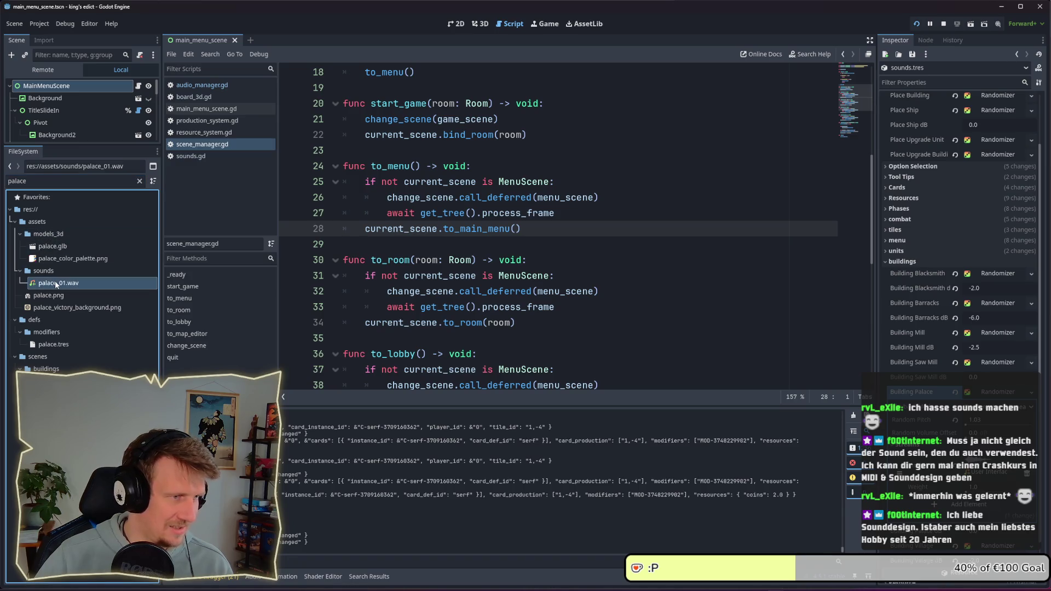
drag(188, 298, 328, 338)
drag(985, 474, 985, 473)
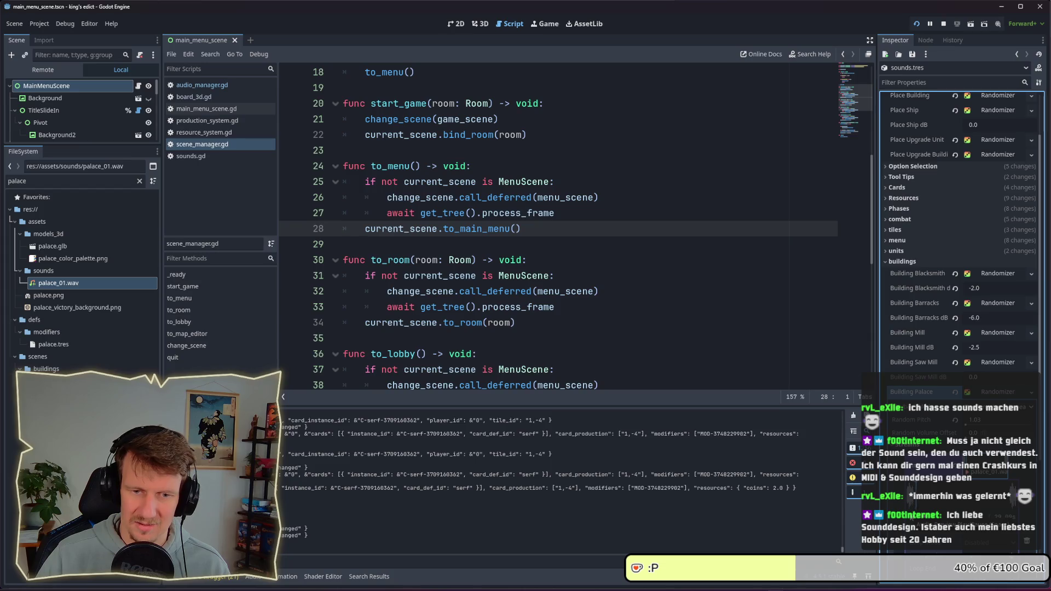
key(alt+Tab)
Delete the stray short clip at about 27 s from the brass track
scroll(577, 354, down, 3)
click(625, 252)
key(Delete)
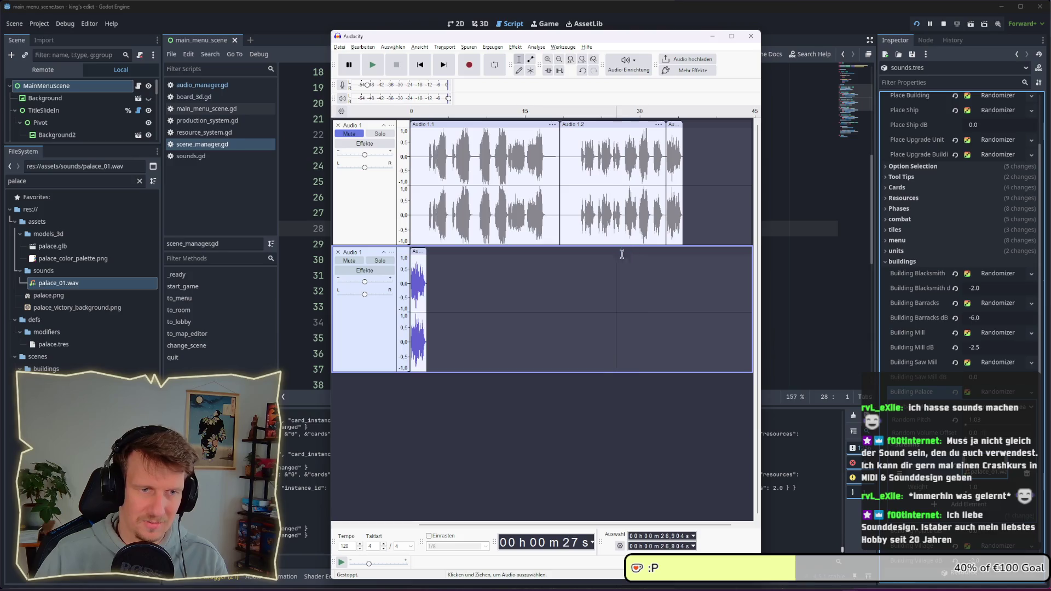
click(434, 270)
ctrl+scroll(448, 281, up, 2)
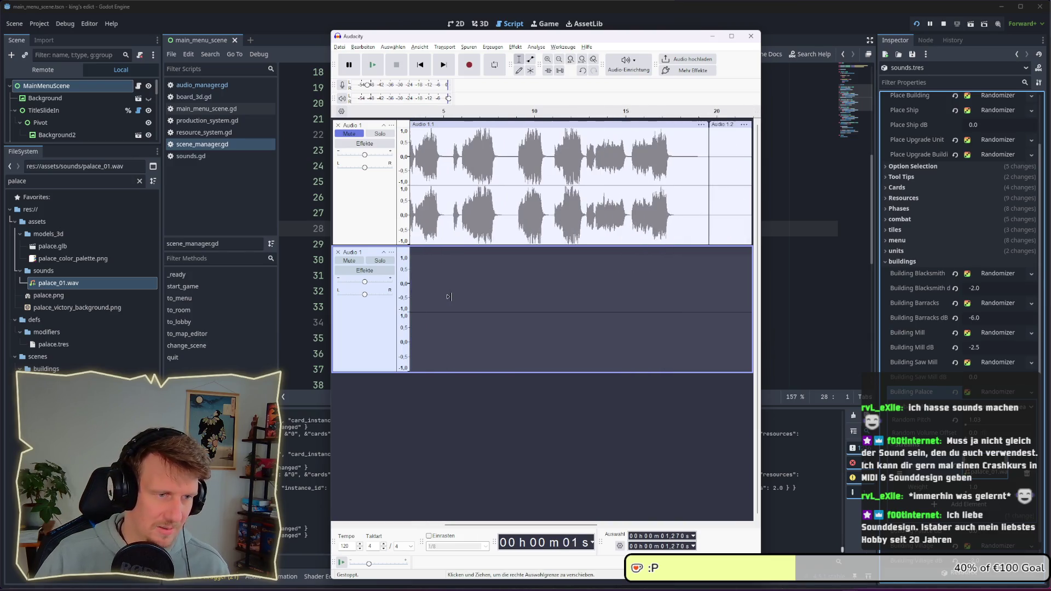
drag(544, 524, 511, 524)
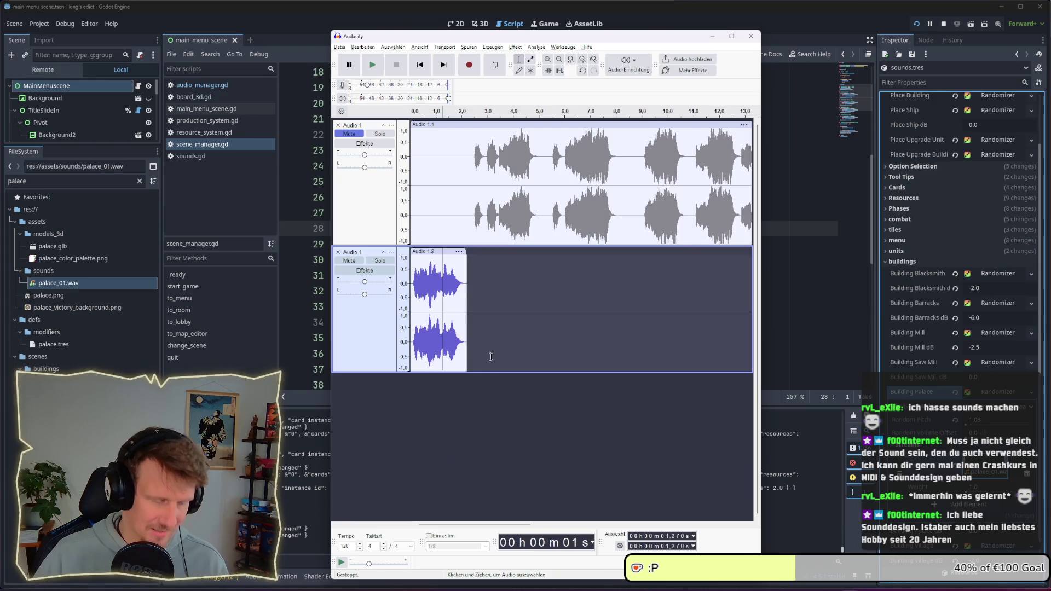
Re-export the audio as palace_01.wav, replacing the existing file
key(ctrl+shift+e)
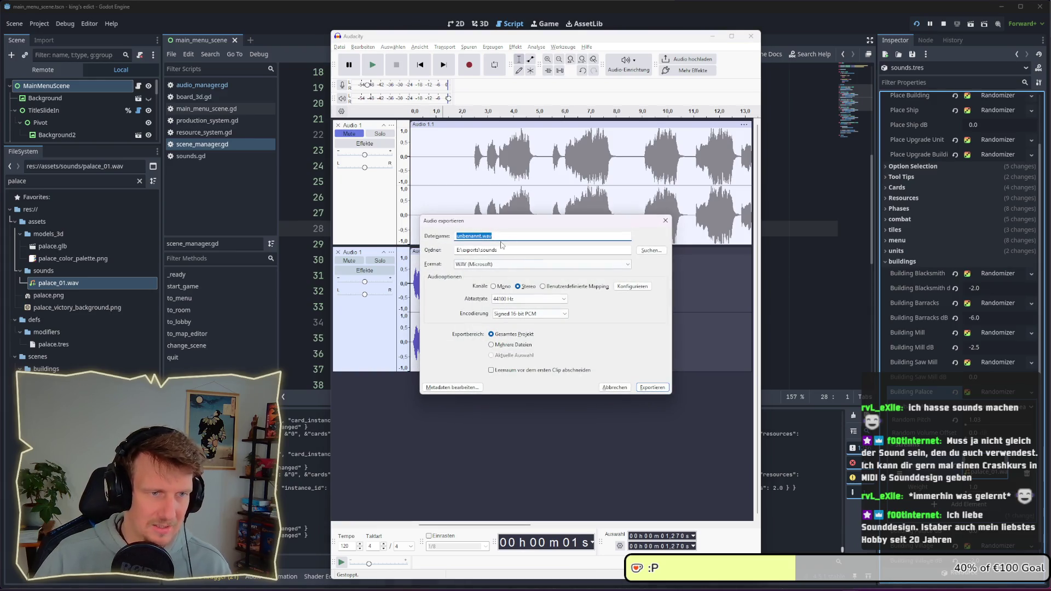
text(palace_01)
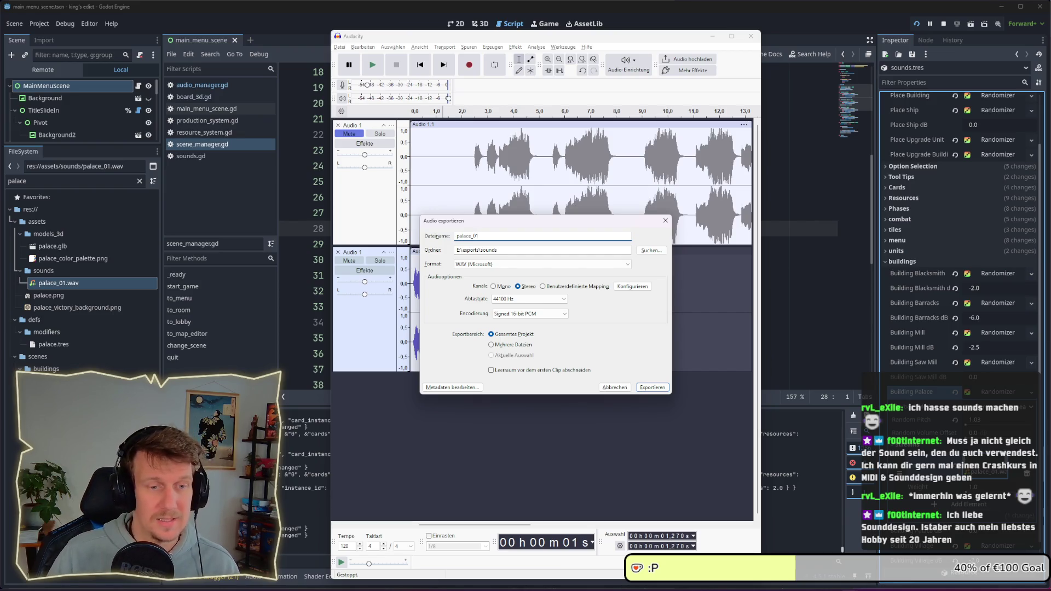
click(652, 387)
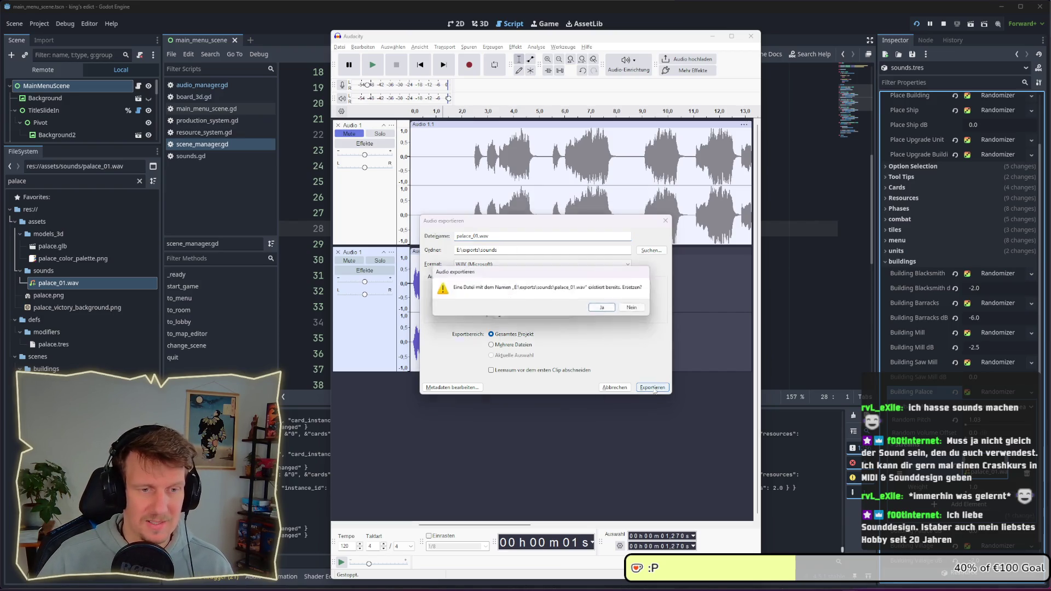
click(606, 309)
click(96, 336)
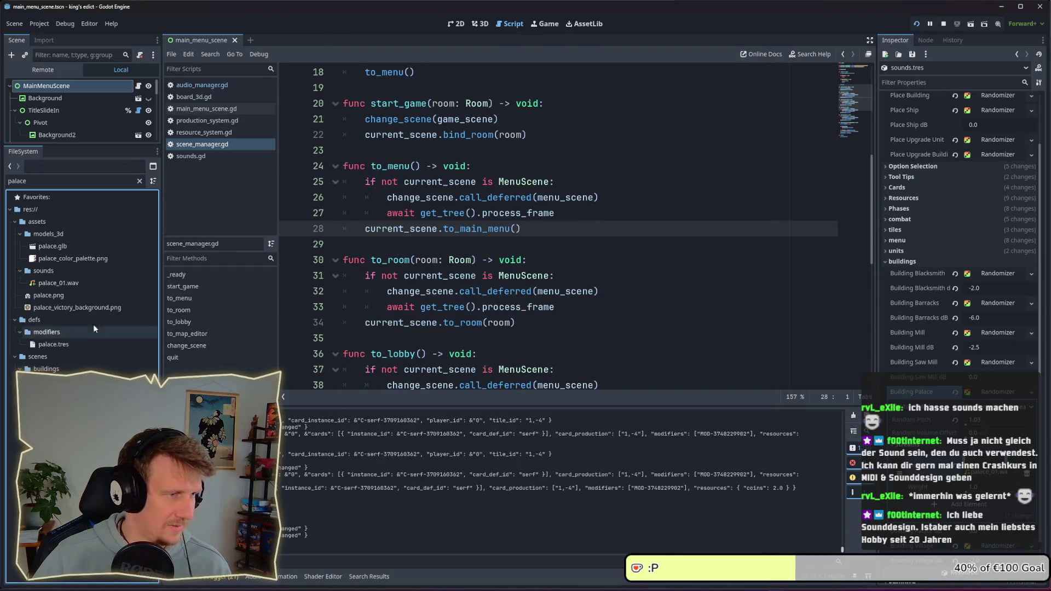
Drop palace_01.wav onto the Building Palace Stream slot in sounds.tres
drag(96, 336, 52, 283)
click(52, 283)
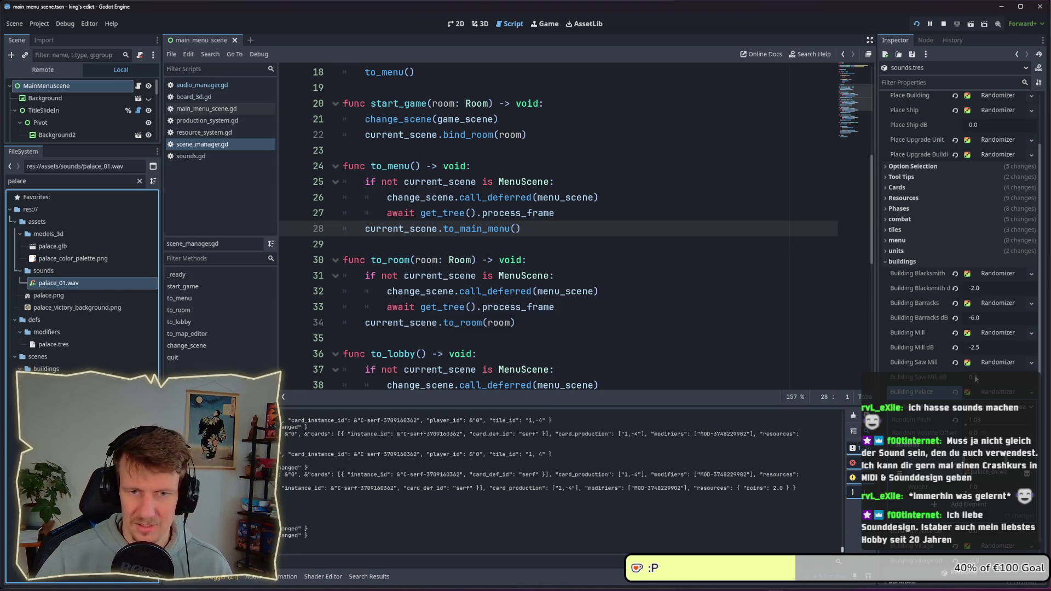
mouse_move(52, 283)
mouse_down()
mouse_move(460, 354)
mouse_move(460, 385)
mouse_up()
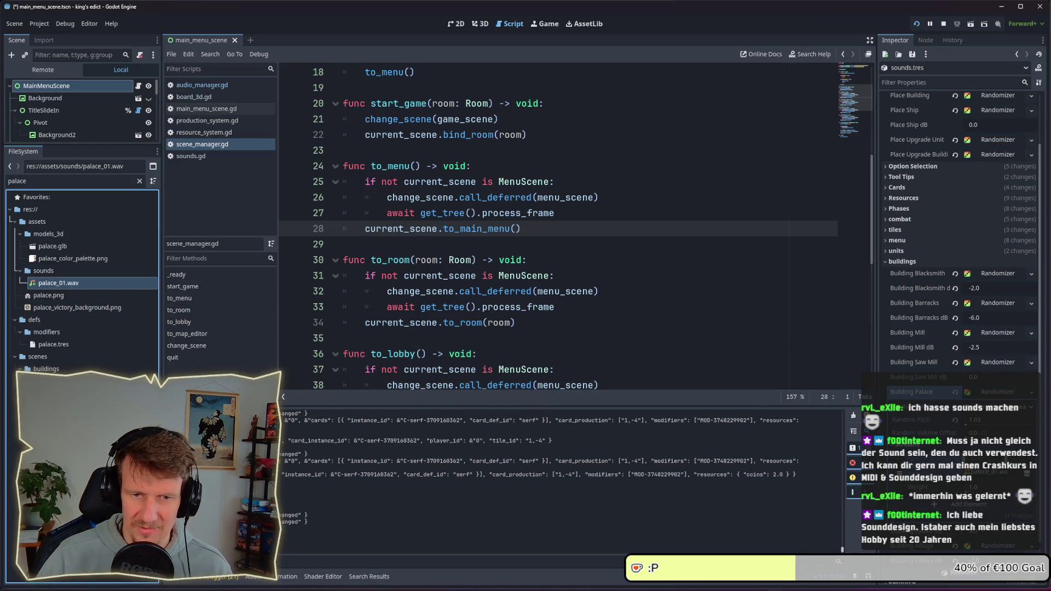
click(975, 472)
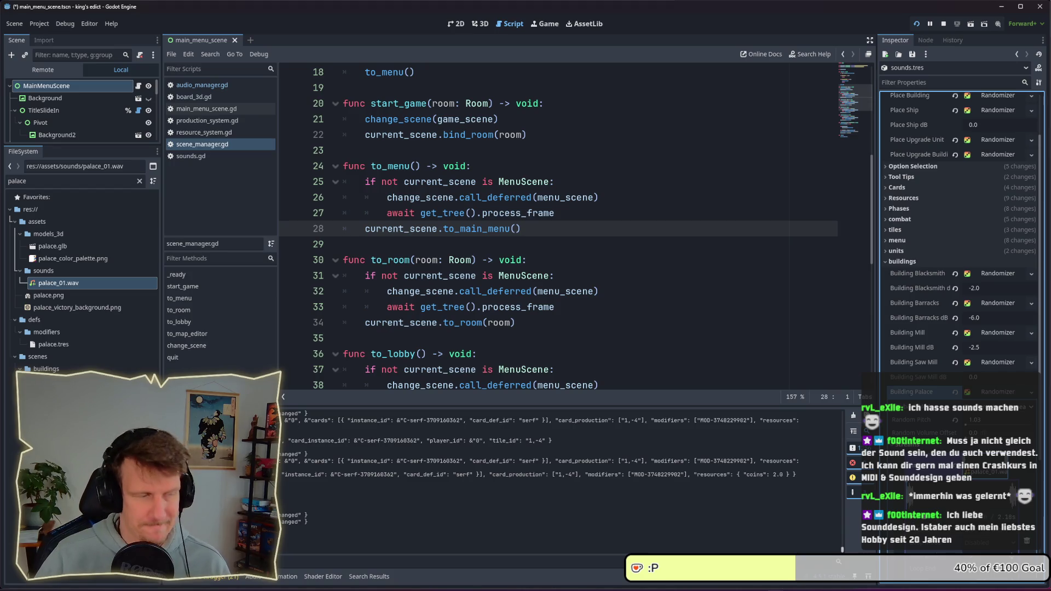
Clear the file selection and save the project with Ctrl+S
click(88, 547)
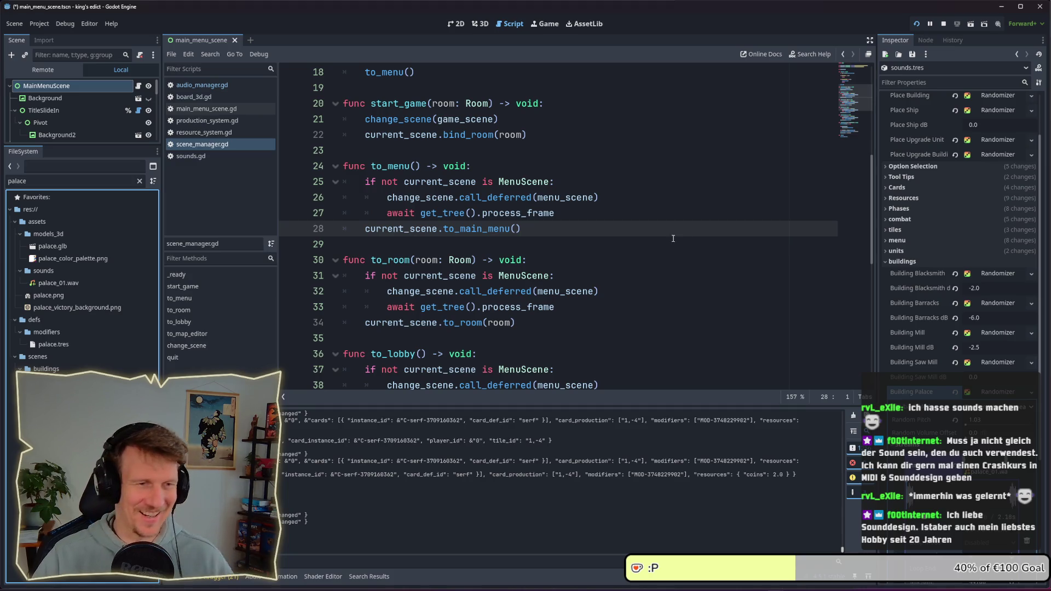
click(548, 230)
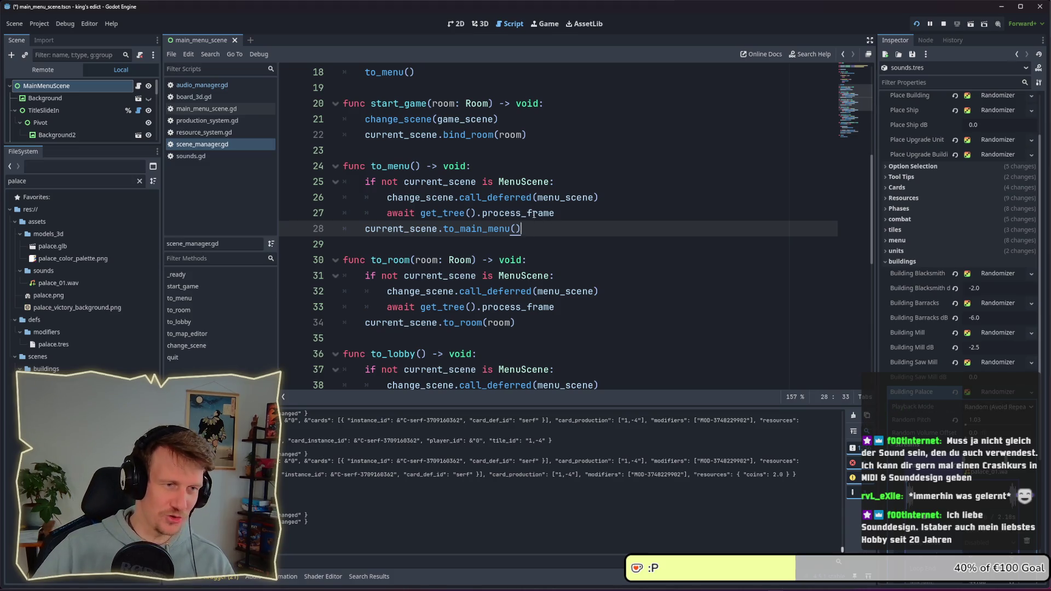
key(ctrl+s)
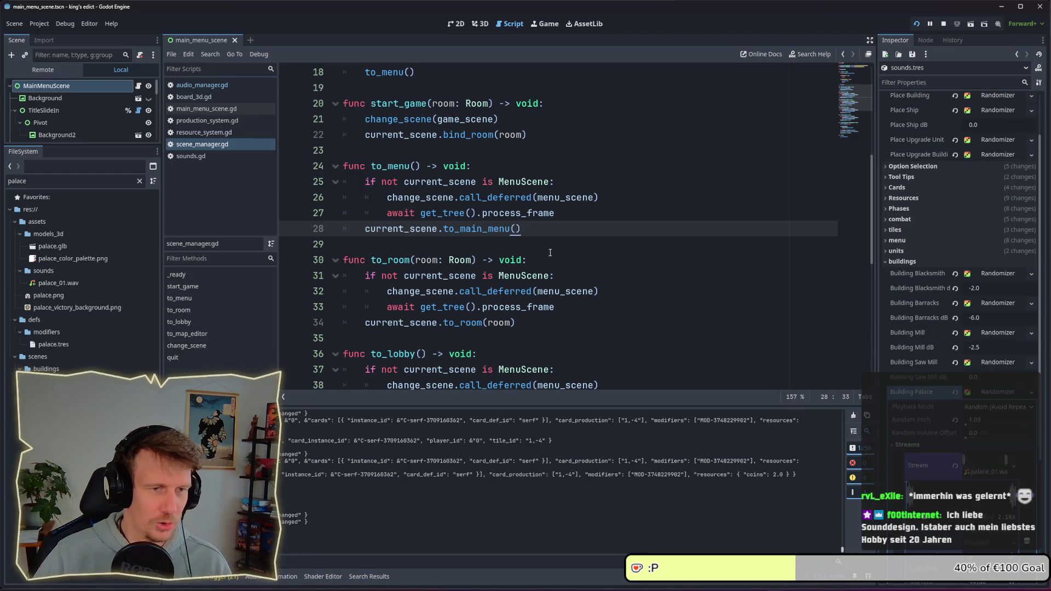
click(550, 251)
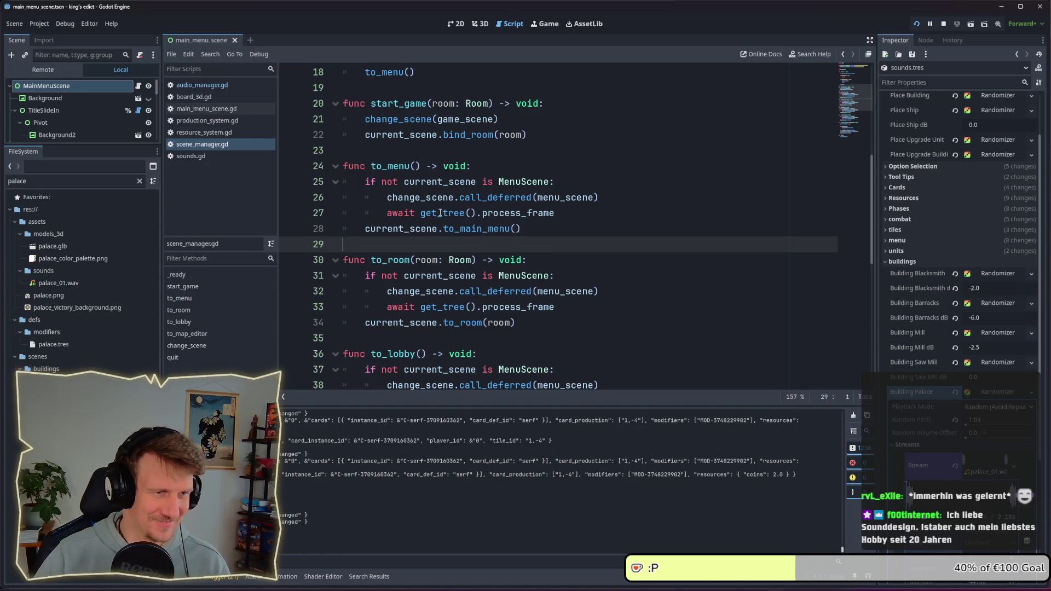
click(521, 228)
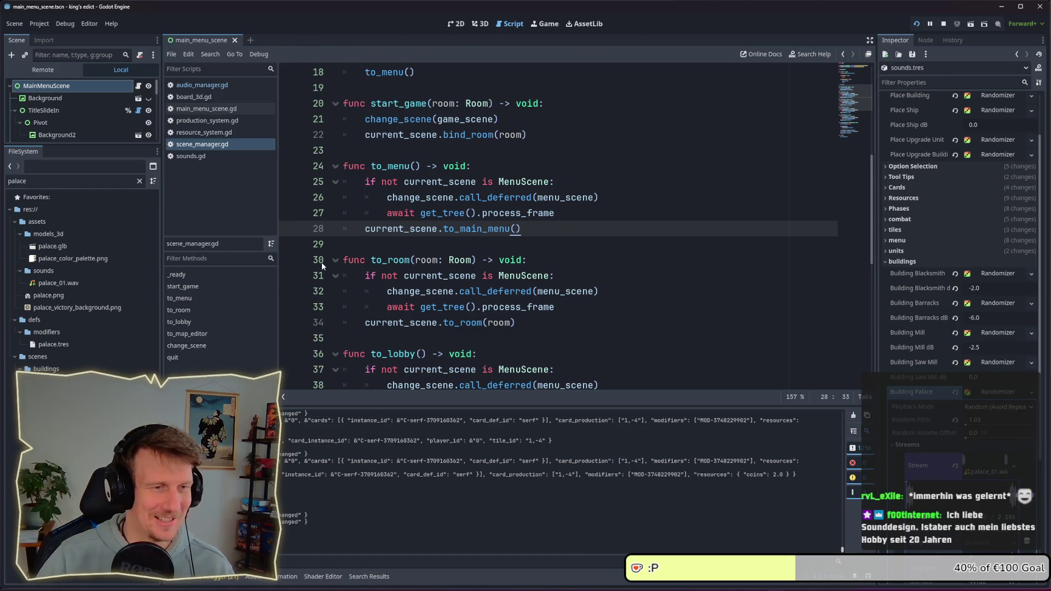
click(439, 244)
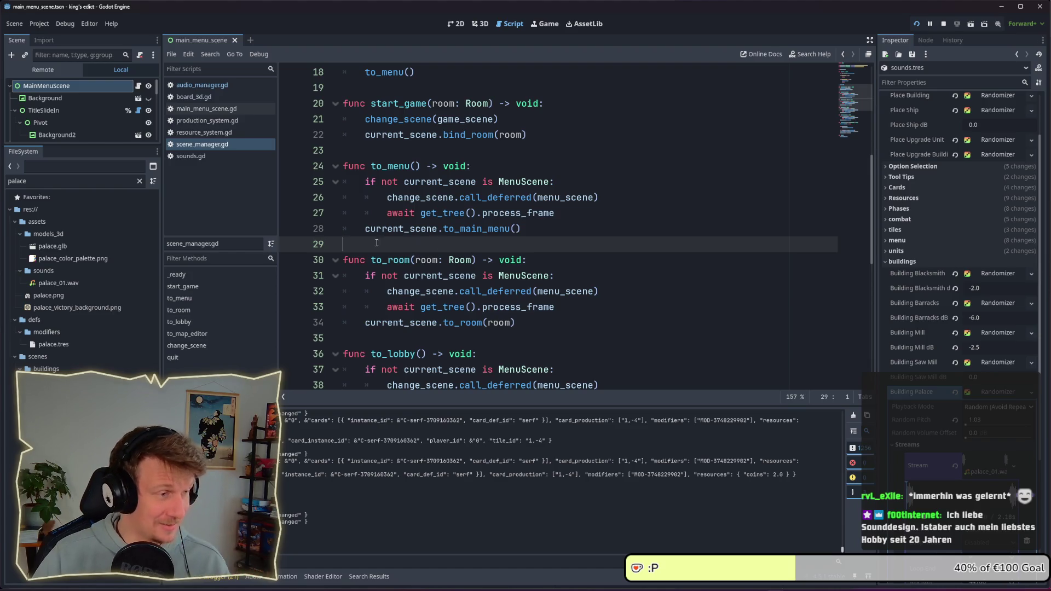
mouse_move(80, 262)
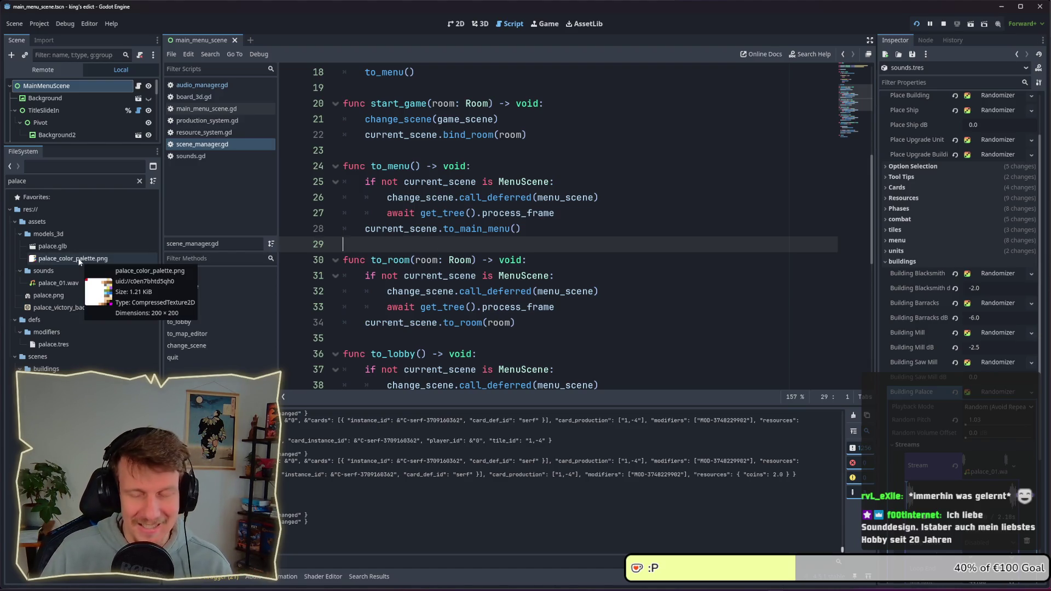
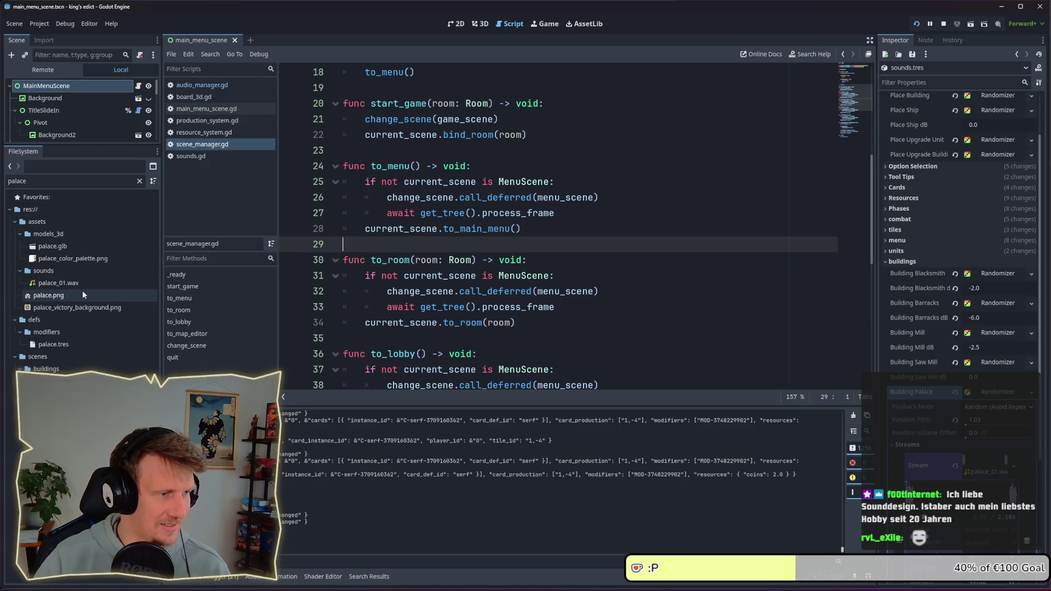
Run the Godot project and move the game window to the left
mouse_move(83, 288)
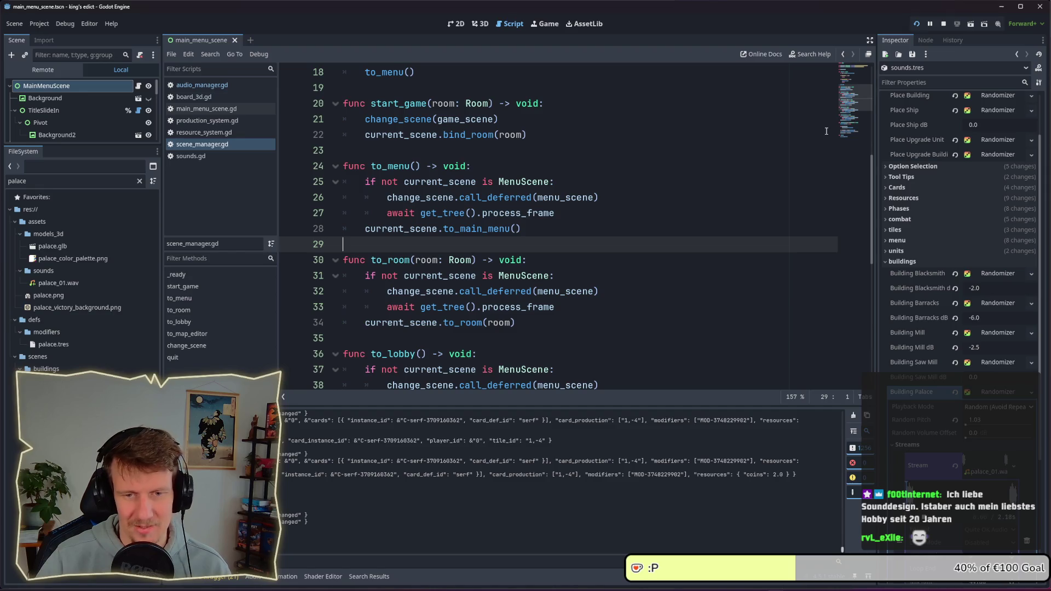
click(918, 23)
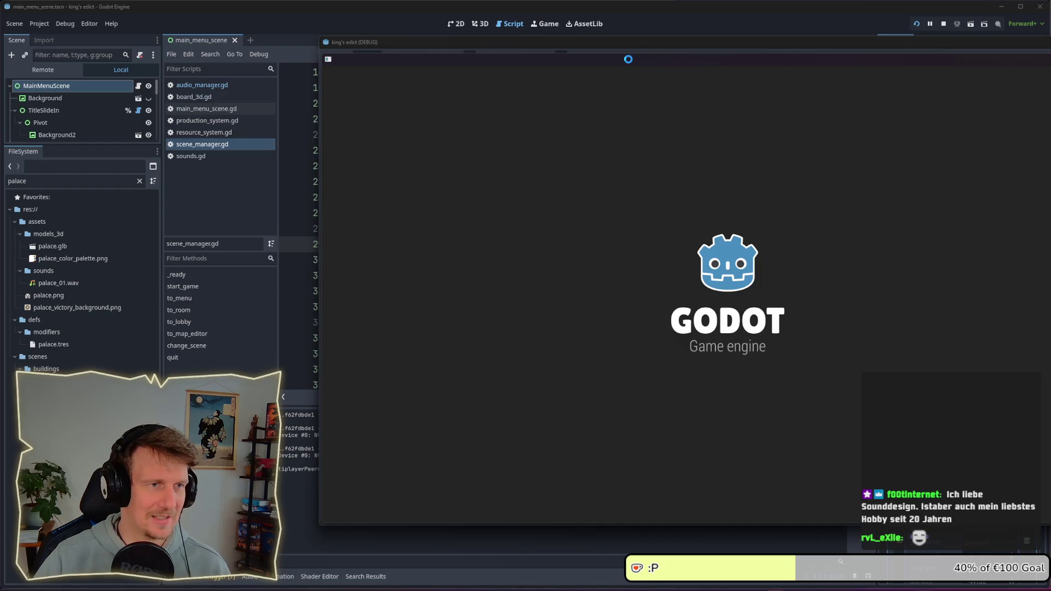
drag(628, 58, 429, 60)
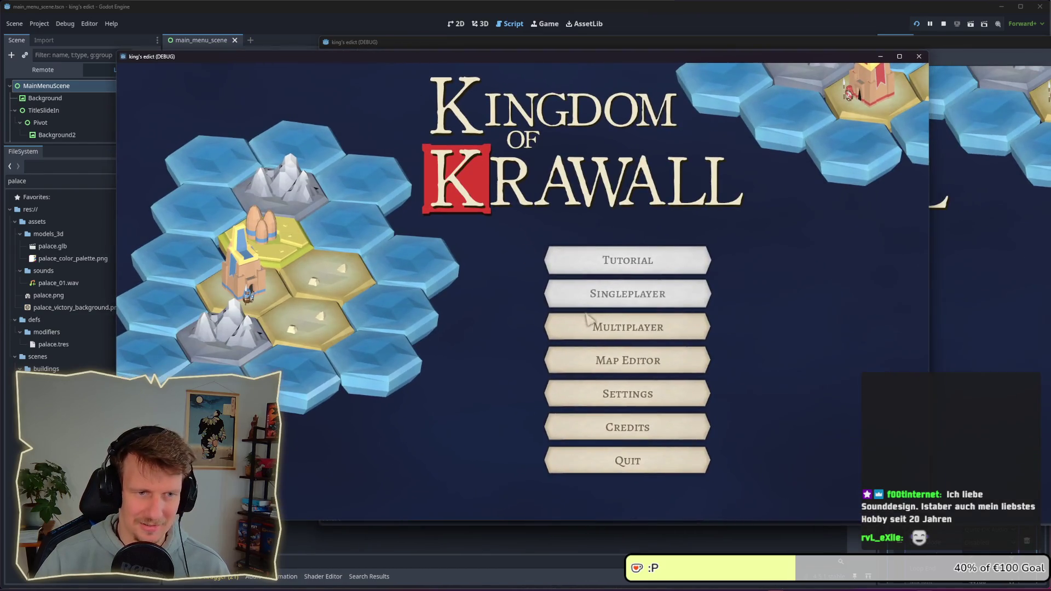
Create a new multiplayer game on the Crafting map and start the match
click(586, 323)
click(835, 494)
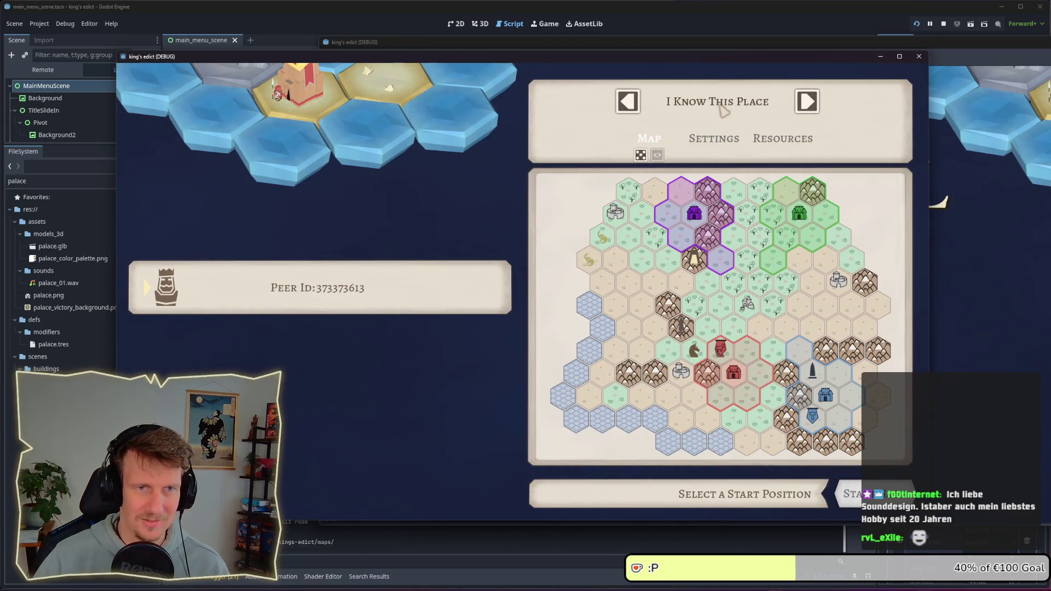
click(717, 102)
click(703, 281)
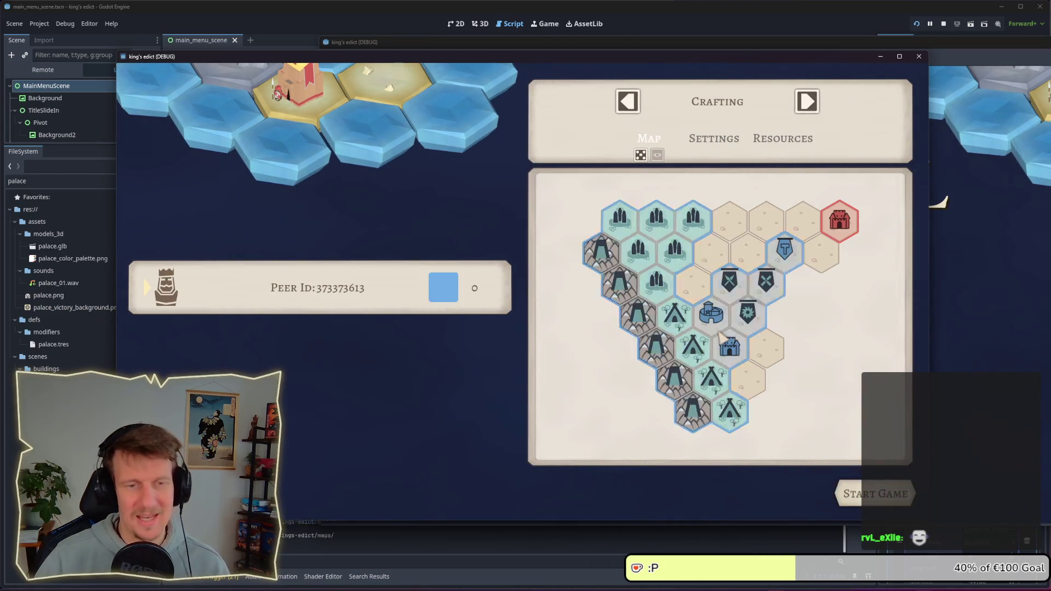
click(874, 495)
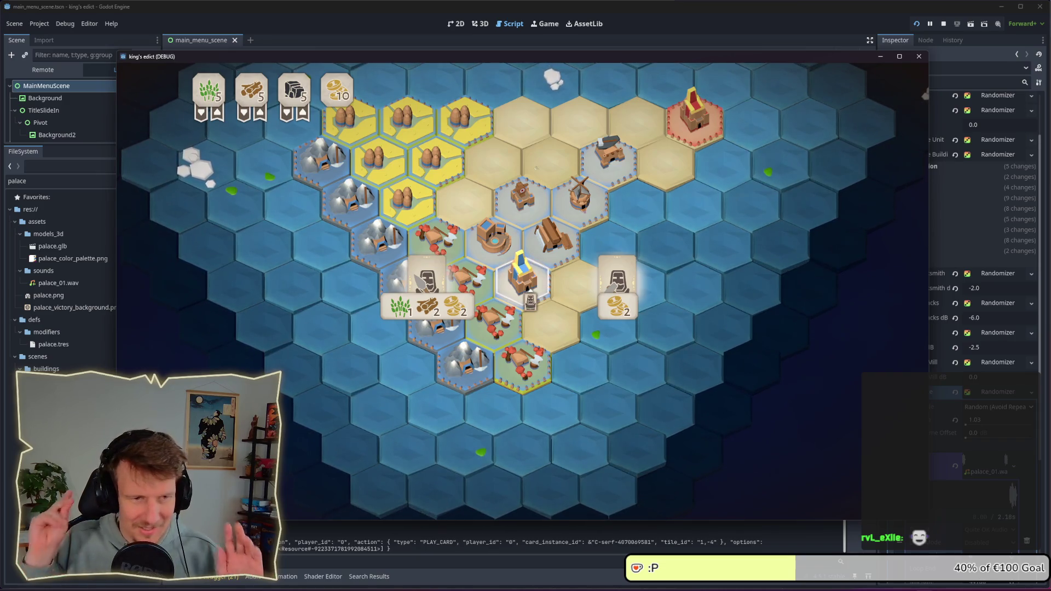
Place the Builder card on the castle hex, undoing the first placement
mouse_move(613, 295)
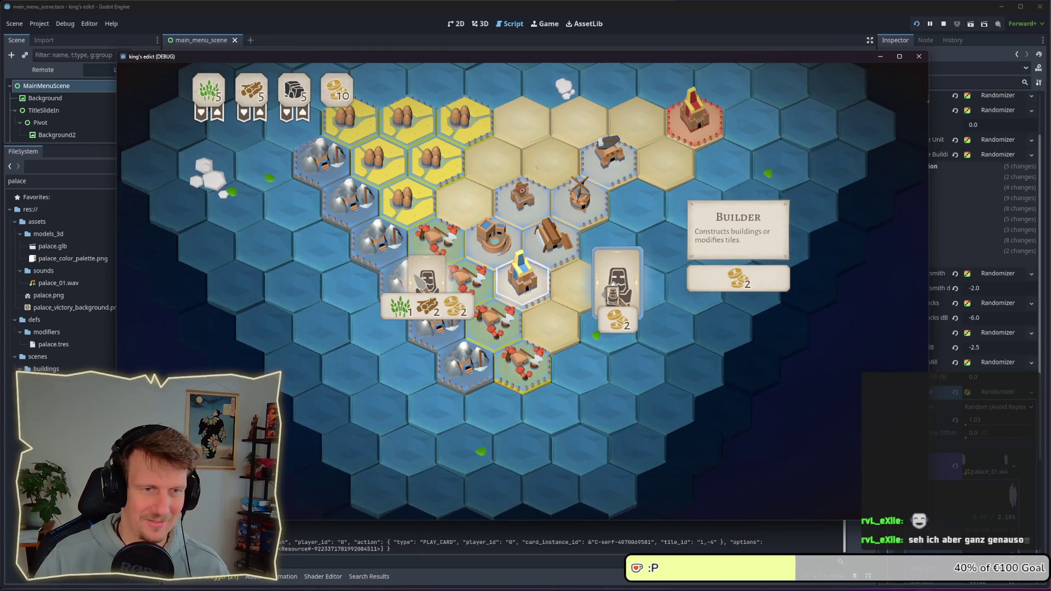
click(611, 300)
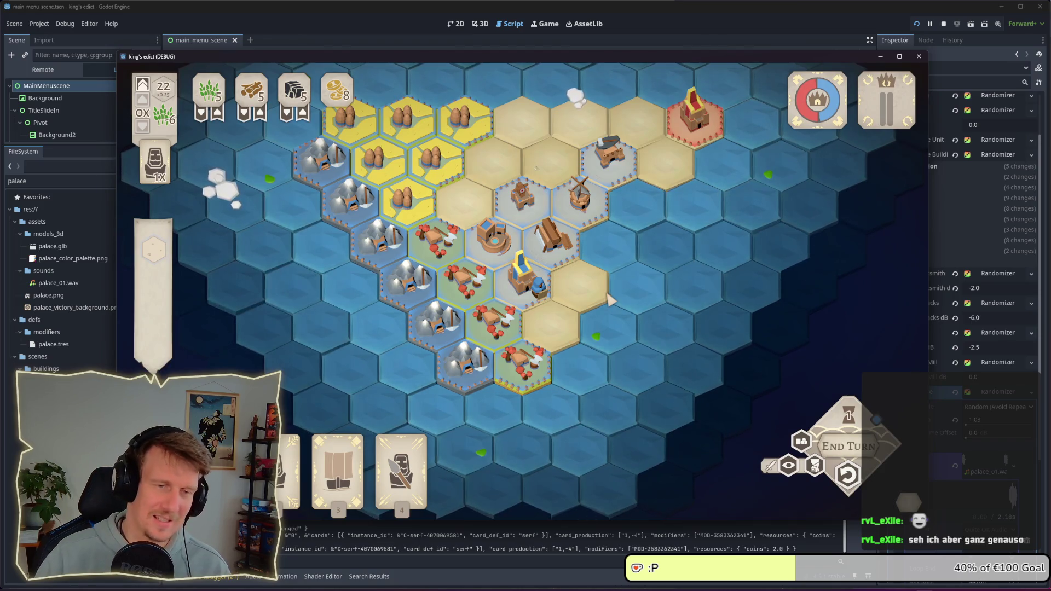
key(ctrl+z)
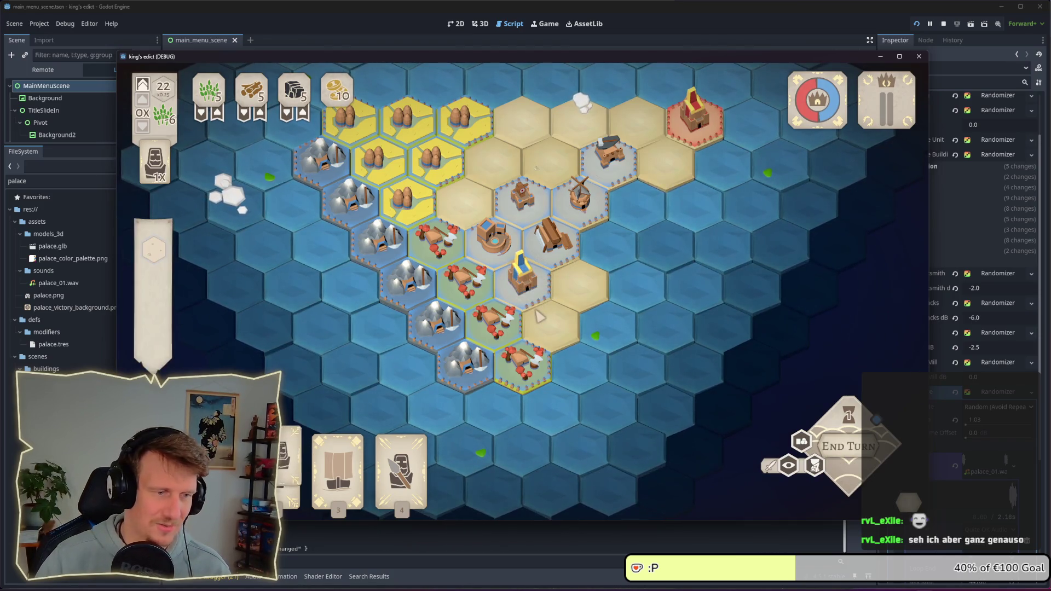
click(528, 293)
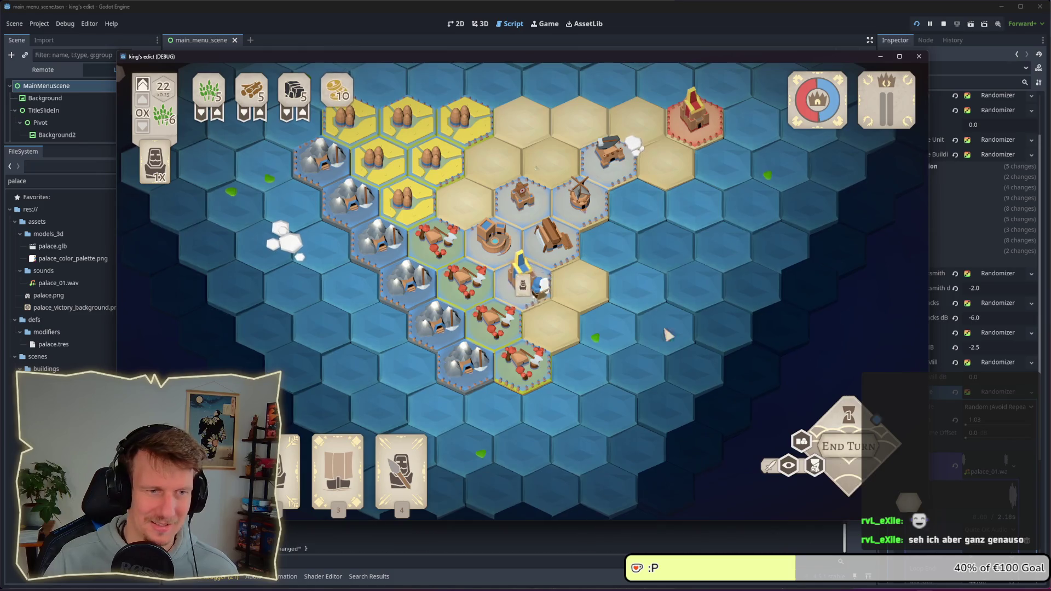
Play the second hand card and drag a serf onto a board hex, then switch to midi.city
key(alt+Tab)
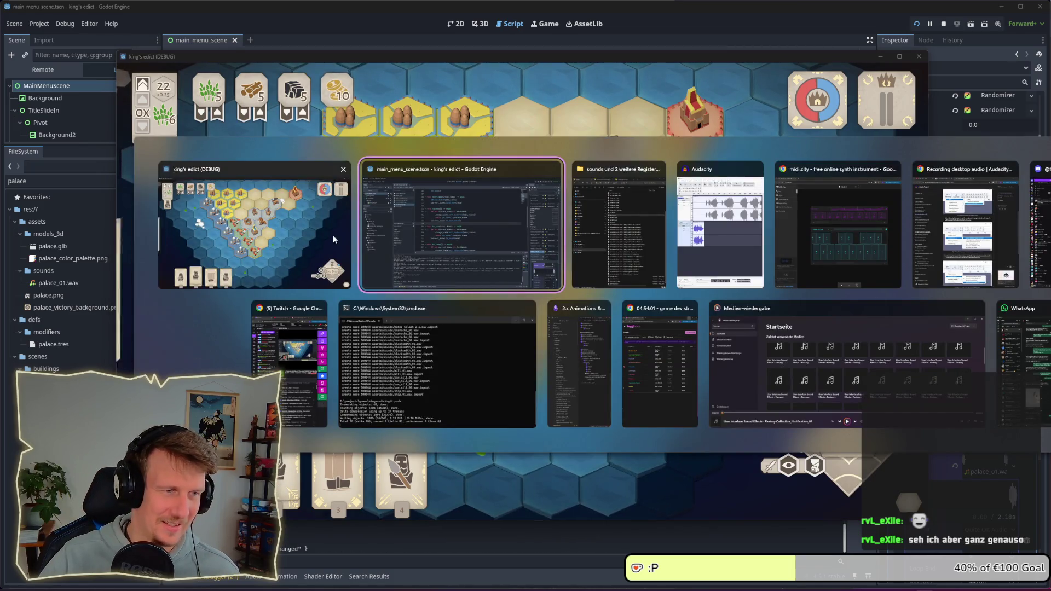
click(333, 235)
mouse_move(524, 309)
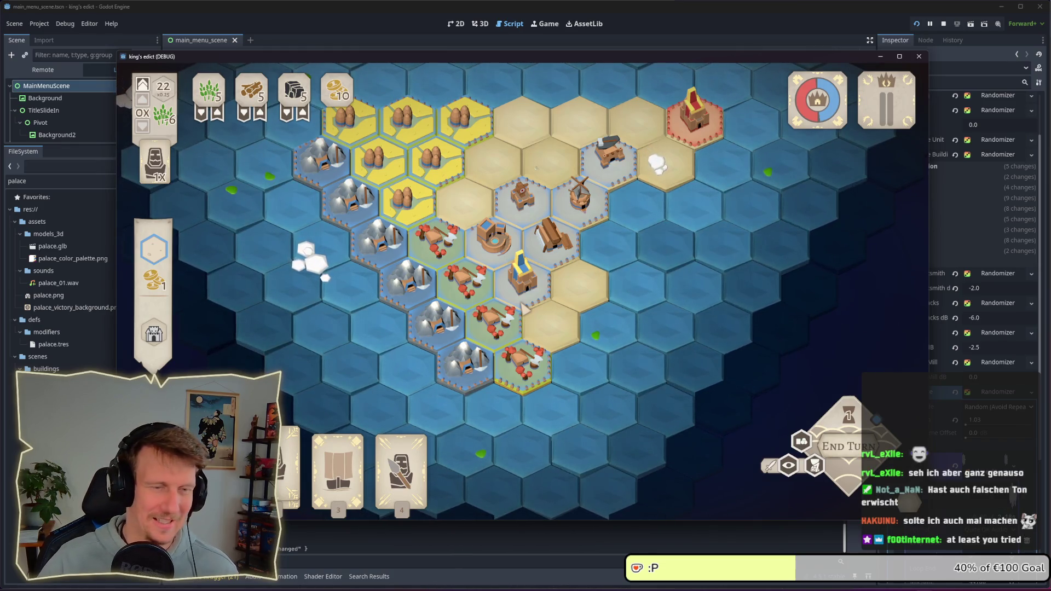
mouse_move(489, 379)
key(2)
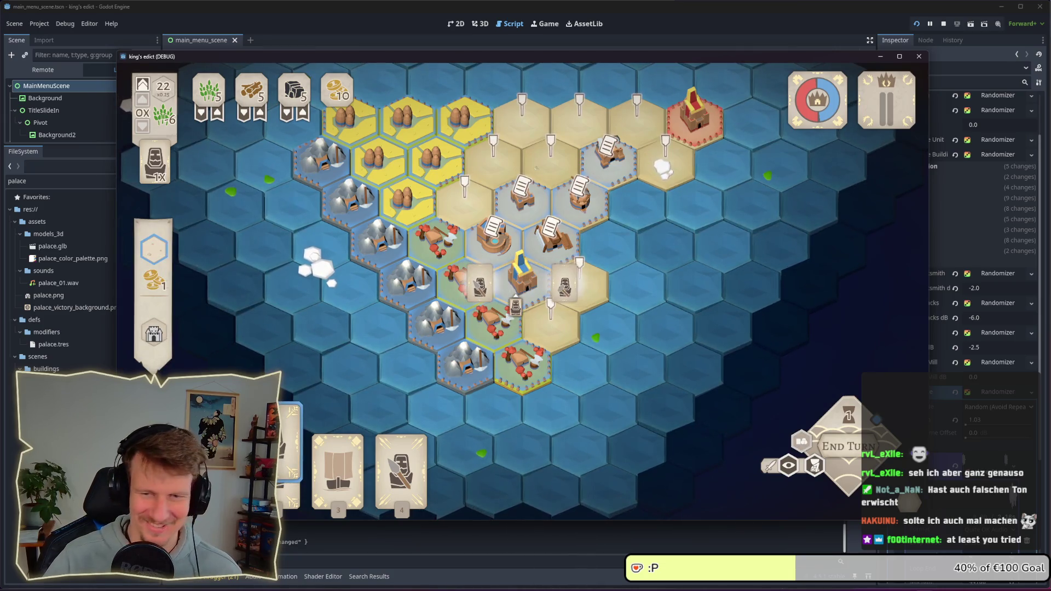
click(569, 285)
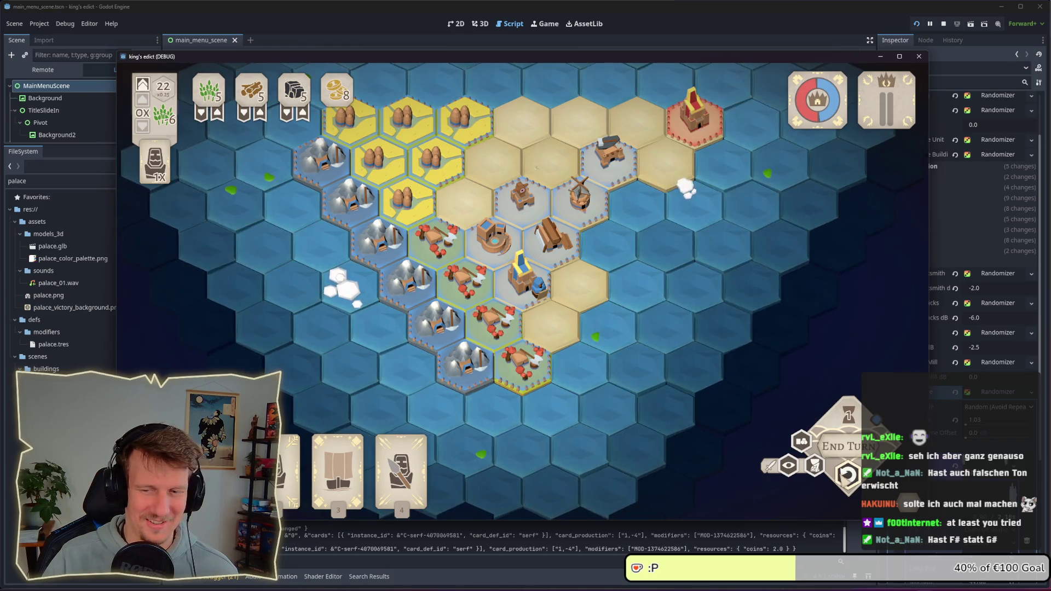
mouse_move(290, 466)
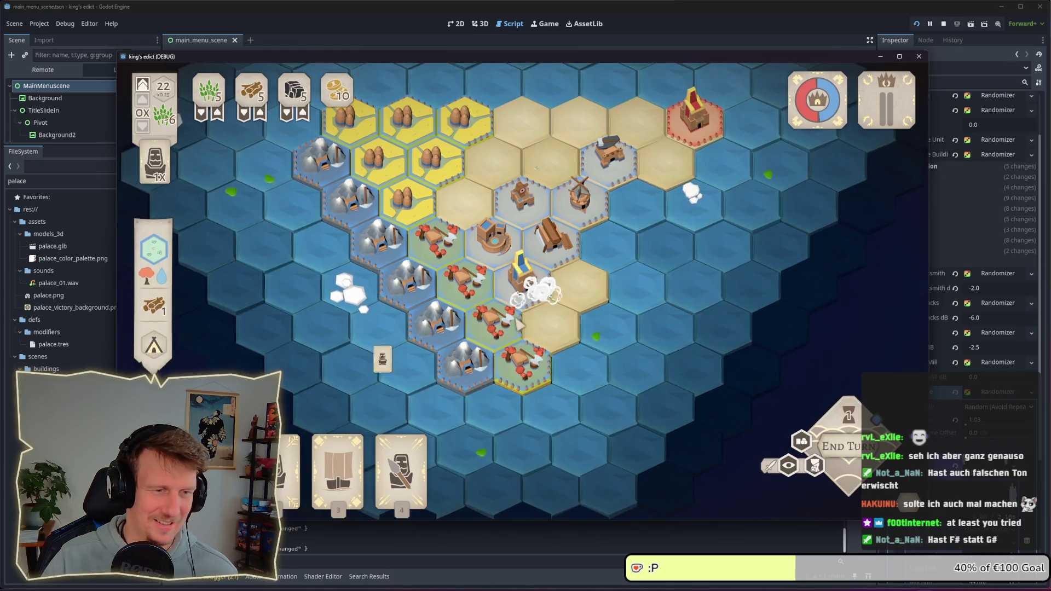
drag(514, 328, 523, 284)
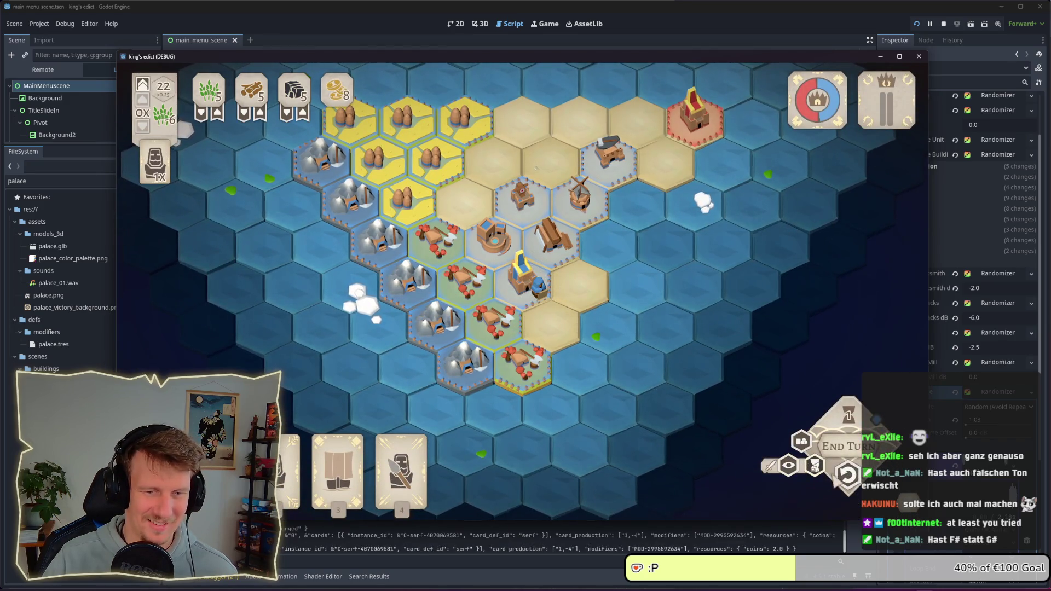
key(alt+Tab)
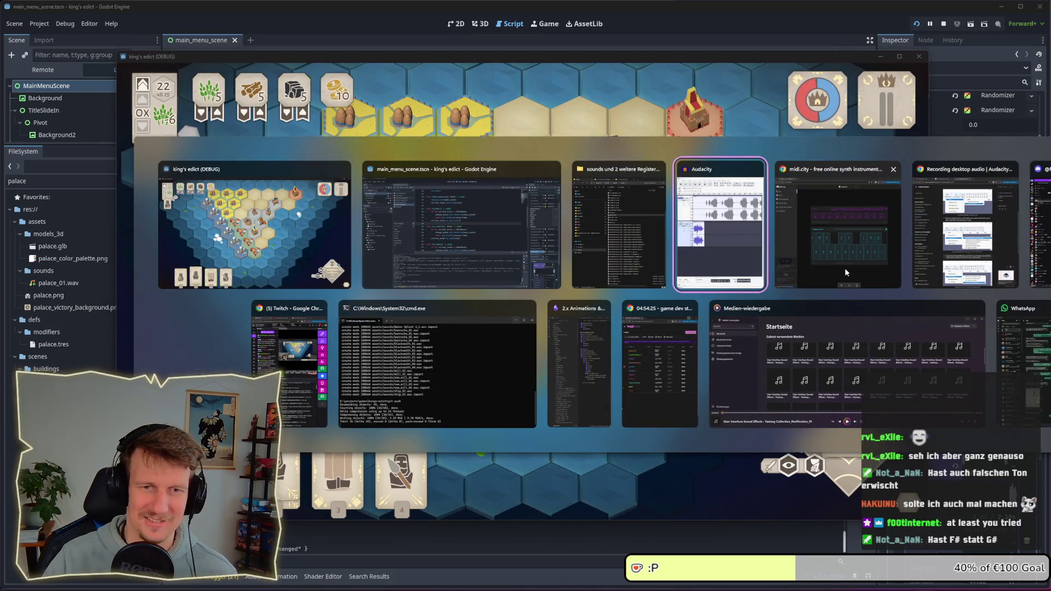
click(845, 272)
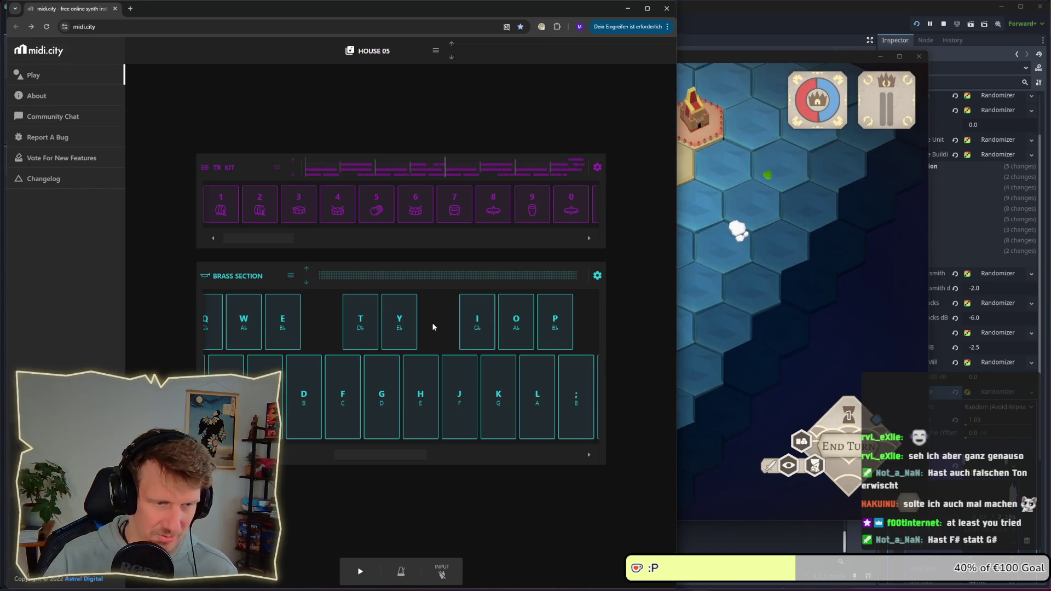
Play short Brass Section phrases using the D, G, A, S and F keys
key(d)
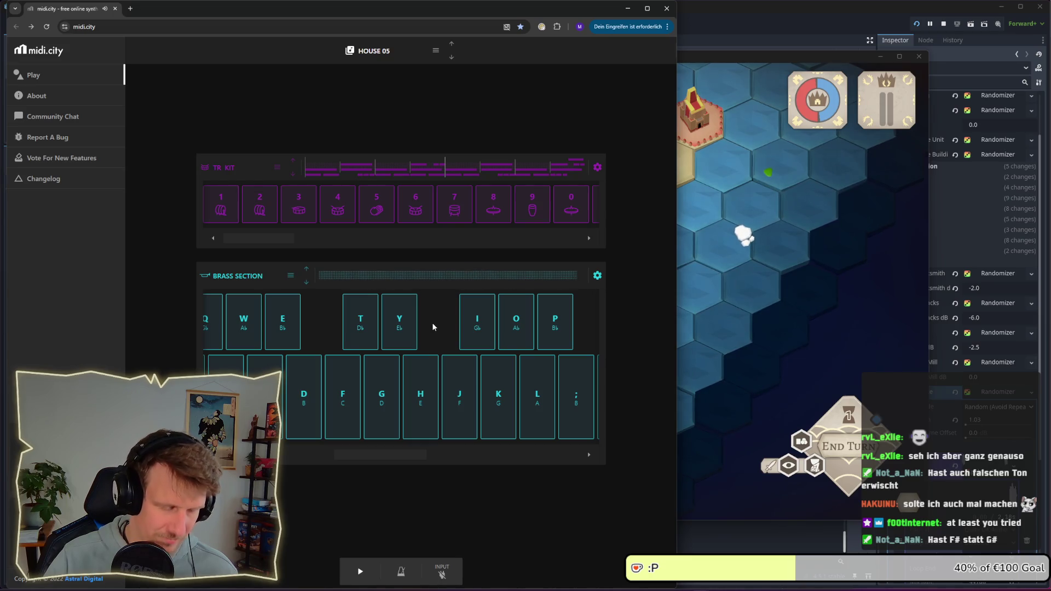
key(g)
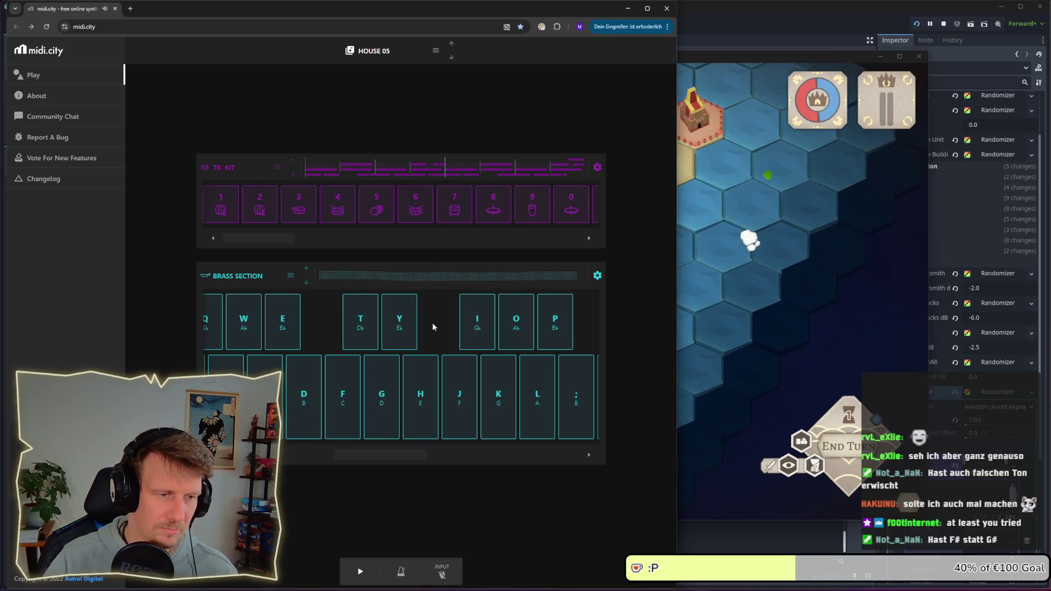
key(d)
key(d)
key(d)
key(a)
key(s)
key(d)
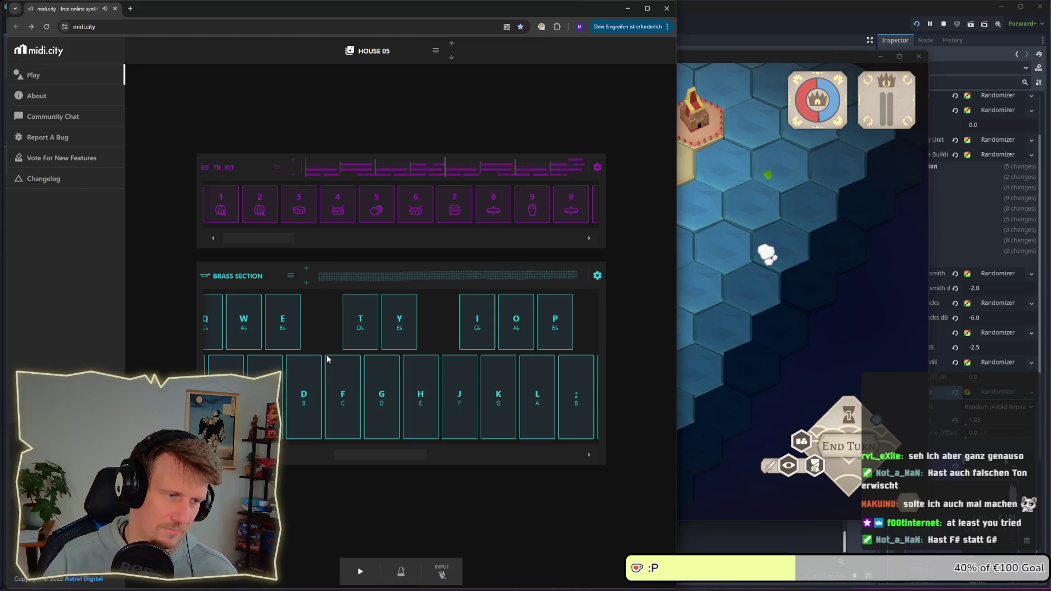
key(d)
key(f)
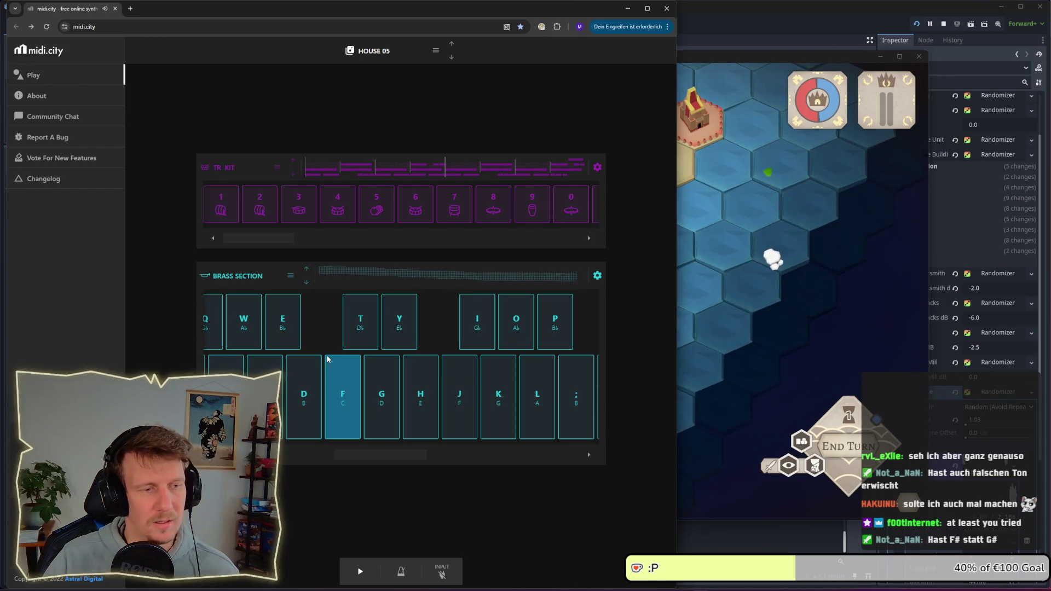
key(g)
key(d)
key(a)
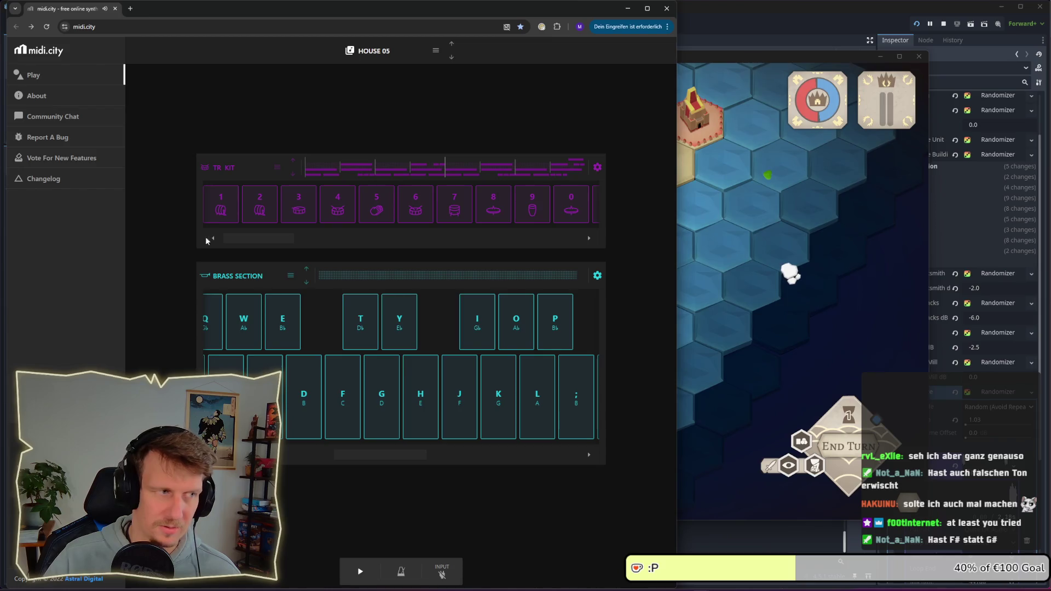
Switch the brass track to Muted Trumpet and test a note
click(290, 276)
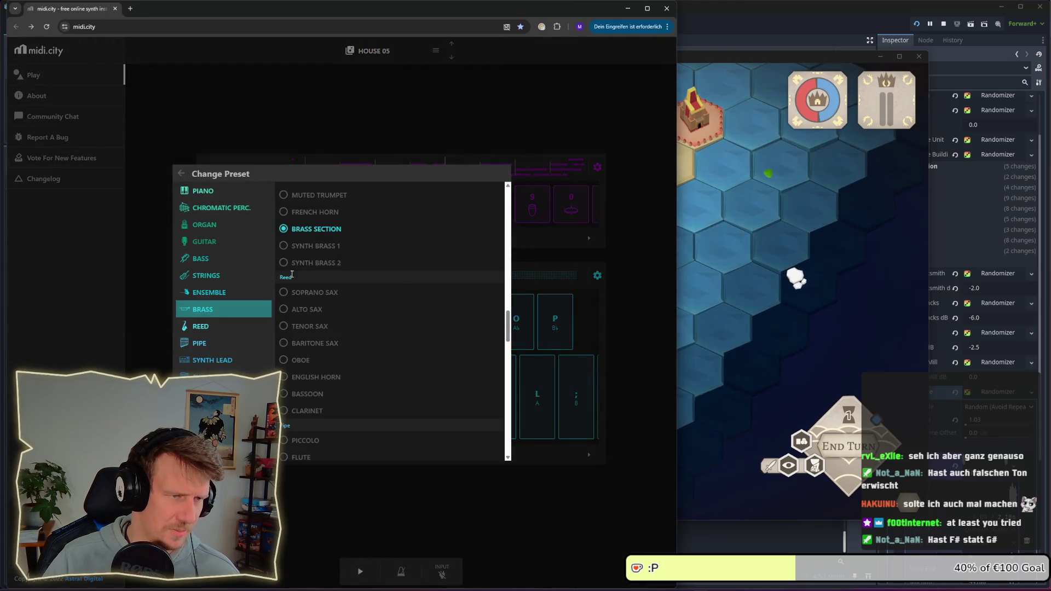
scroll(299, 269, up, 2)
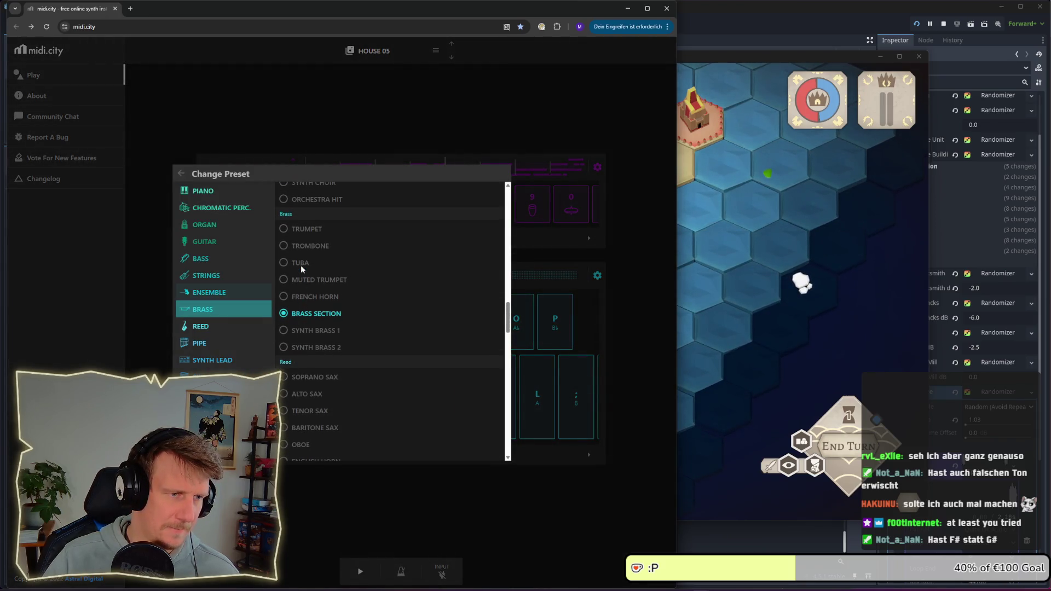
click(305, 279)
click(382, 476)
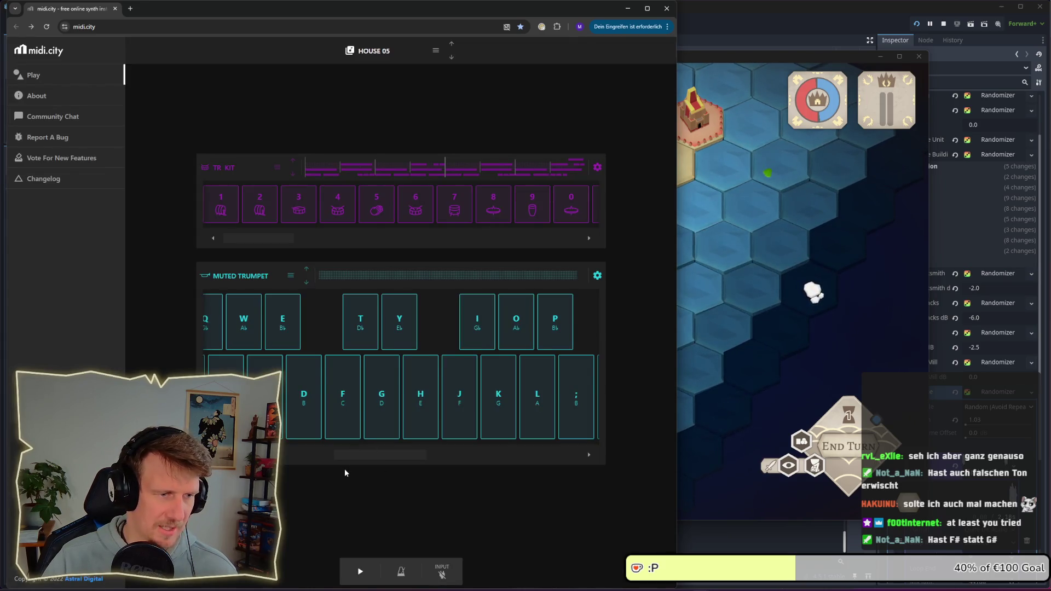
key(d)
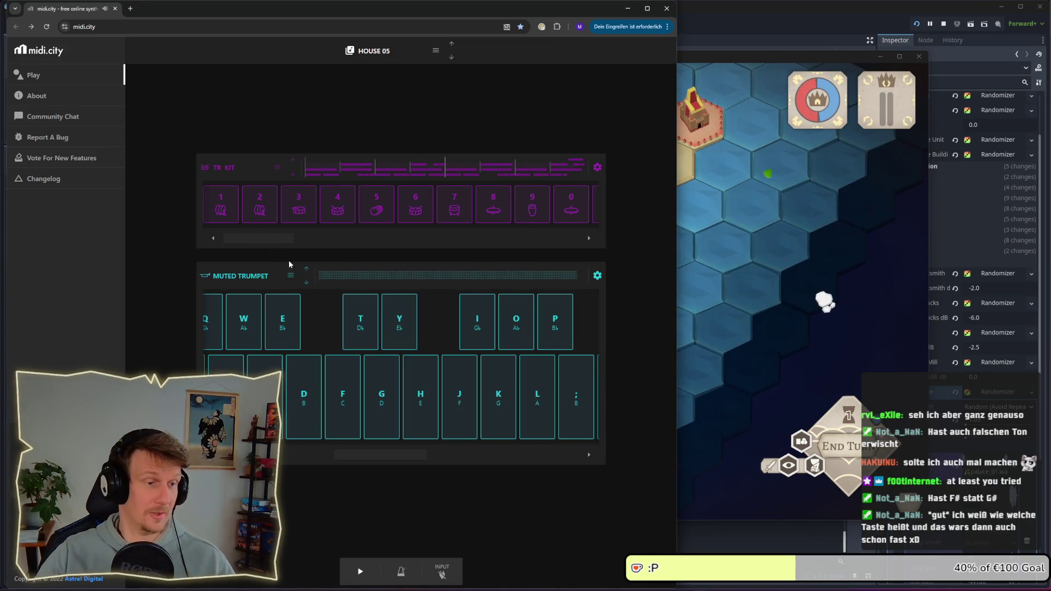
Change the track to Tuba and play short two- and three-note tuba phrases
click(291, 277)
click(305, 213)
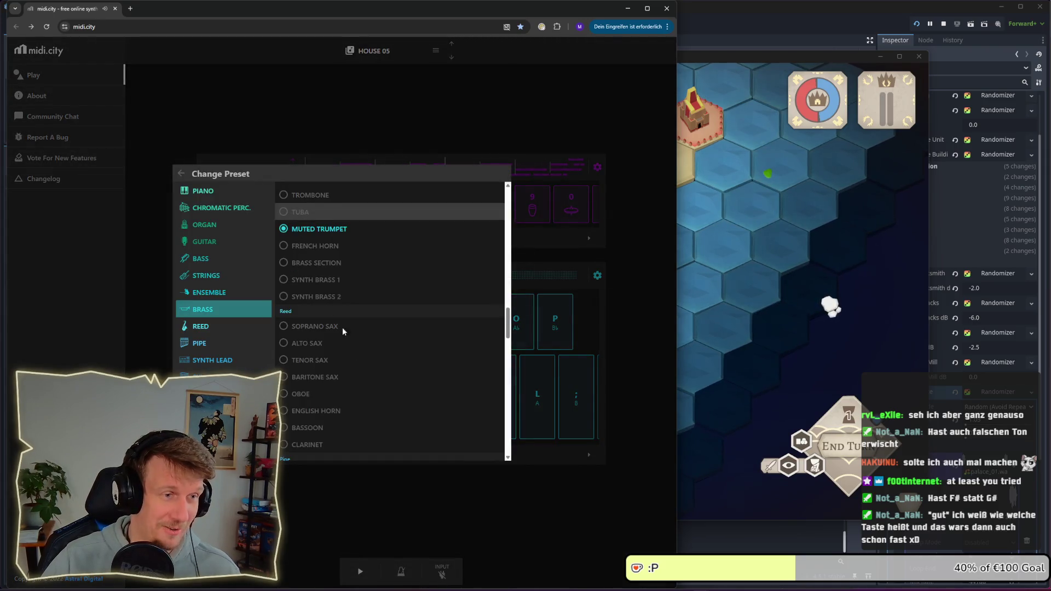
click(502, 498)
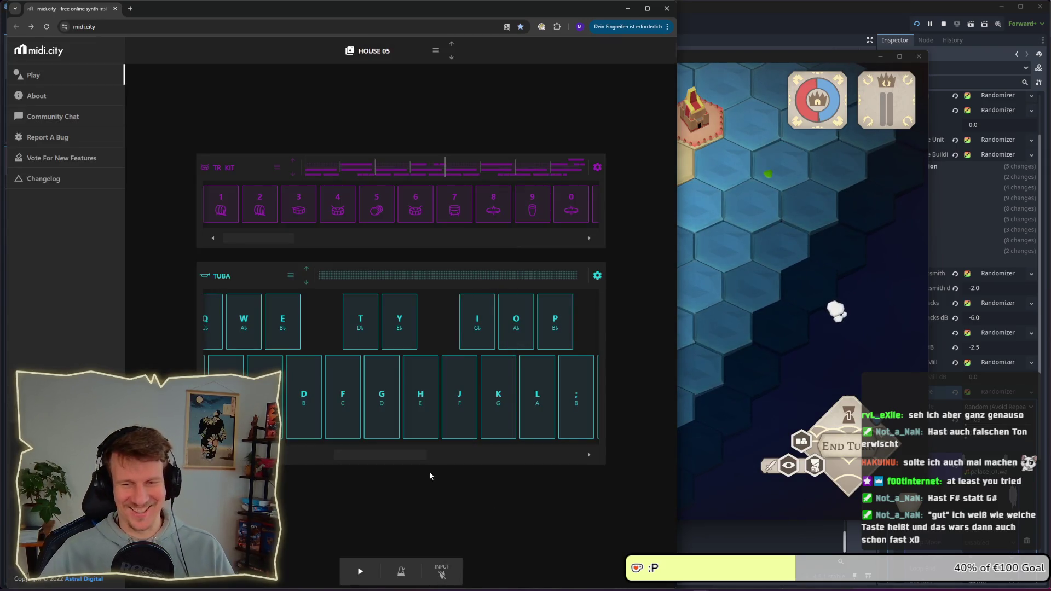
key(d)
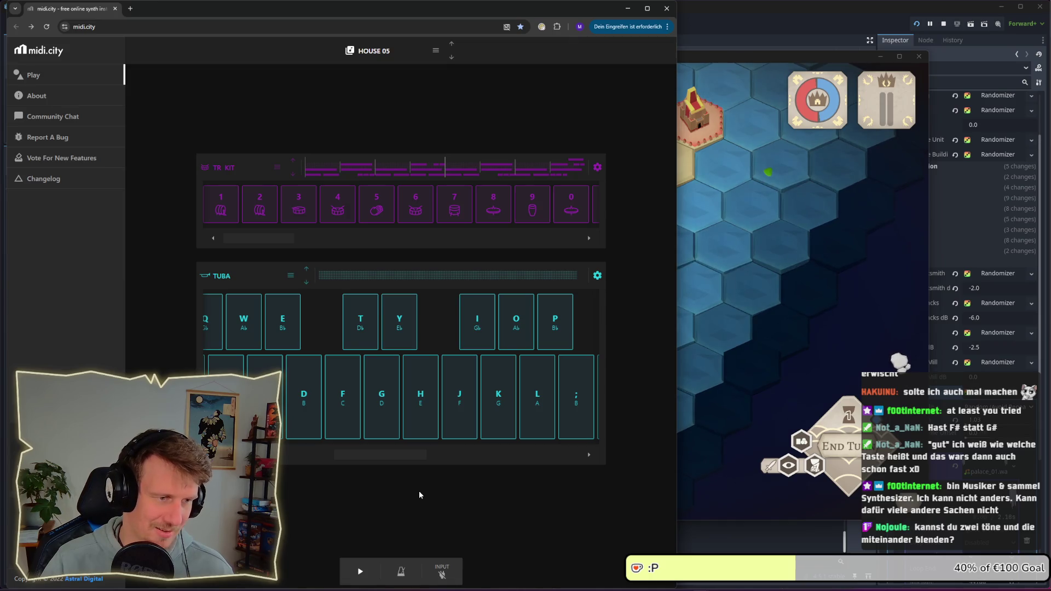
key(d)
key(a)
key(a)
key(d)
key(d)
key(f)
key(g)
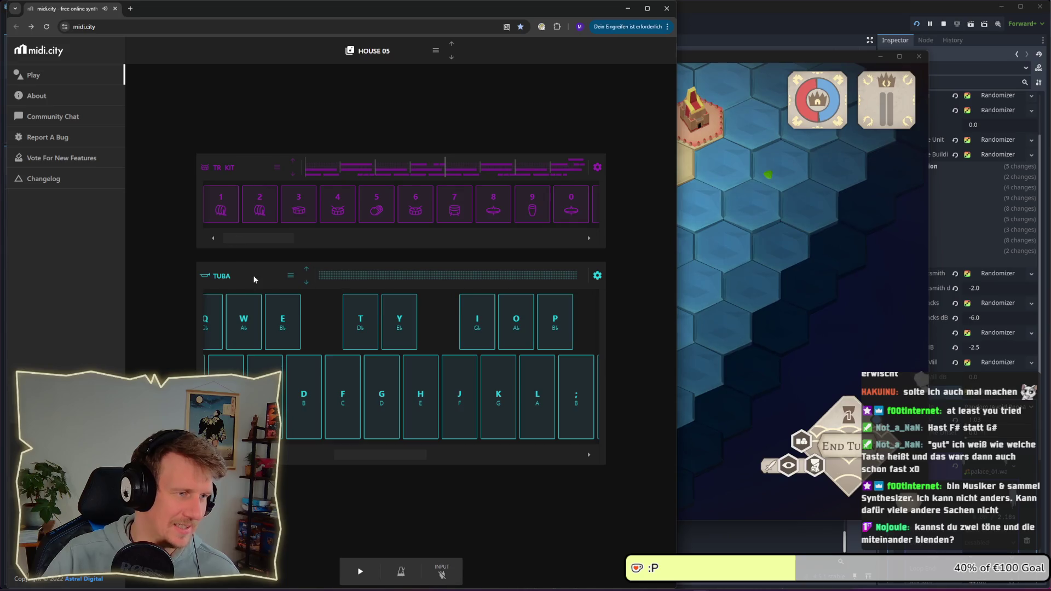
click(291, 275)
Set the track to Pipe > Piccolo and play several notes to hear it
scroll(330, 295, down, 5)
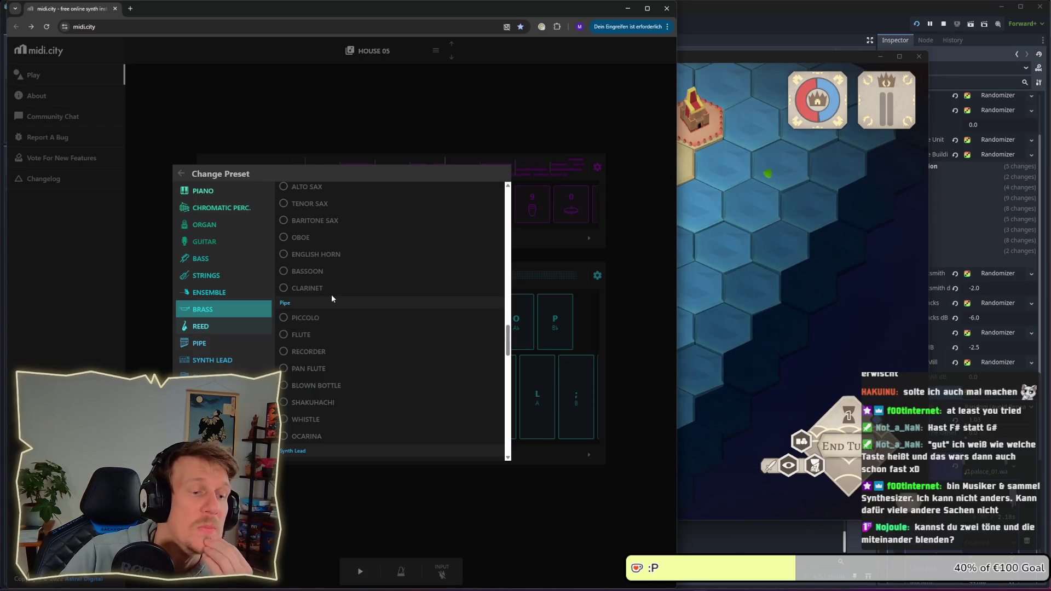
click(324, 317)
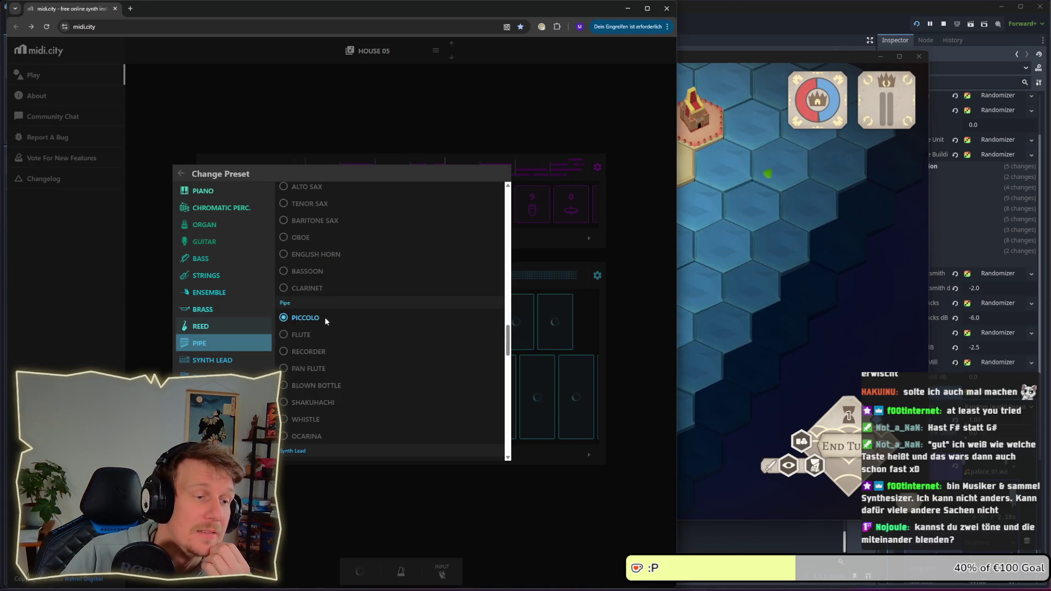
click(386, 490)
key(a)
key(d)
key(f)
key(a)
key(f)
key(d)
key(s)
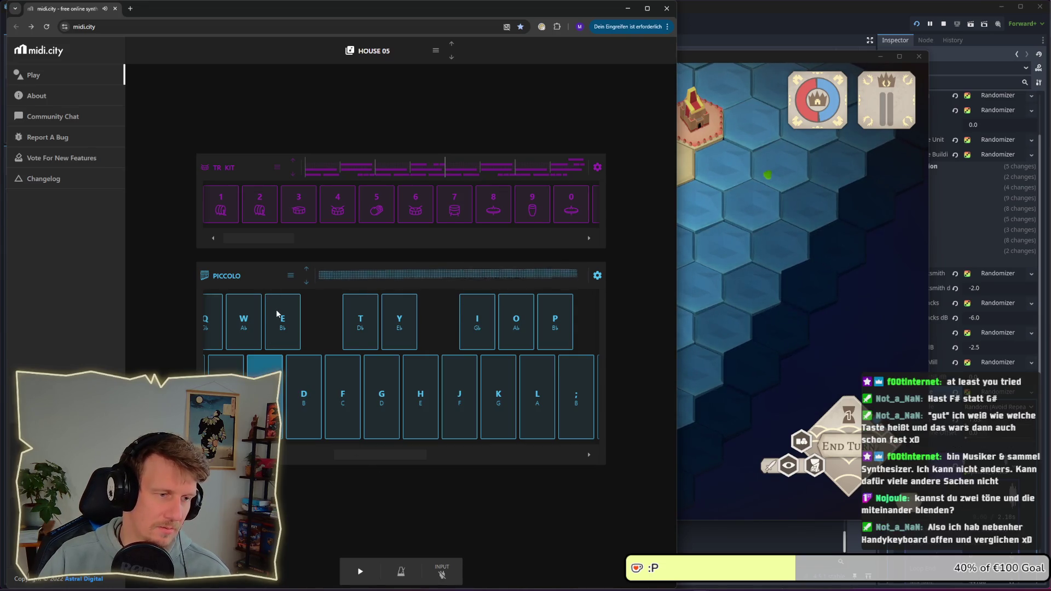
key(a)
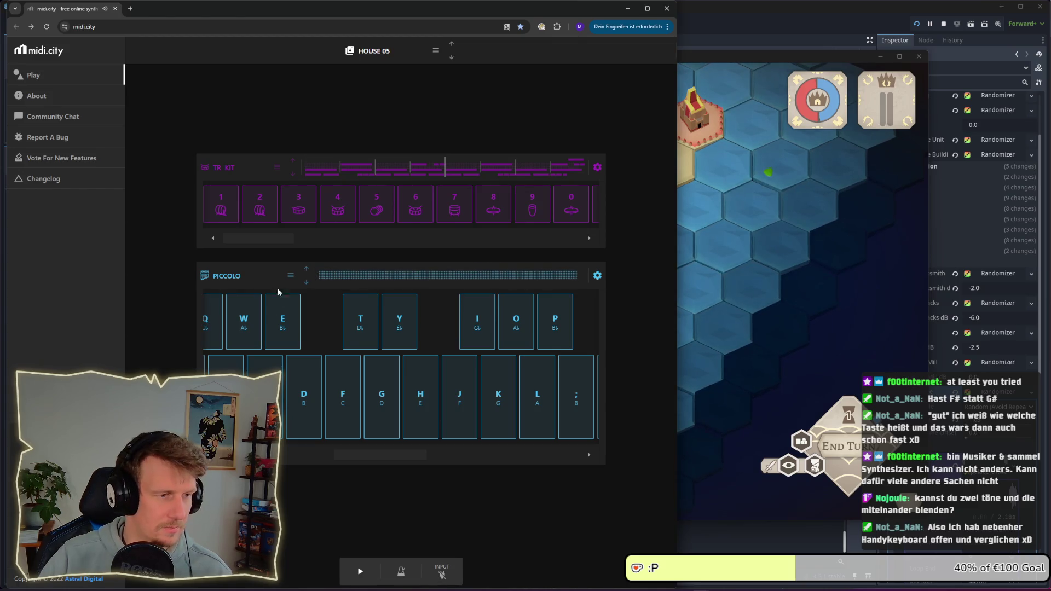
Switch the track to Blown Bottle and play a few test notes
click(291, 276)
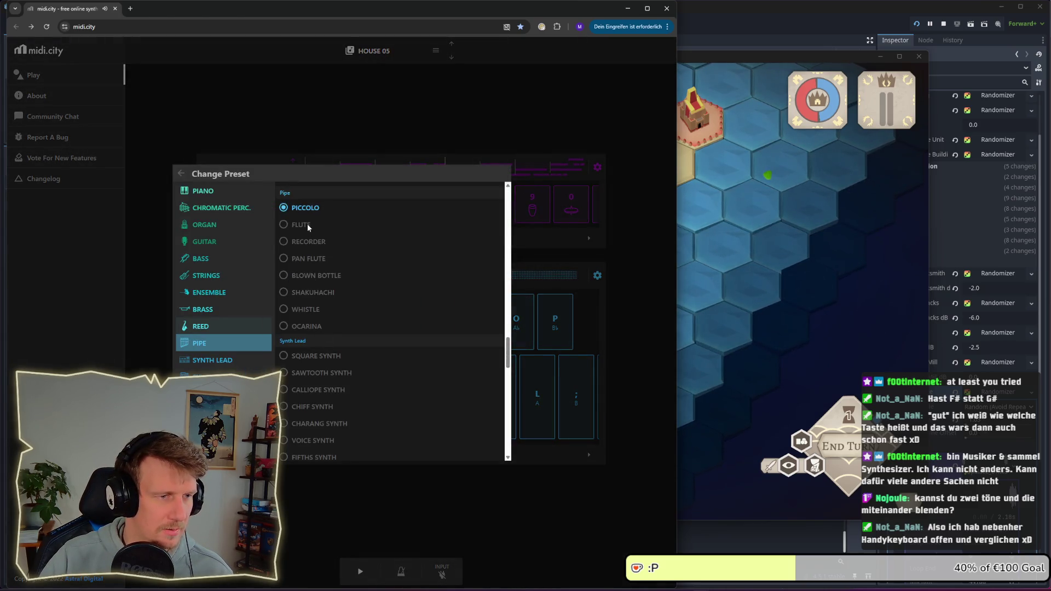
click(311, 281)
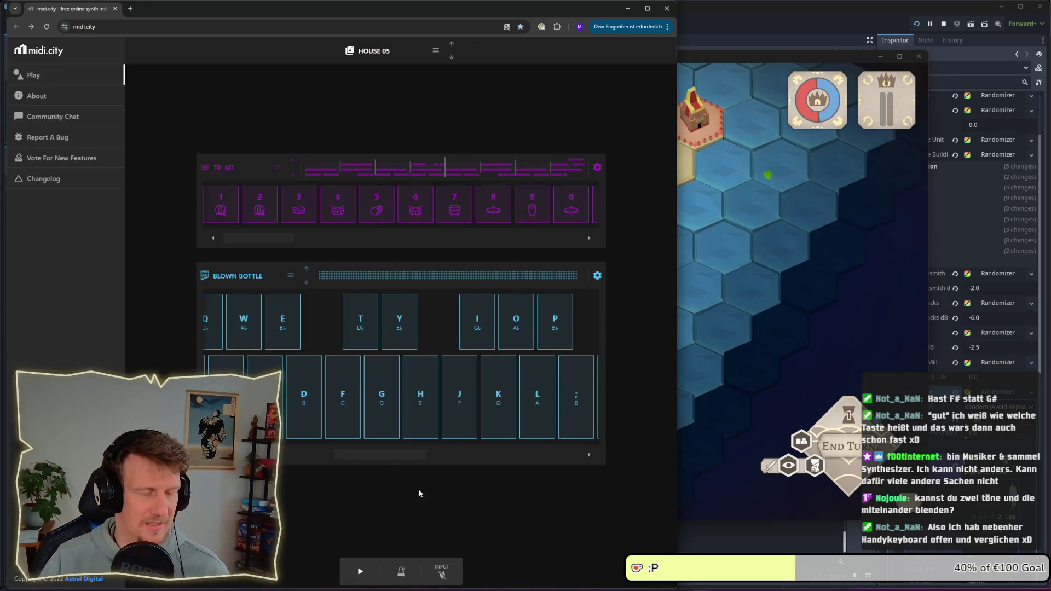
key(a)
key(d)
key(j)
key(d)
key(f)
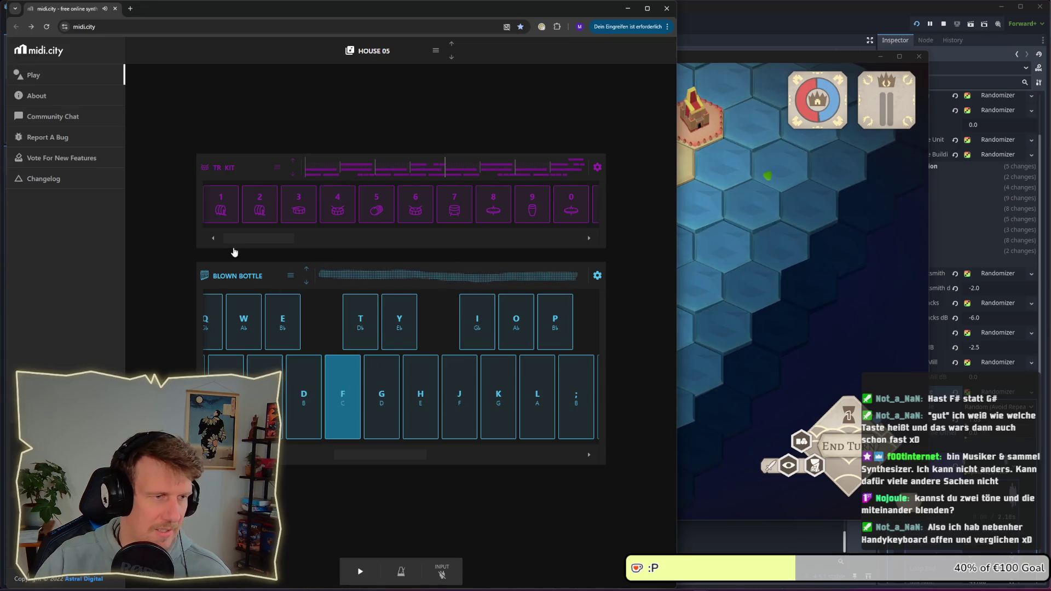
Switch the track to Ocarina and play a few test notes
click(290, 277)
click(326, 275)
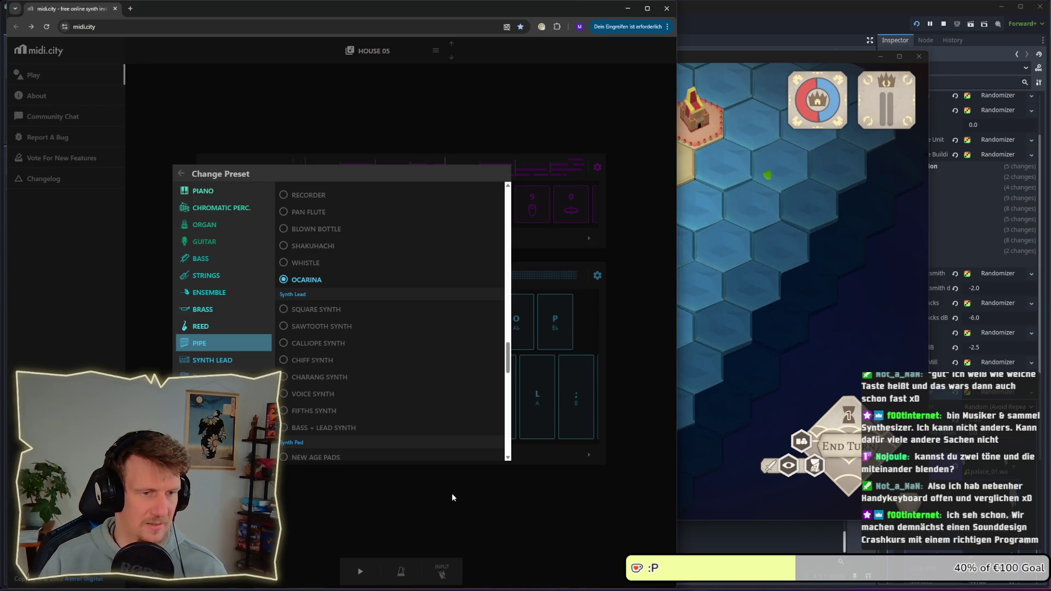
click(452, 495)
key(a)
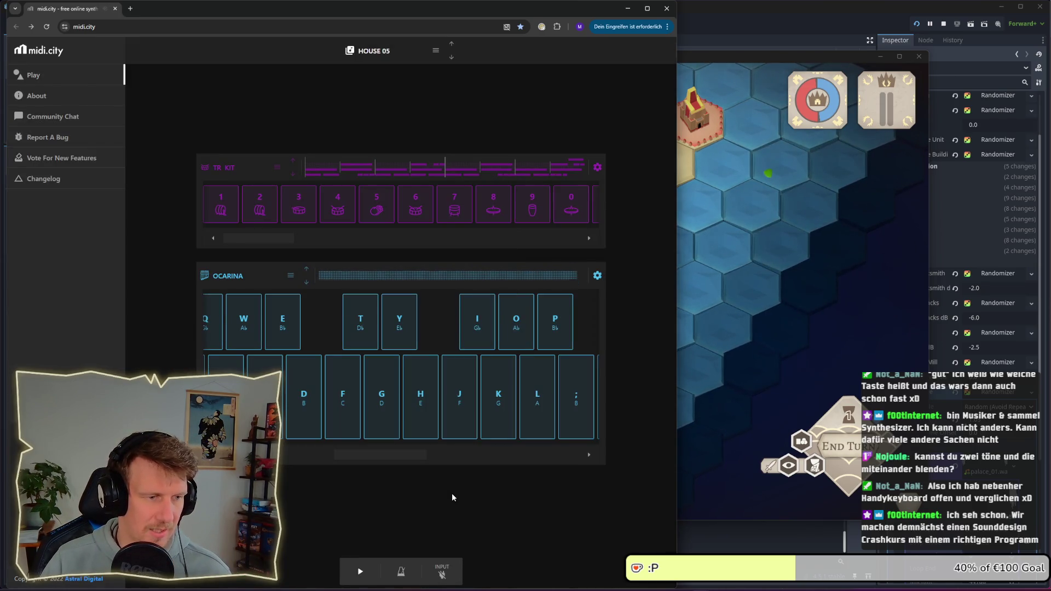
key(s)
key(d)
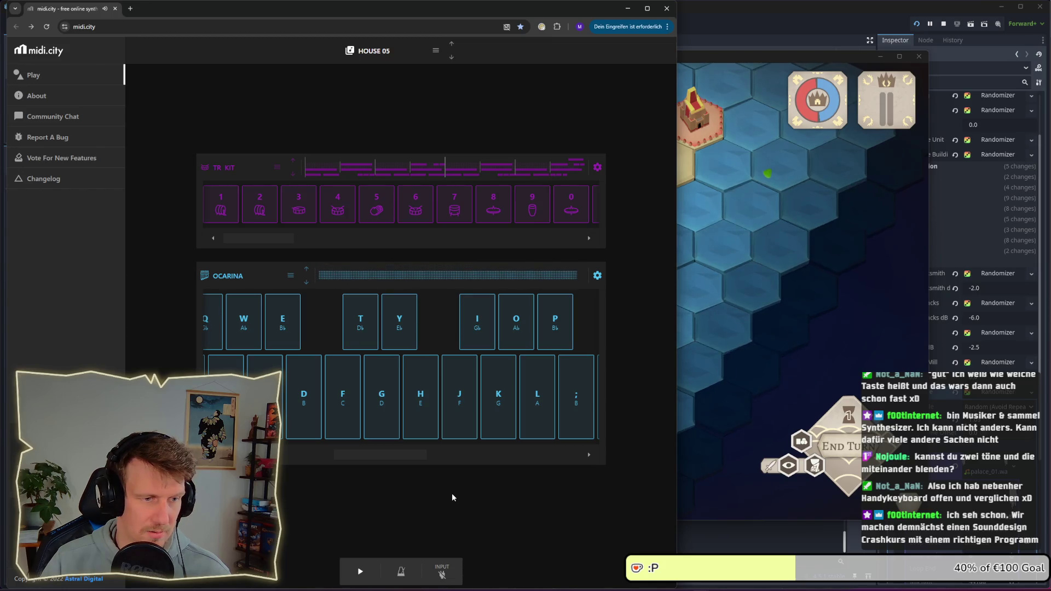
key(a)
key(s)
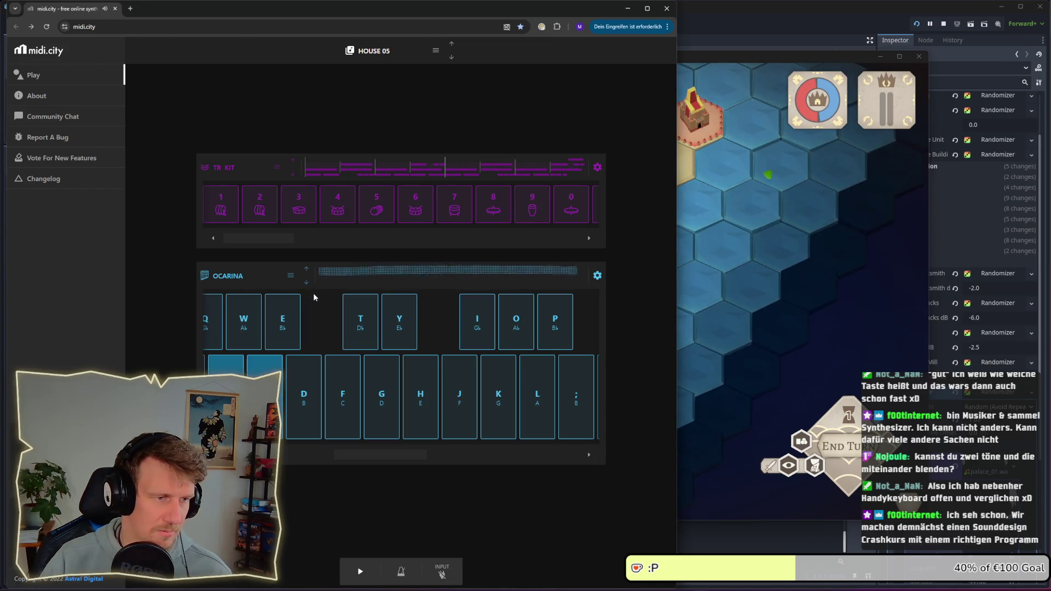
key(d)
Choose Sound Effects > Breath Noise for the track and play test notes
click(289, 275)
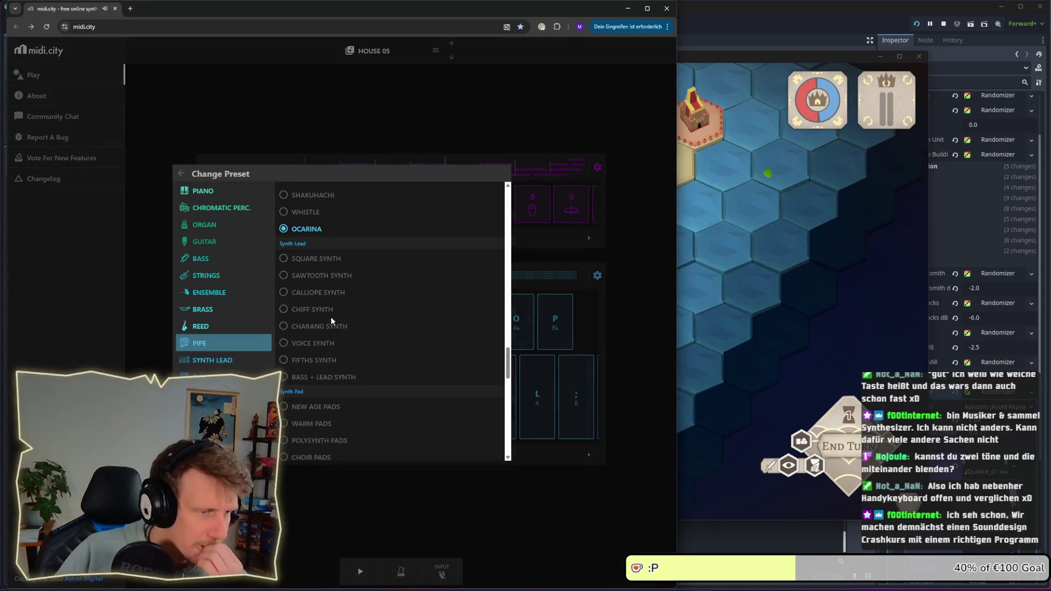
scroll(334, 329, down, 10)
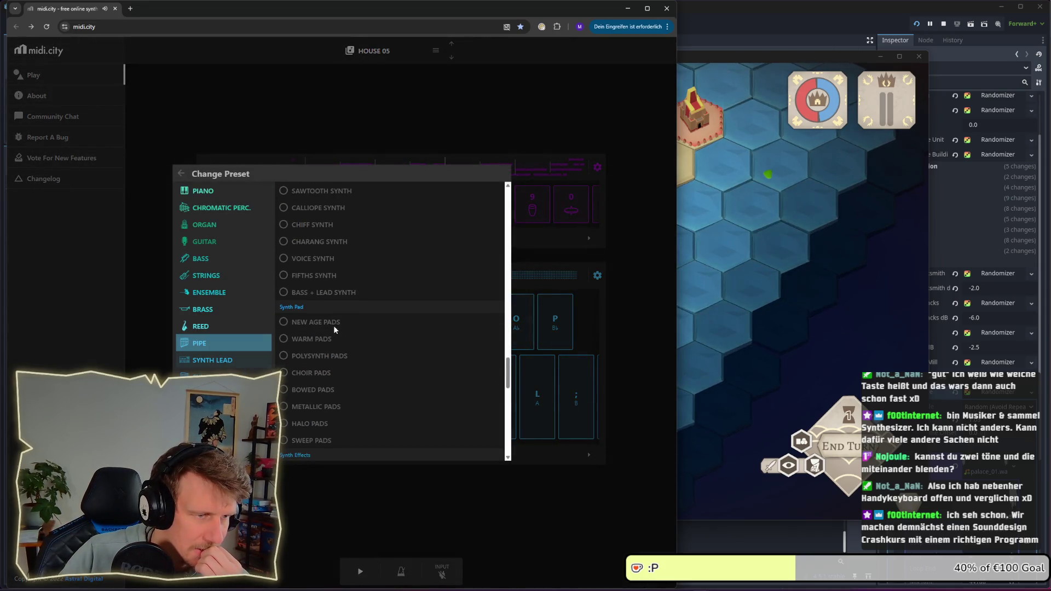
scroll(334, 327, up, 1)
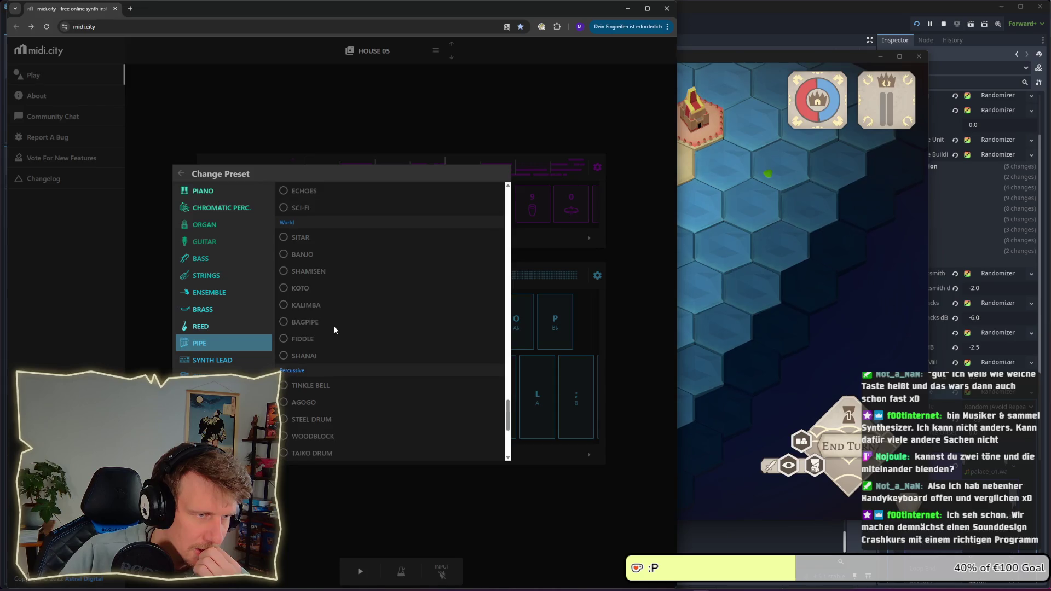
scroll(335, 327, down, 4)
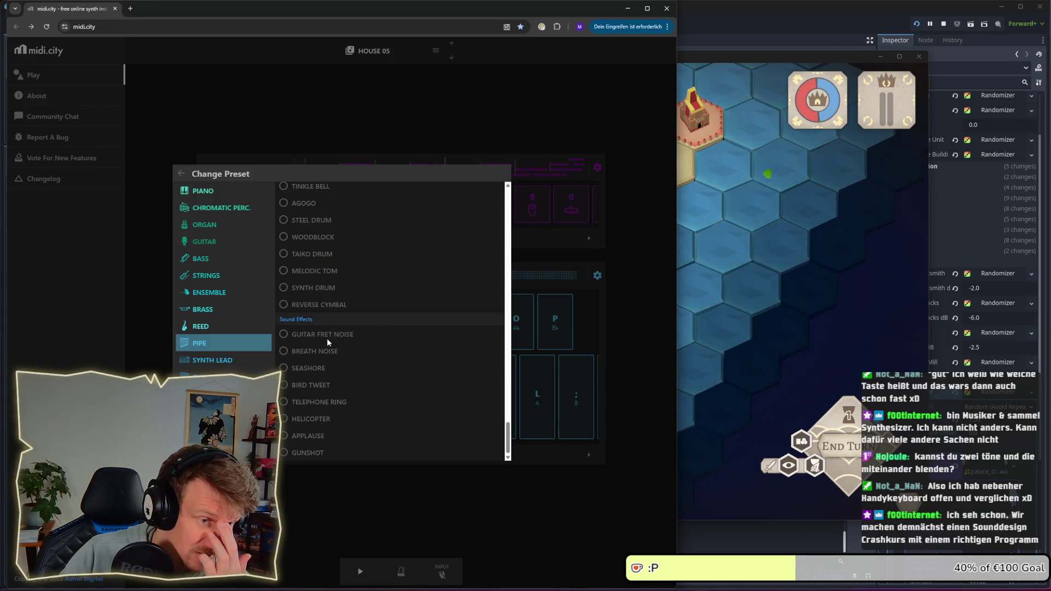
click(322, 349)
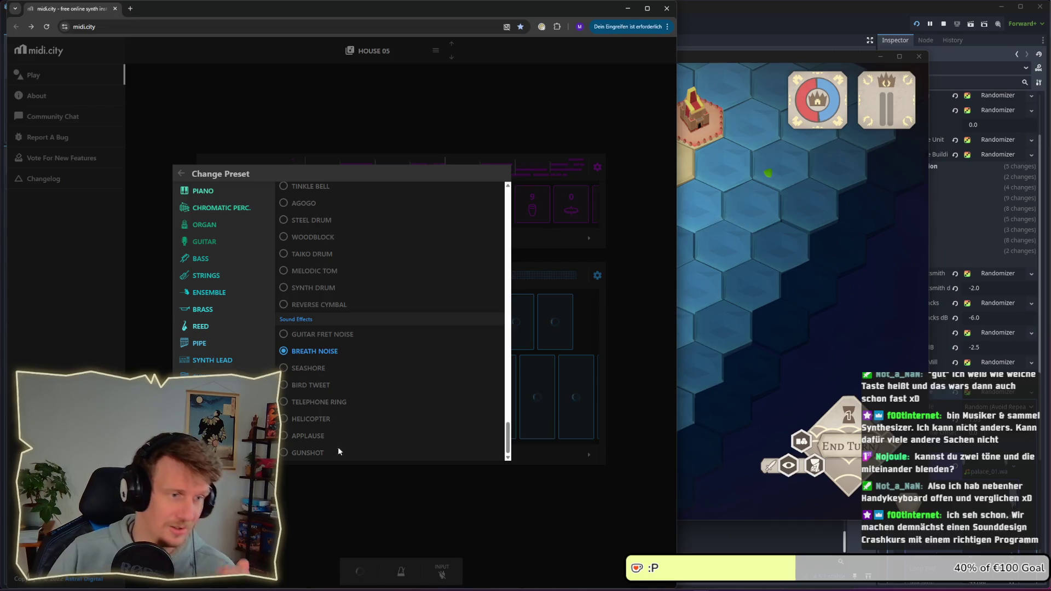
key(a)
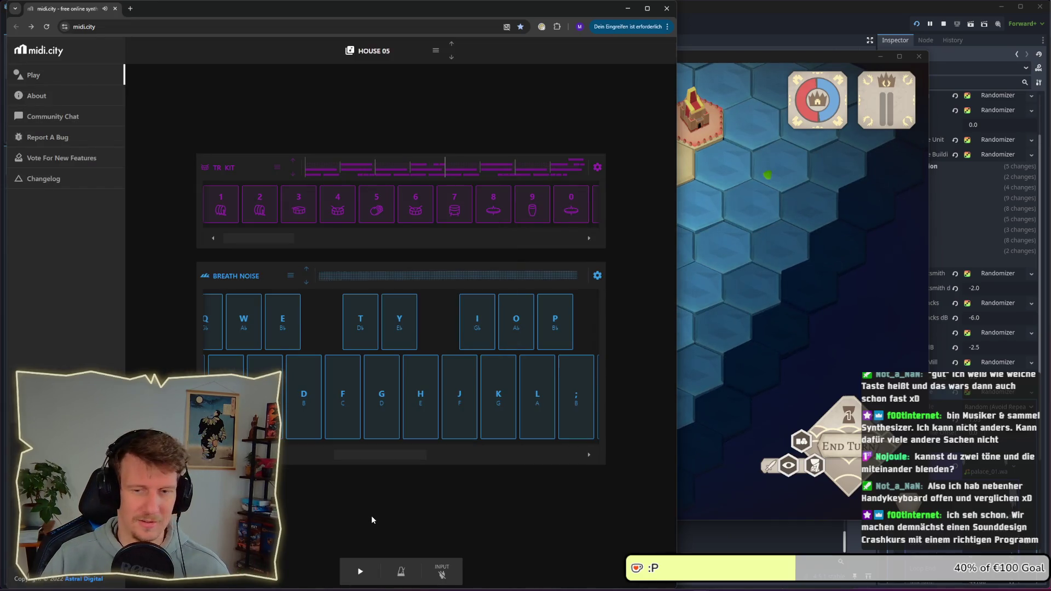
key(d)
key(g)
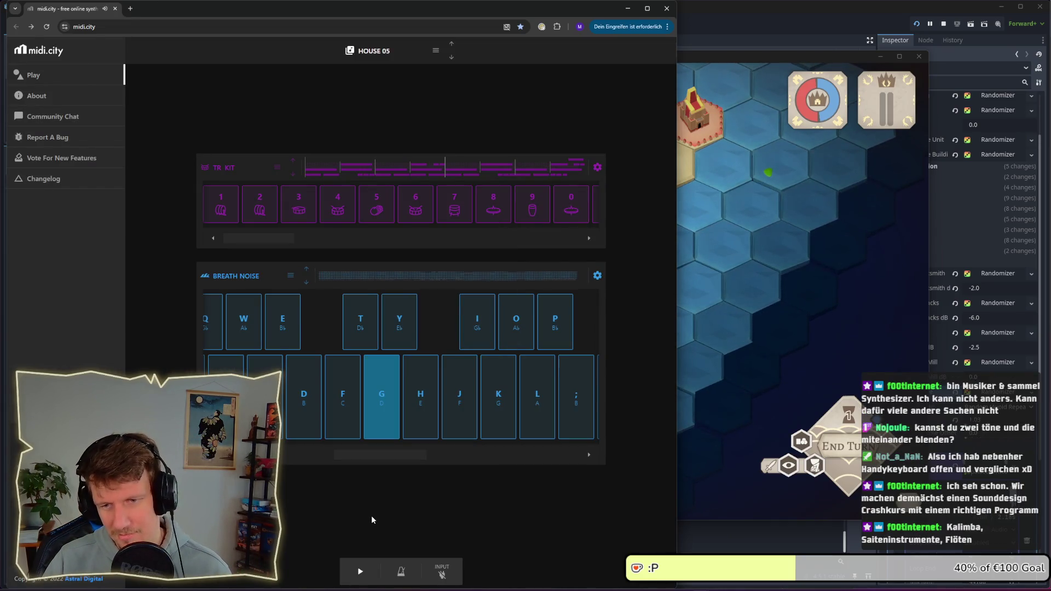
key(s)
key(f)
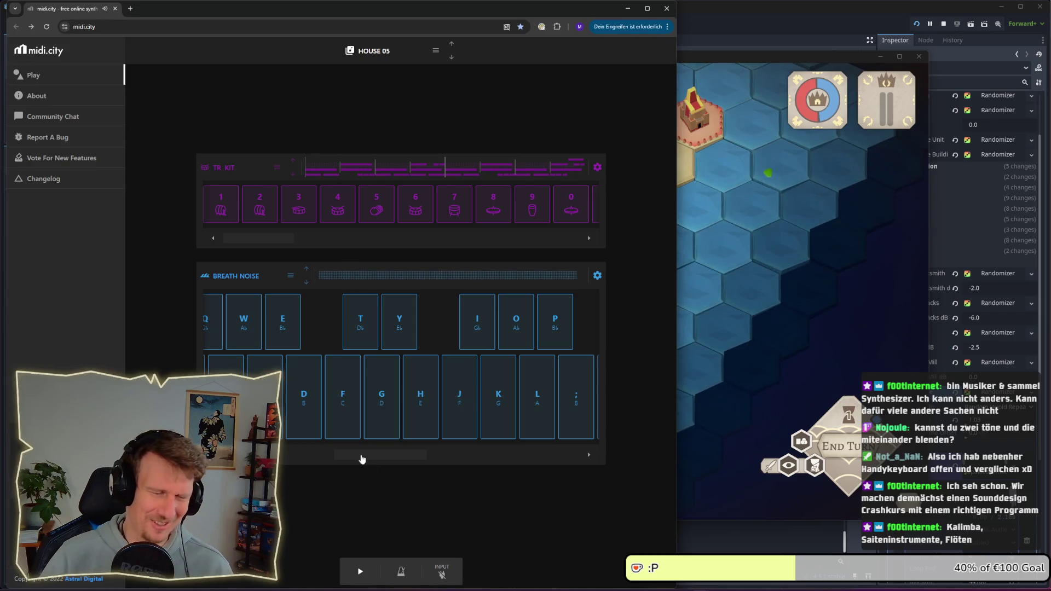
Switch the track to Percussive > Melodic Tom and play several test notes
click(295, 277)
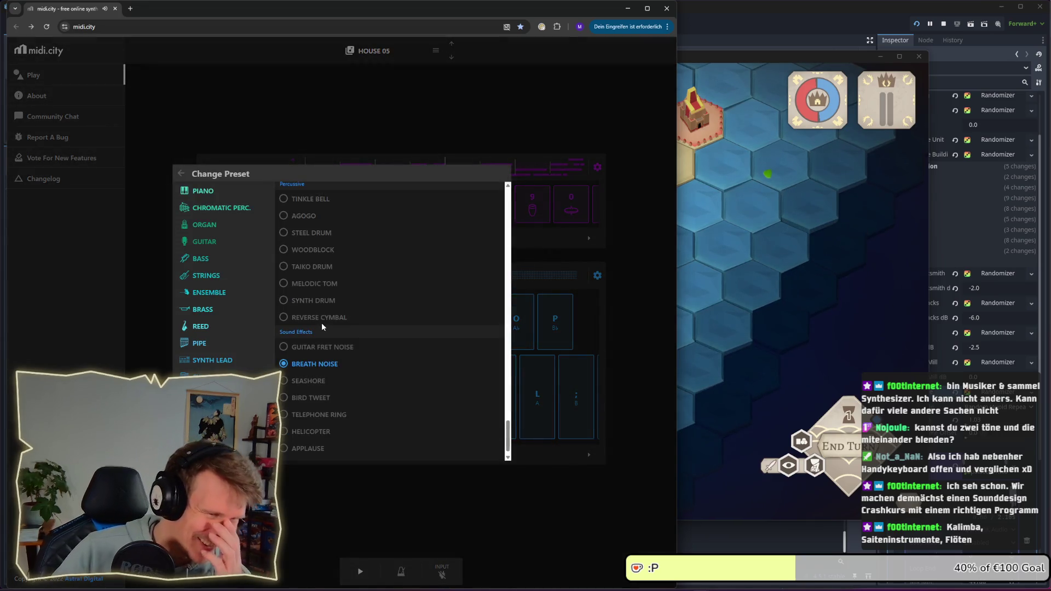
click(321, 286)
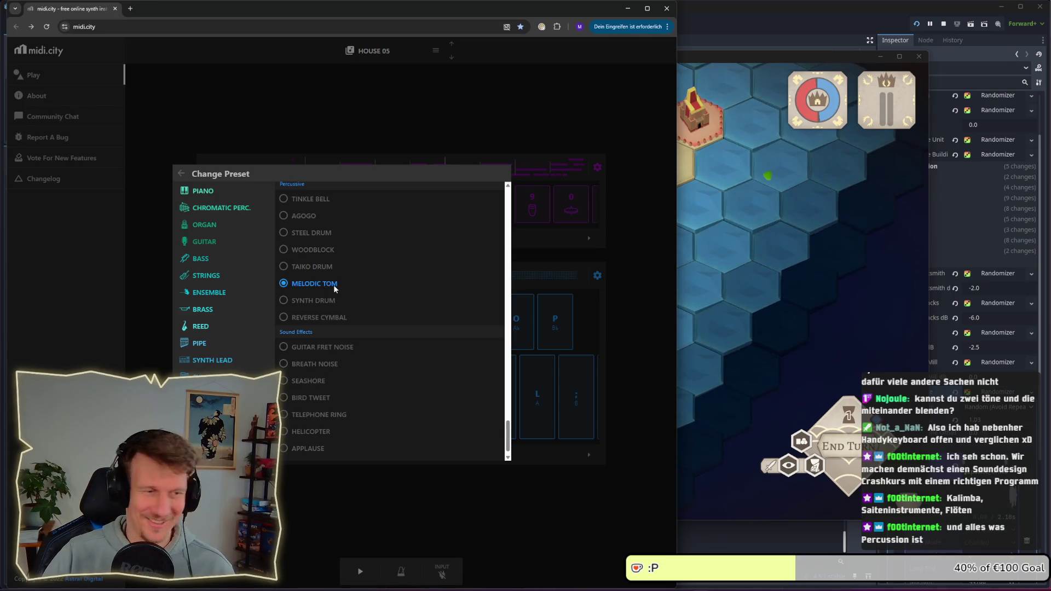
click(384, 493)
key(a)
key(a)
key(d)
key(f)
key(a)
key(s)
key(d)
key(a)
key(d)
key(a)
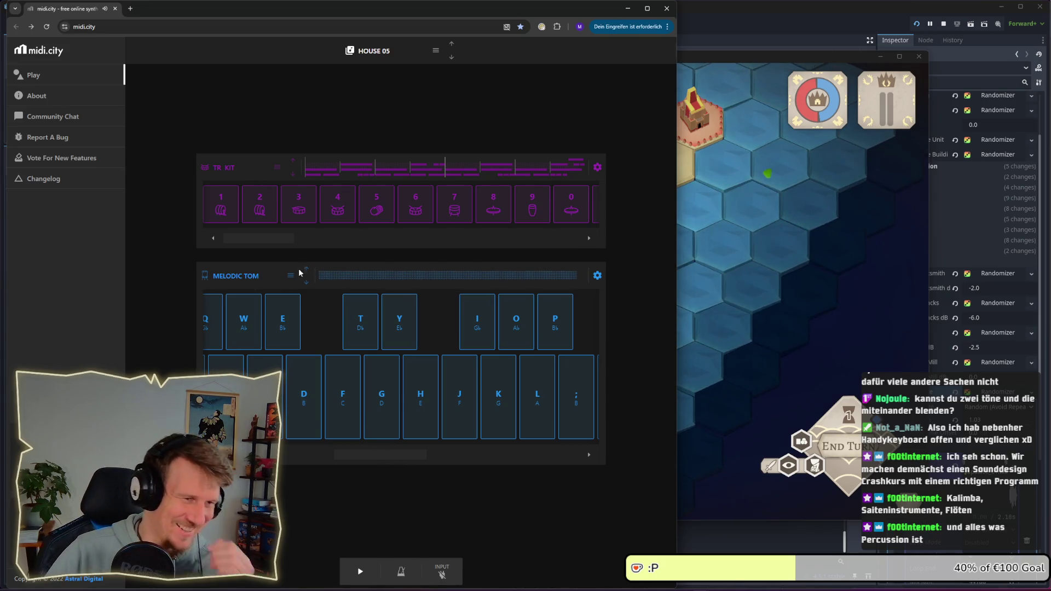
Change the track's preset to World > Kalimba
click(300, 272)
scroll(320, 284, up, 1)
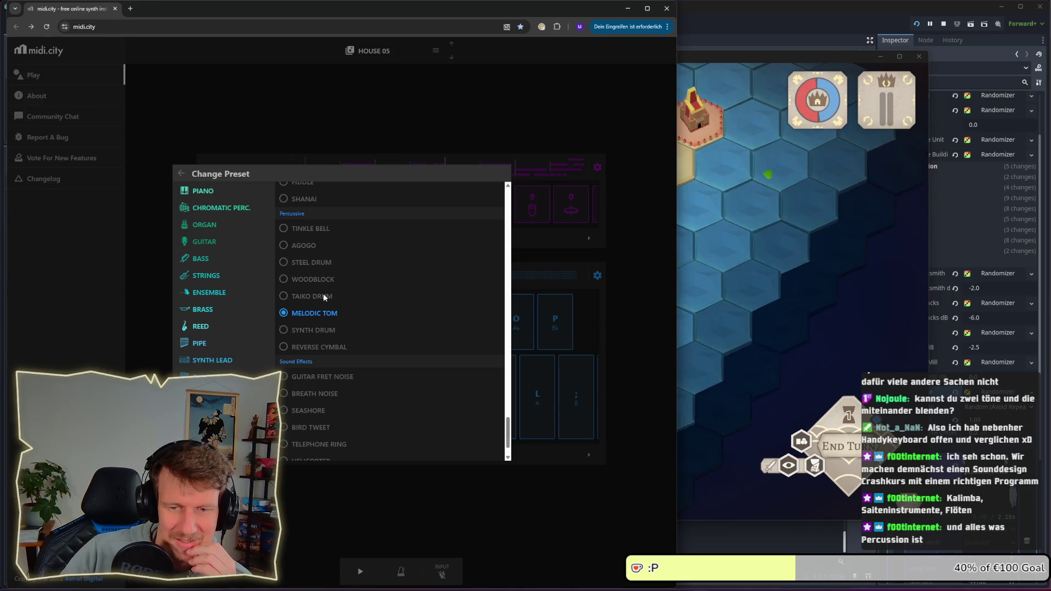
scroll(323, 295, up, 3)
click(324, 316)
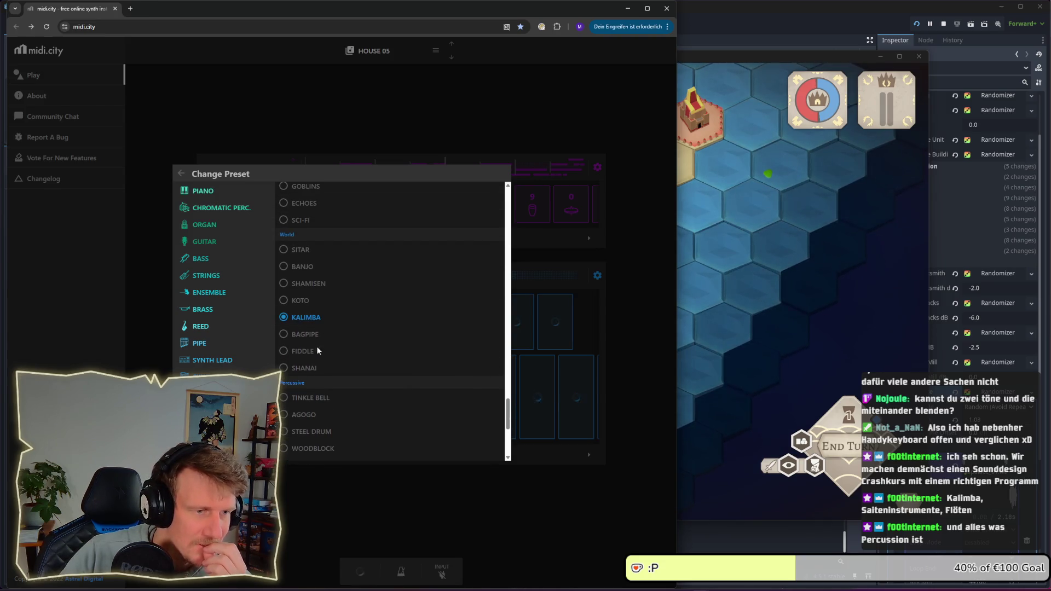
click(408, 491)
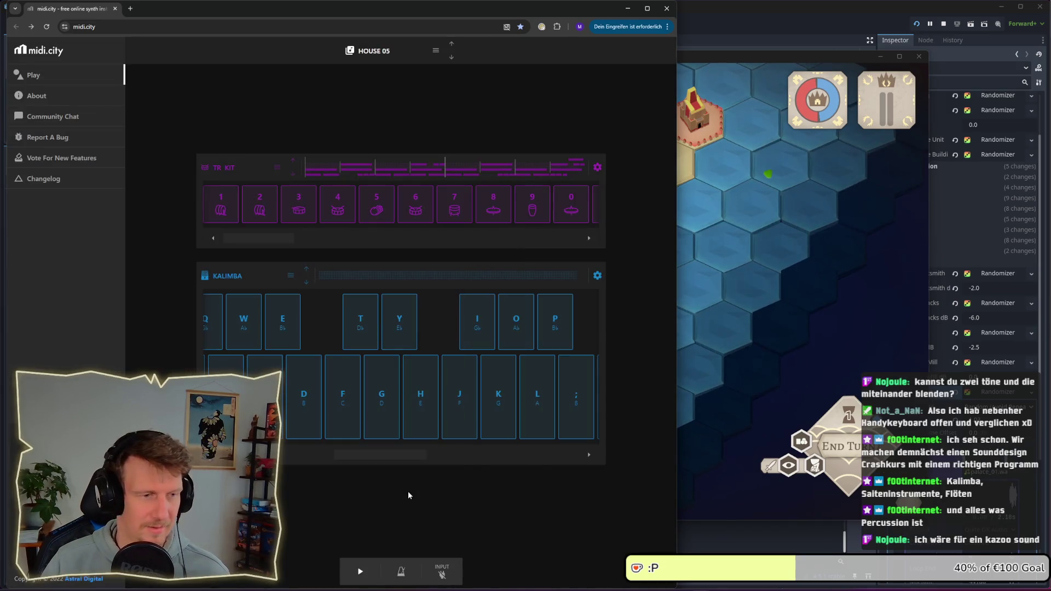
key(a)
key(s)
key(a)
key(f)
key(a)
key(s)
key(d)
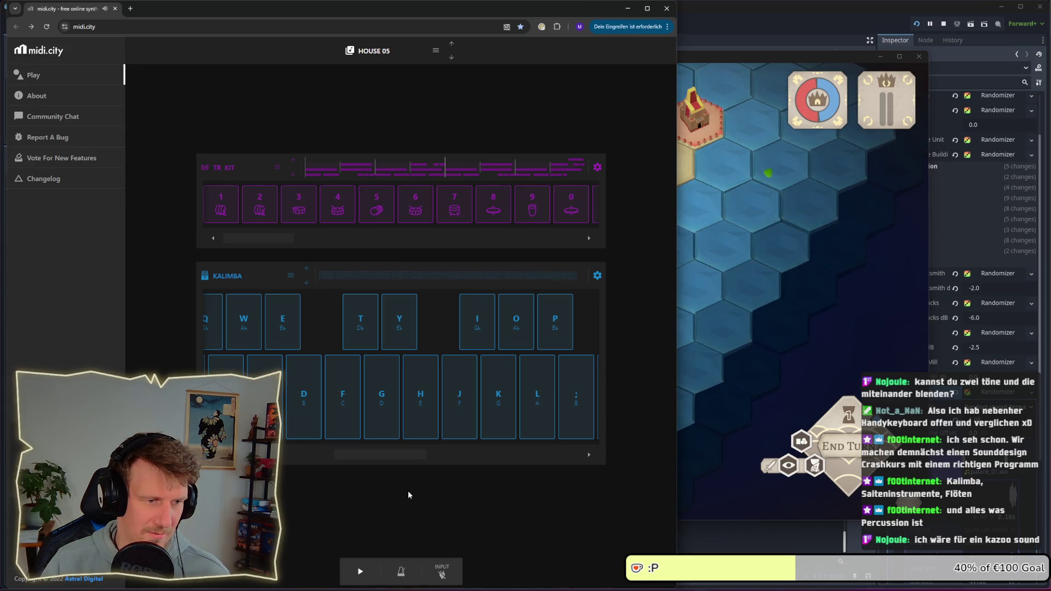
key(a)
key(f)
key(a)
key(a)
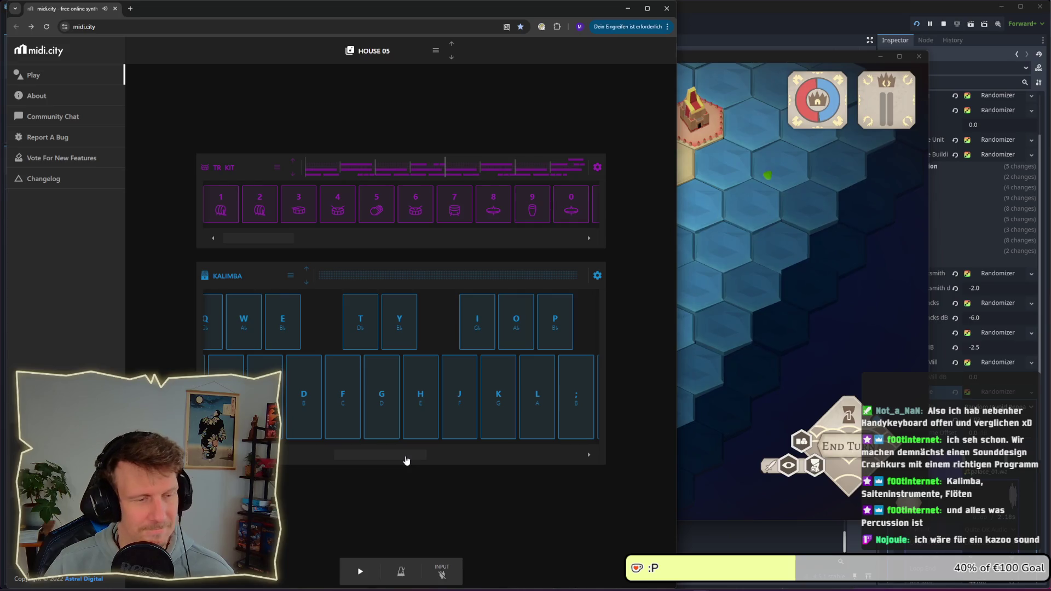
key(h)
key(d)
key(f)
key(h)
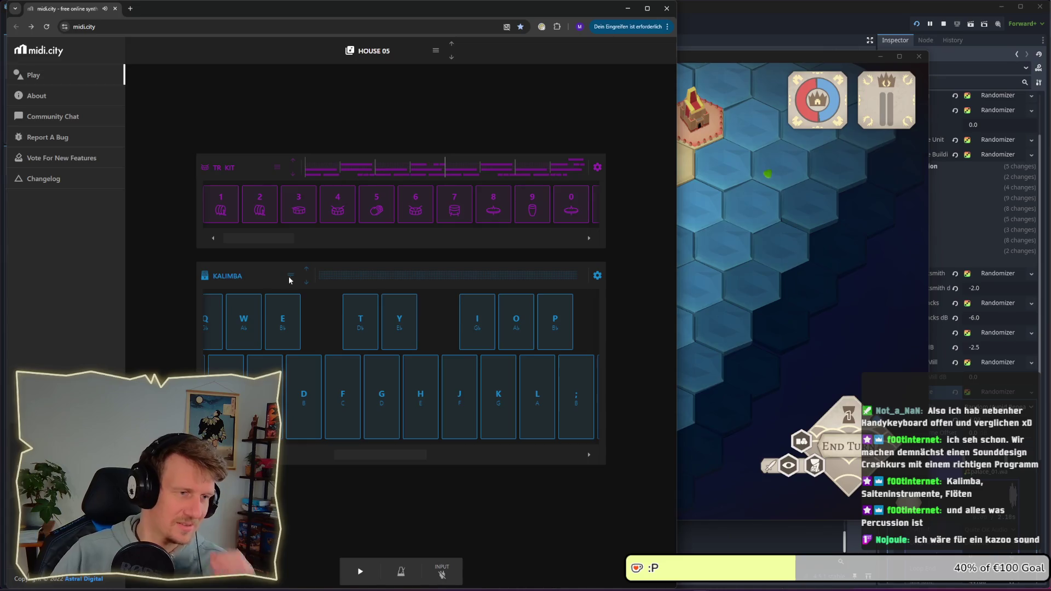
click(291, 276)
scroll(334, 323, up, 1)
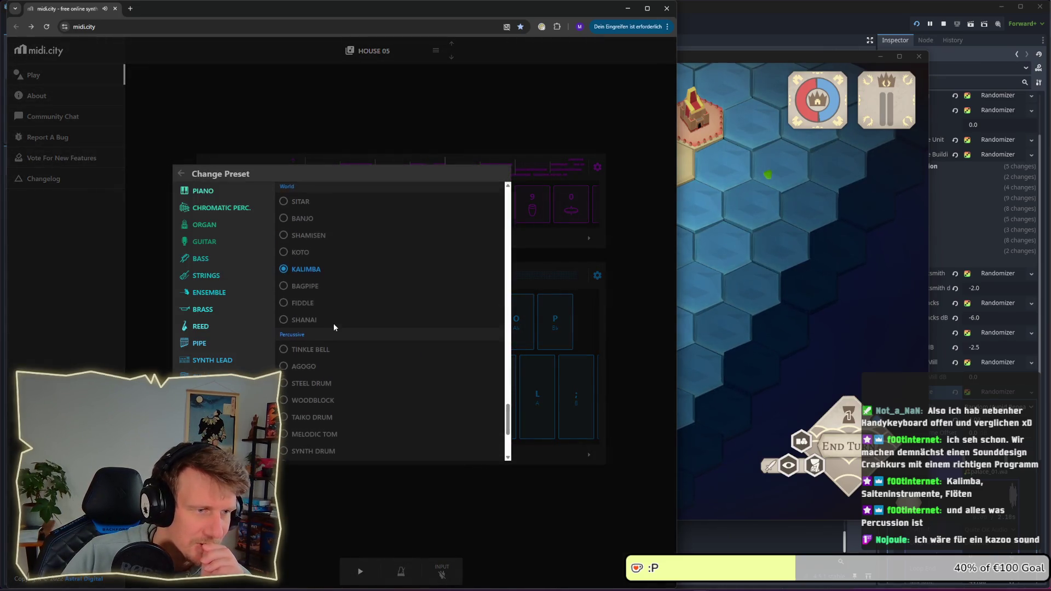
scroll(333, 323, up, 1)
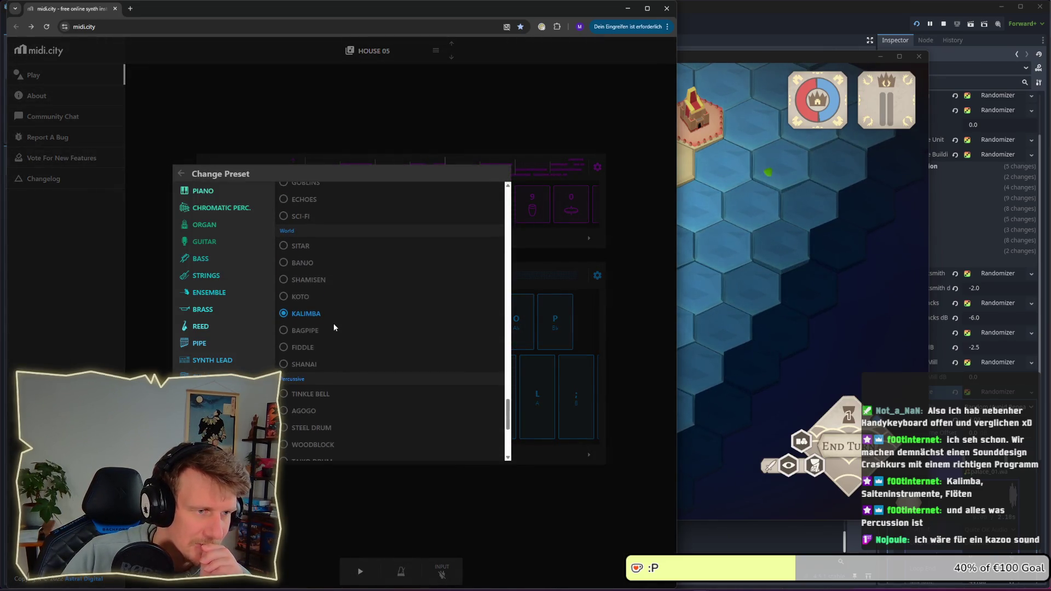
click(324, 284)
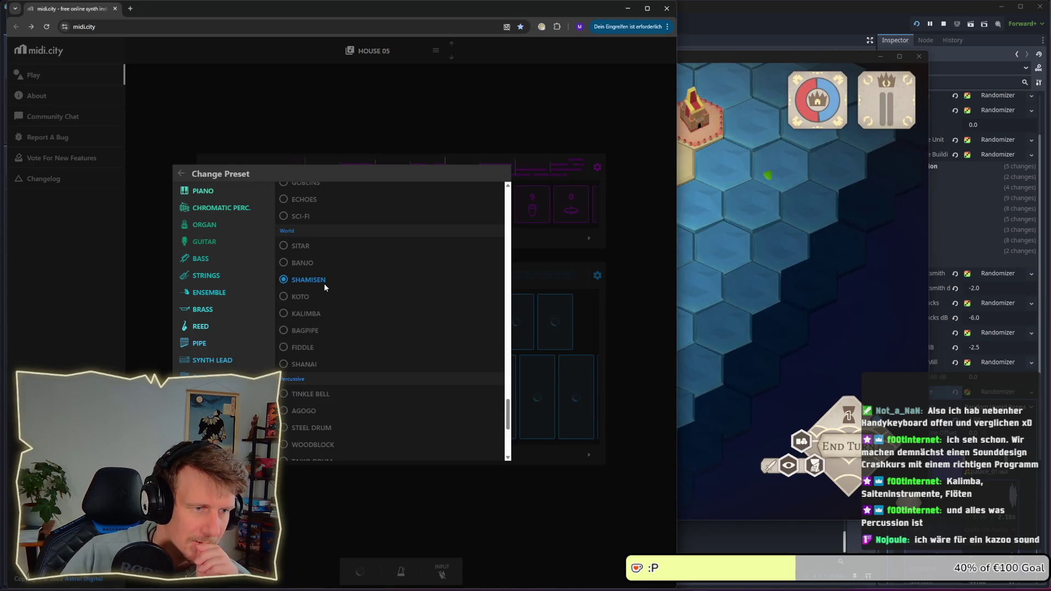
click(412, 504)
key(s)
key(s)
key(d)
key(f)
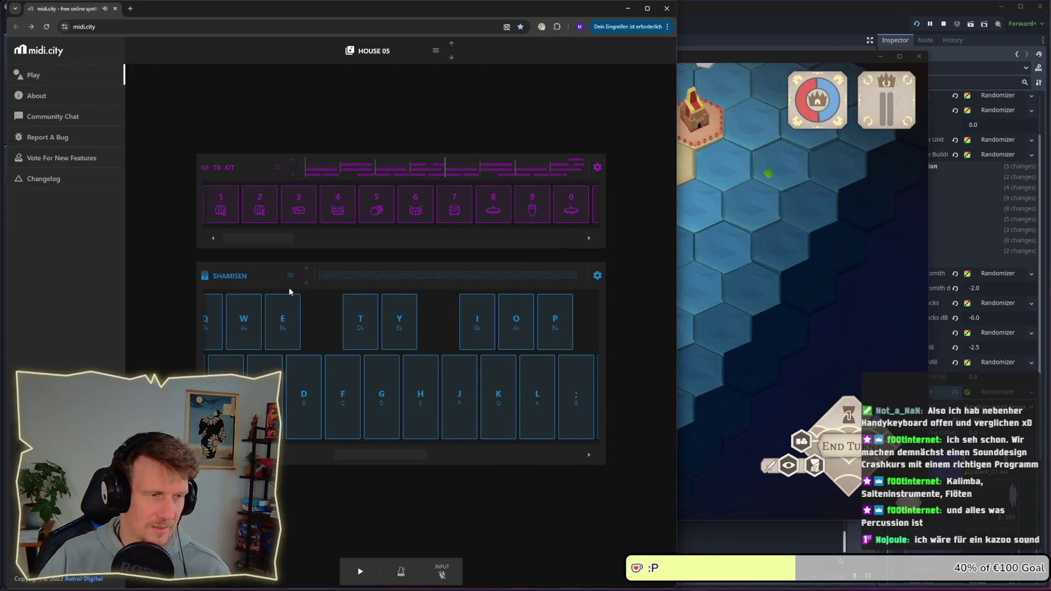
click(297, 275)
scroll(312, 219, up, 1)
click(303, 252)
click(457, 509)
key(s)
key(d)
key(f)
key(d)
key(f)
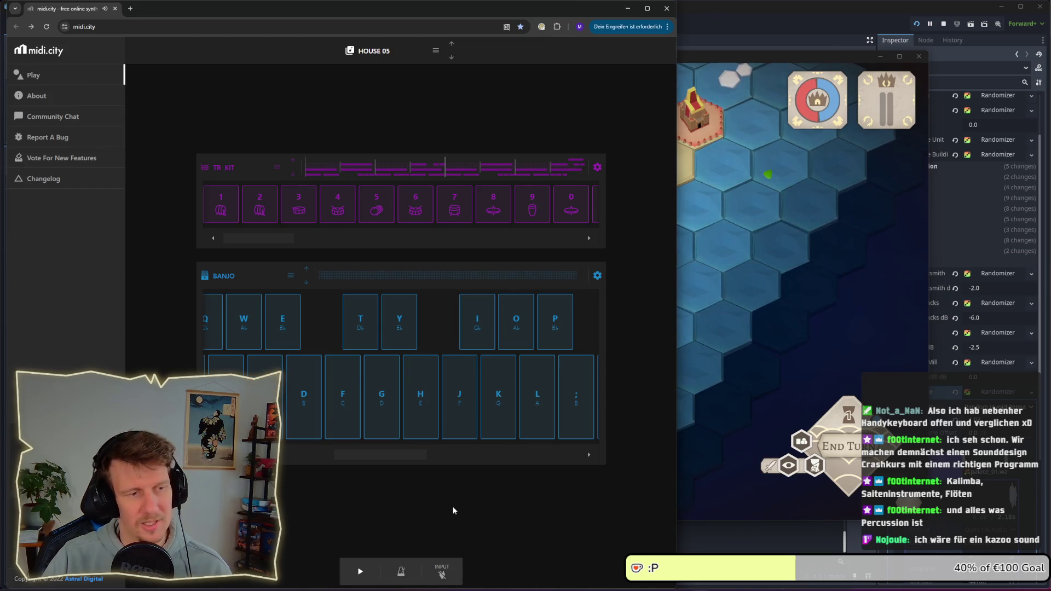
key(s)
key(s)
key(d)
key(f)
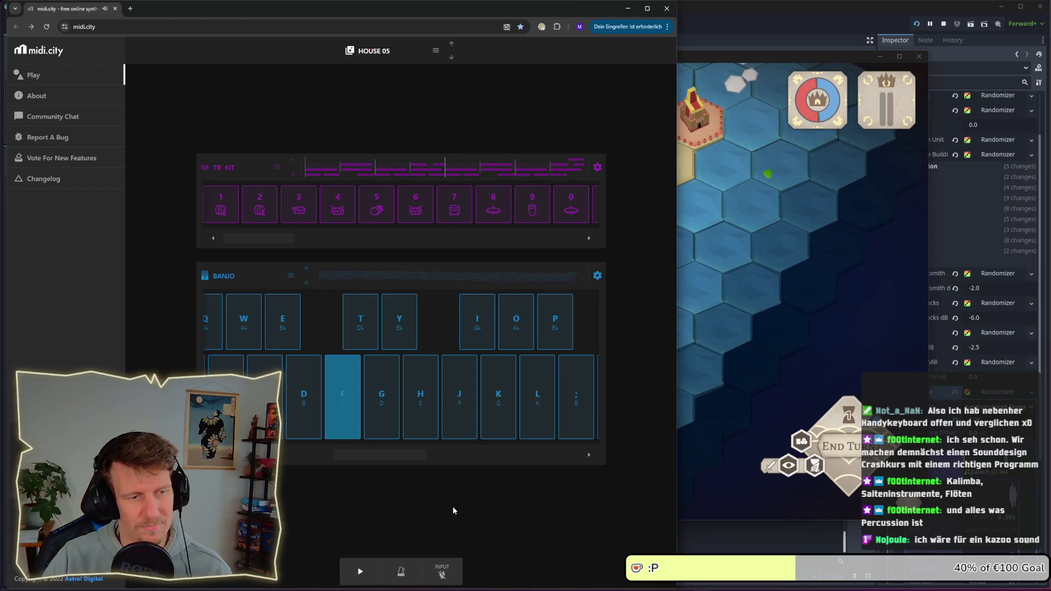
key(d)
key(s)
key(s)
key(s)
key(s)
key(d)
key(f)
key(d)
key(f)
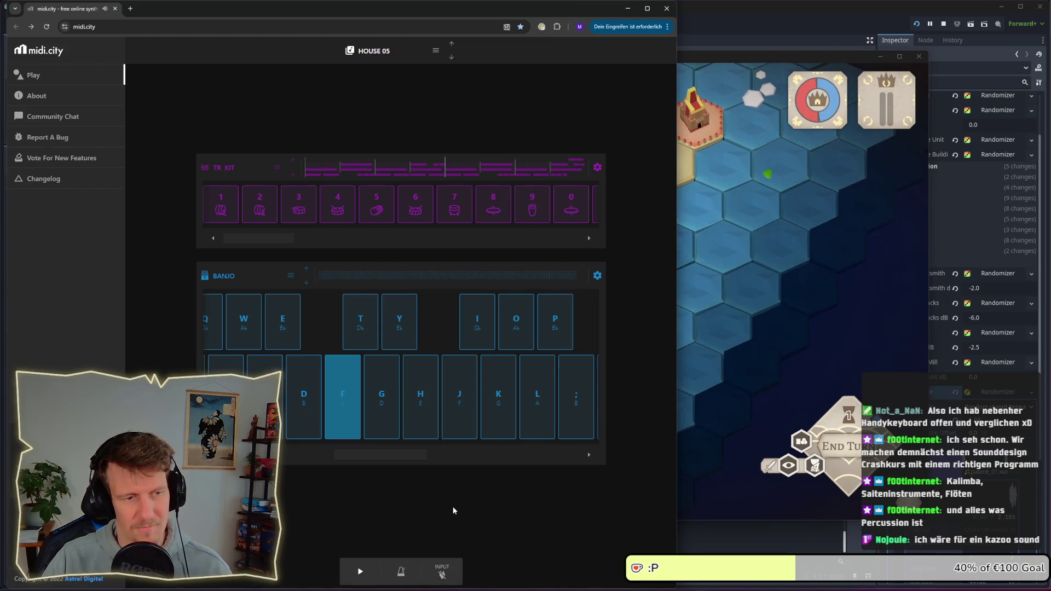
key(h)
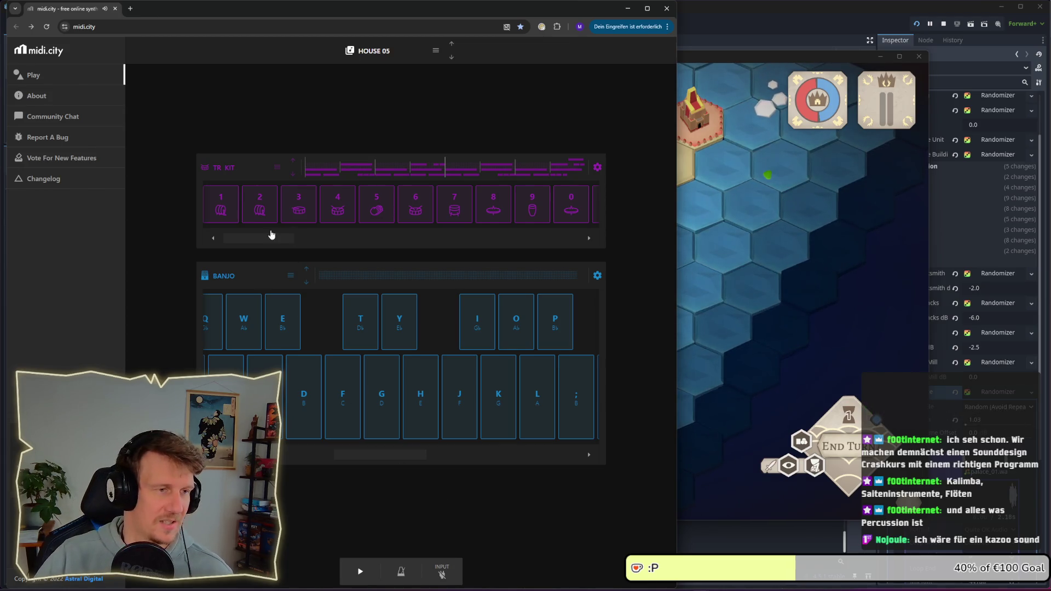
click(290, 276)
Browse the preset list and pick Reed > Oboe in place of the Banjo
scroll(315, 314, up, 3)
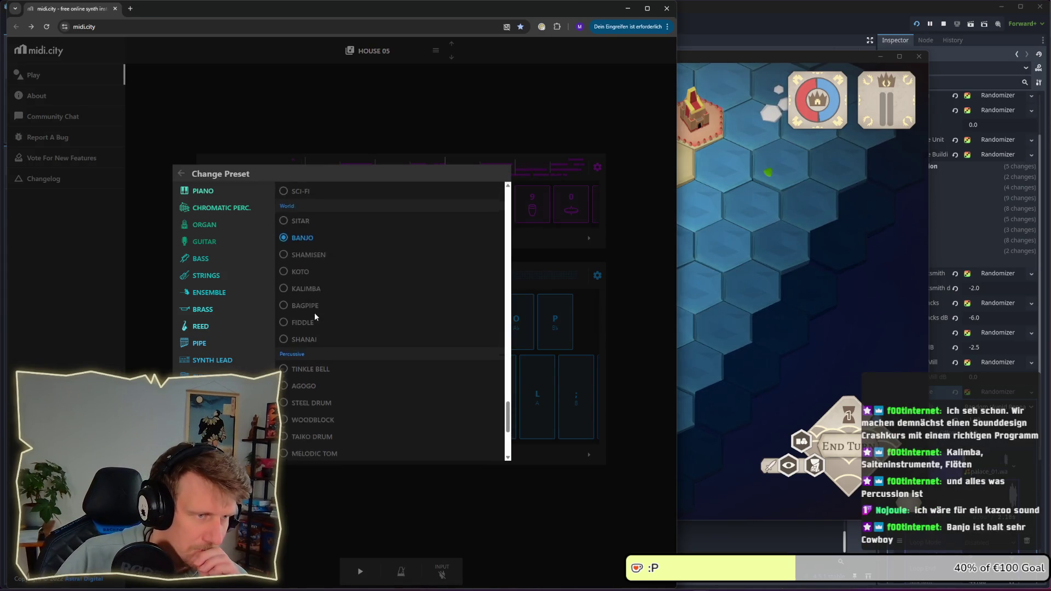
scroll(315, 315, down, 5)
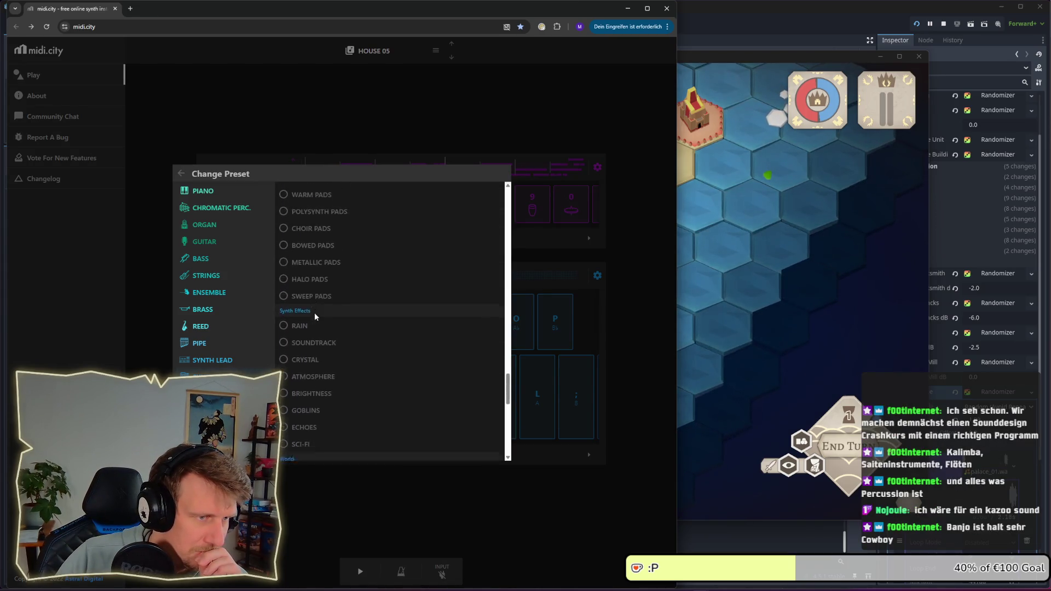
scroll(315, 316, down, 2)
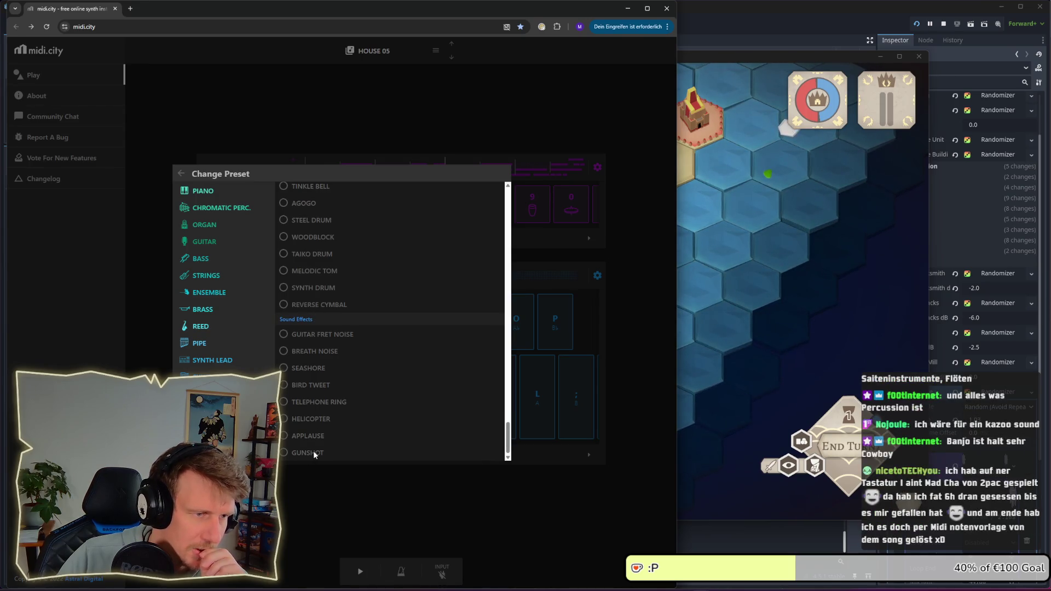
scroll(305, 361, up, 2)
scroll(306, 354, up, 2)
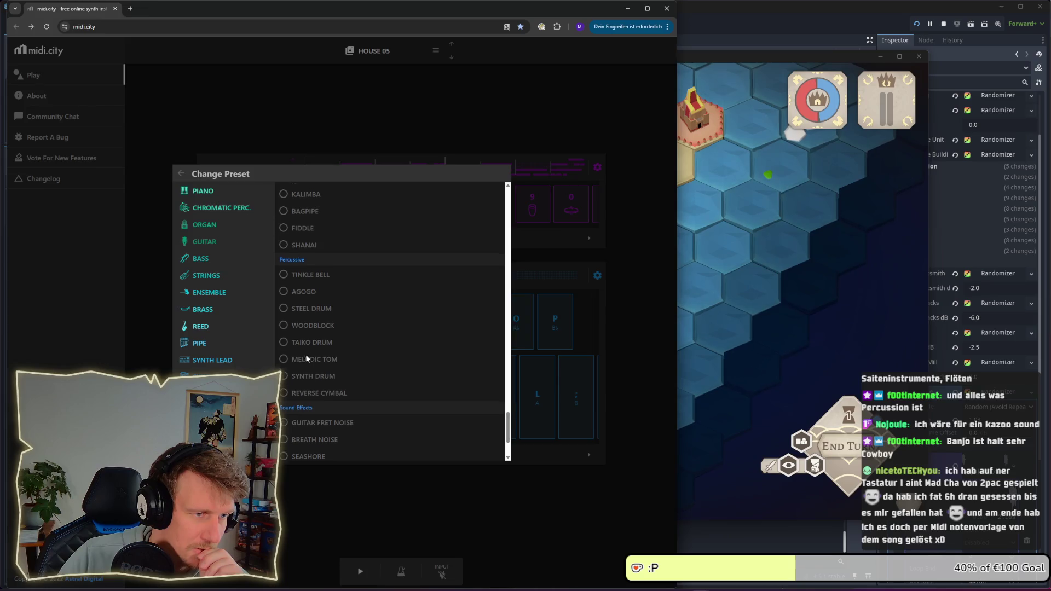
scroll(306, 353, up, 3)
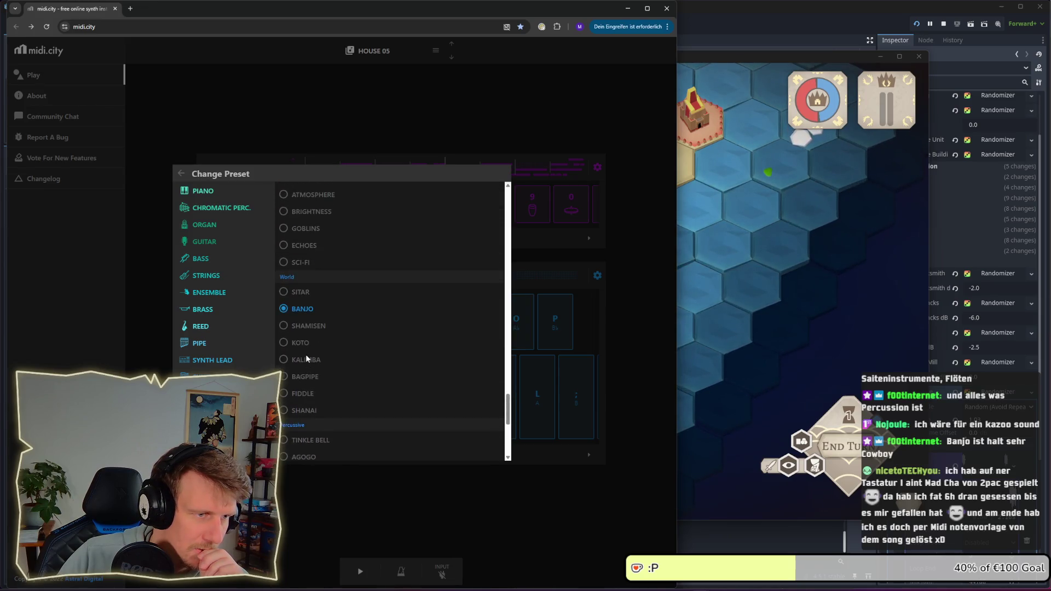
scroll(306, 354, up, 2)
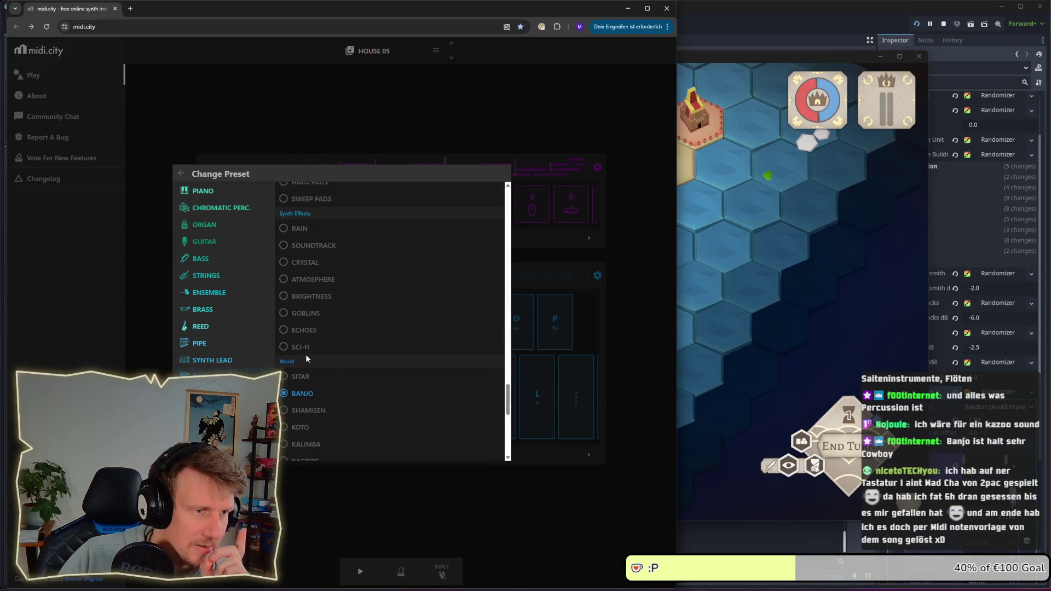
scroll(306, 357, up, 3)
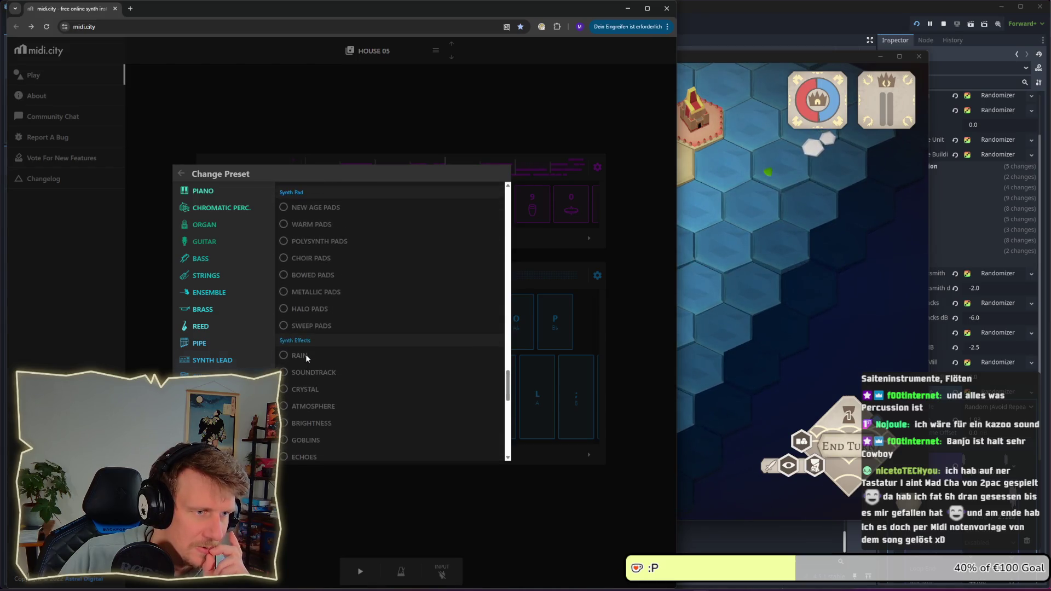
scroll(306, 357, up, 3)
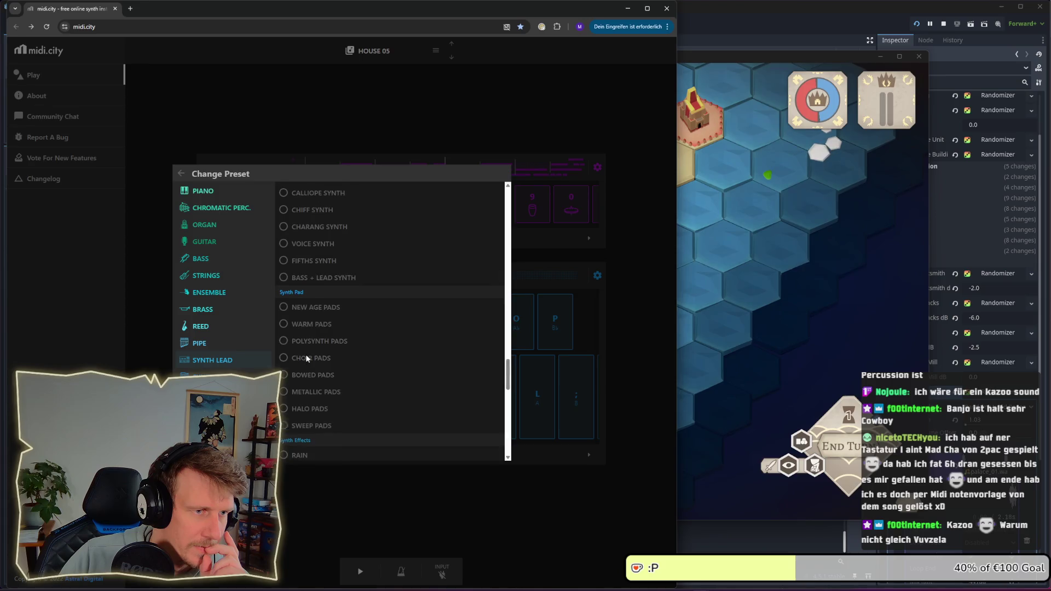
scroll(306, 357, up, 4)
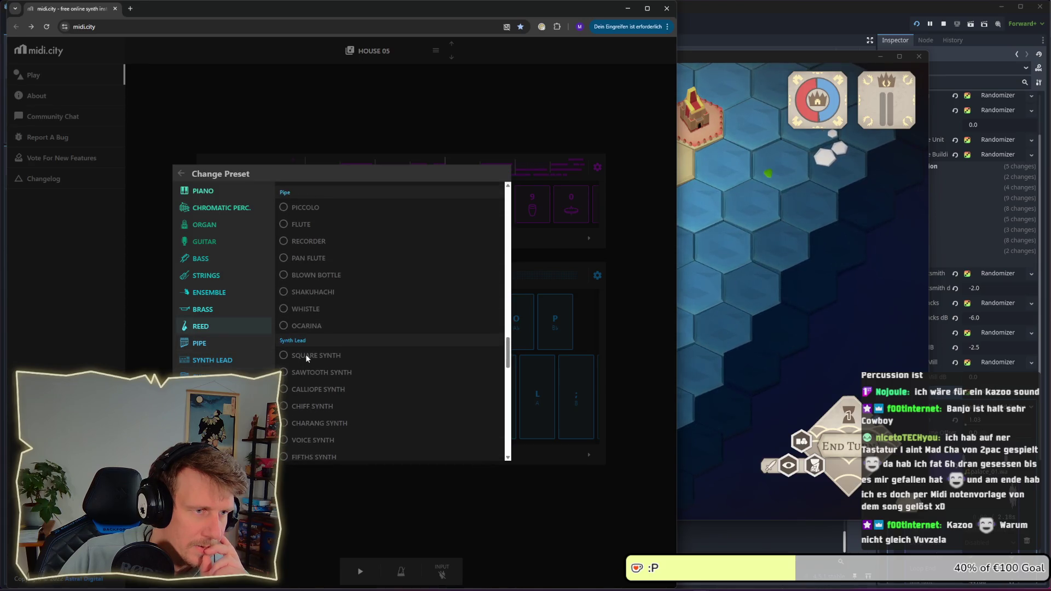
scroll(305, 354, up, 1)
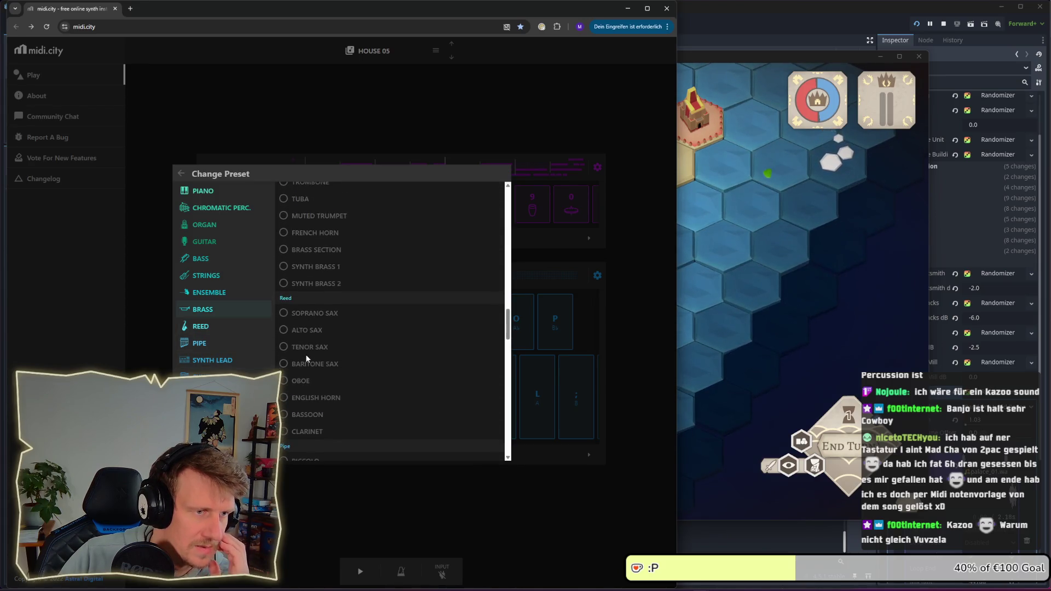
scroll(306, 354, up, 4)
scroll(306, 354, up, 5)
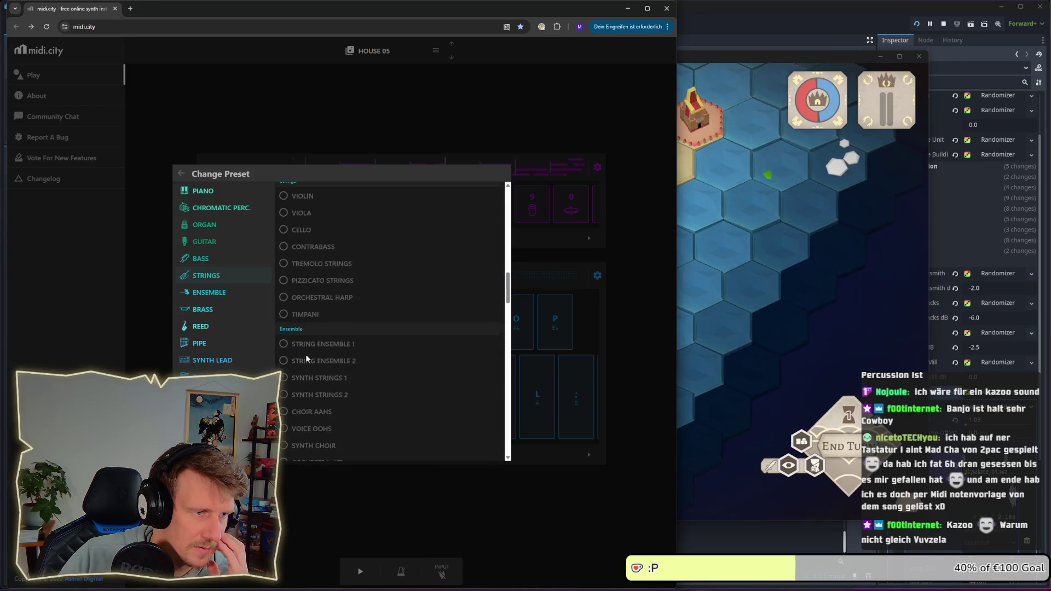
scroll(324, 380, up, 2)
scroll(324, 379, up, 5)
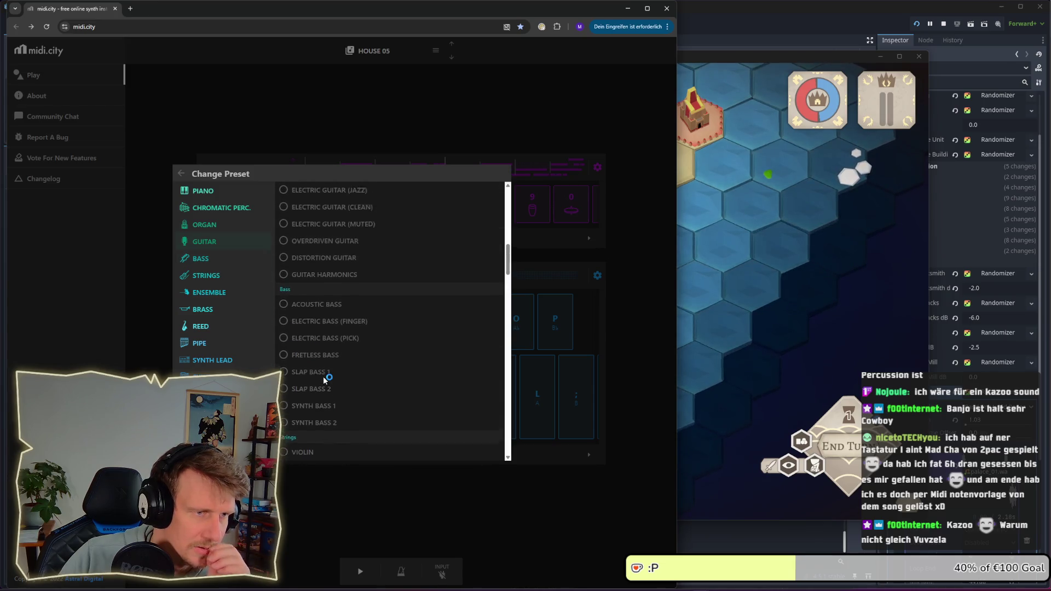
scroll(324, 380, up, 4)
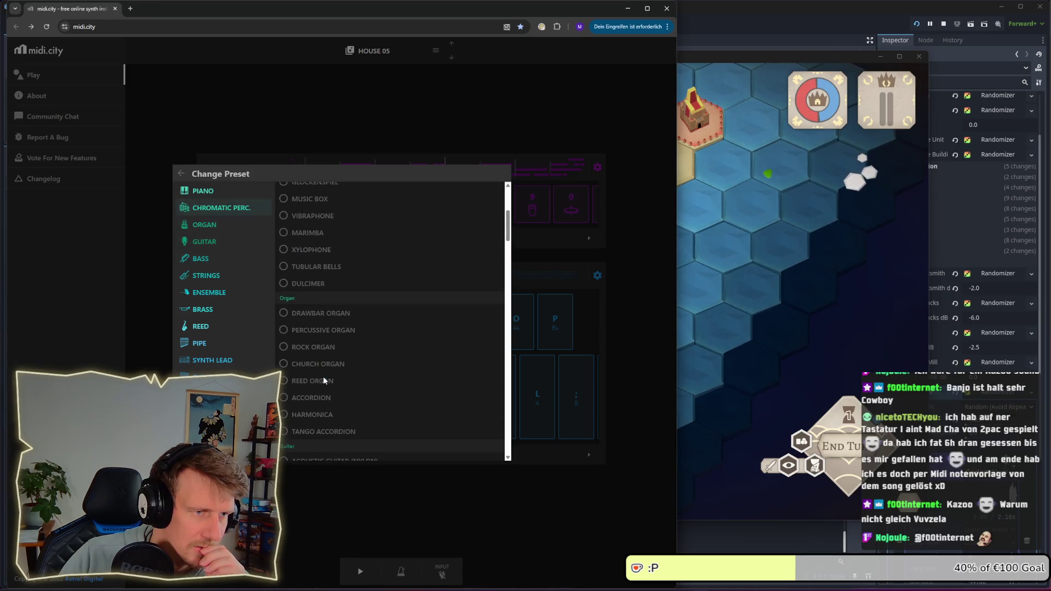
scroll(323, 377, up, 2)
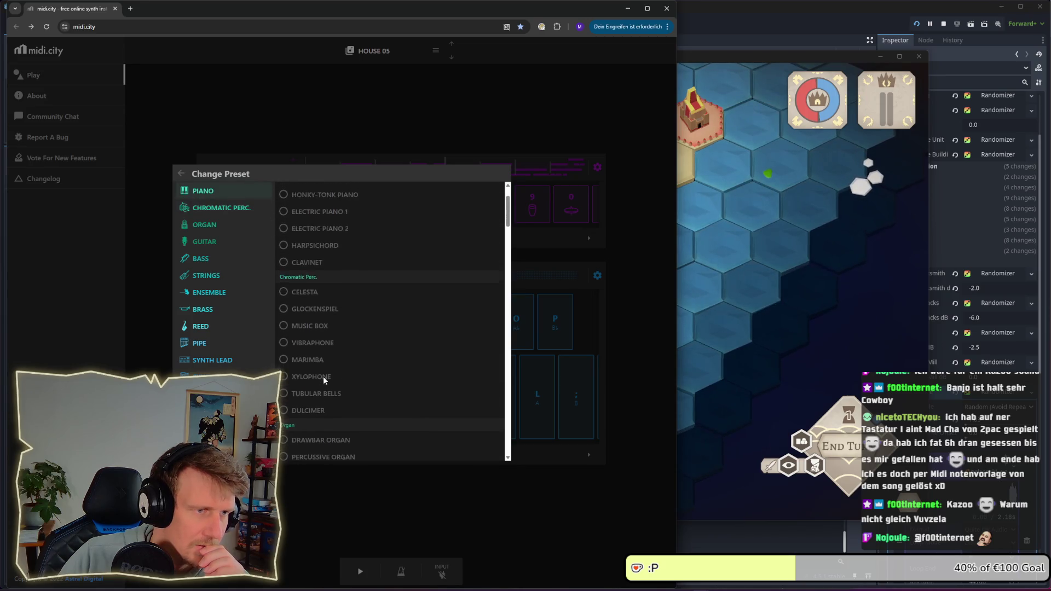
scroll(320, 312, up, 1)
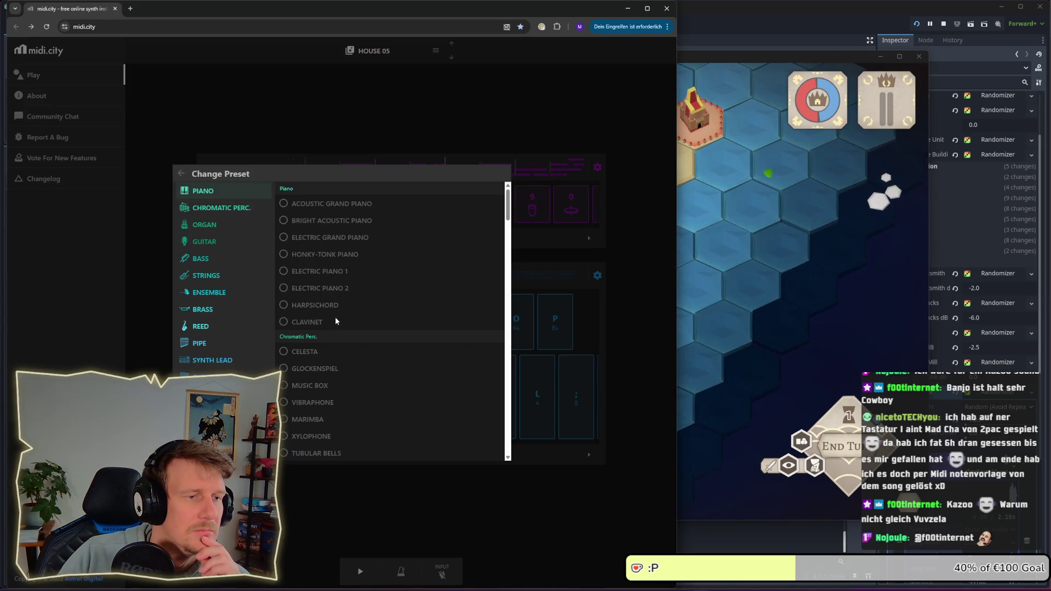
scroll(336, 319, down, 4)
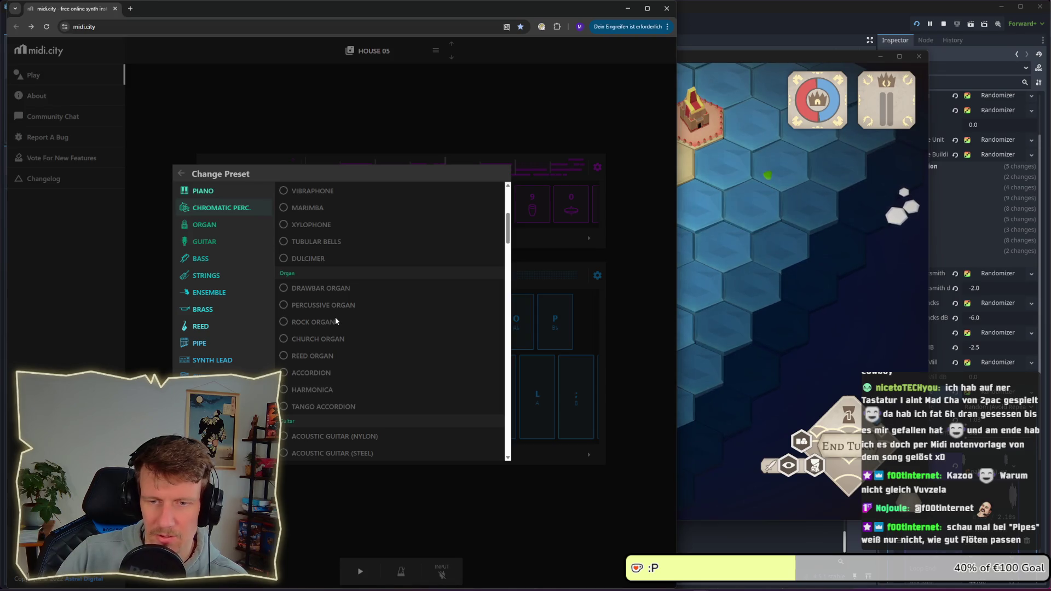
scroll(336, 318, down, 2)
scroll(336, 320, up, 3)
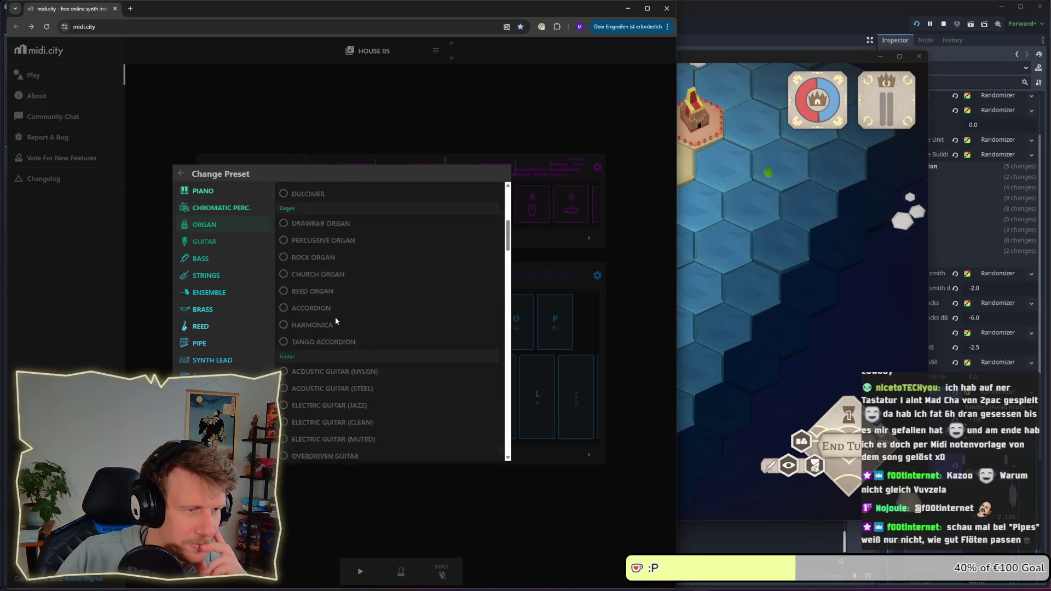
scroll(335, 317, down, 9)
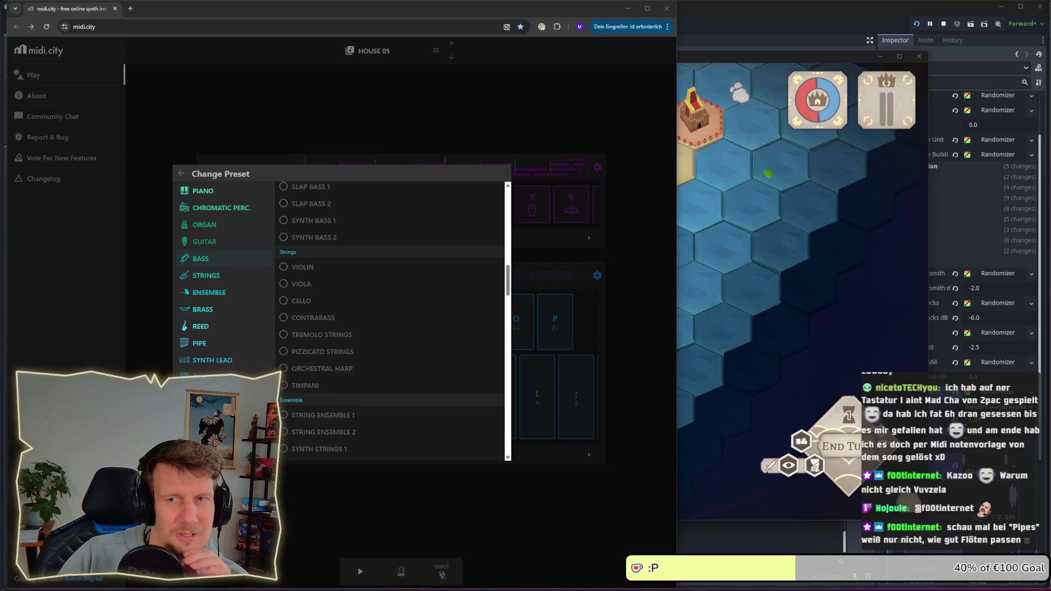
scroll(432, 327, down, 2)
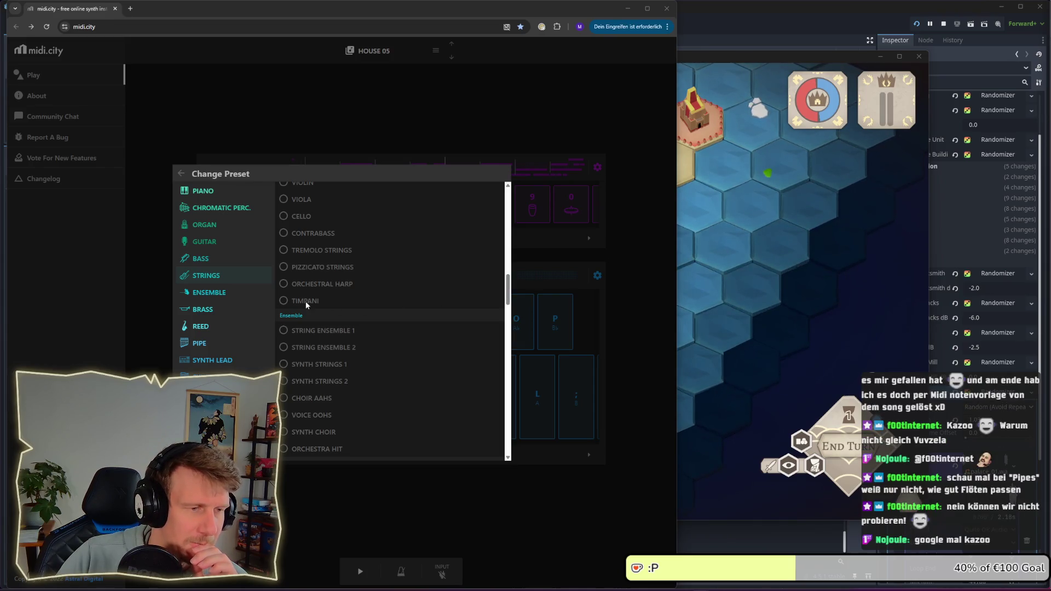
scroll(356, 312, down, 4)
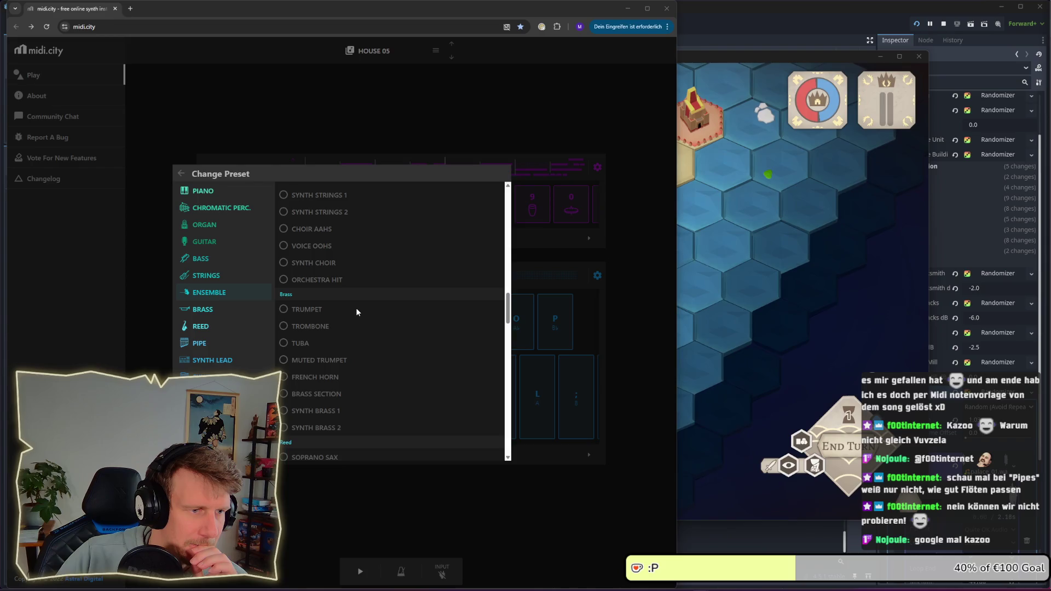
scroll(356, 311, down, 3)
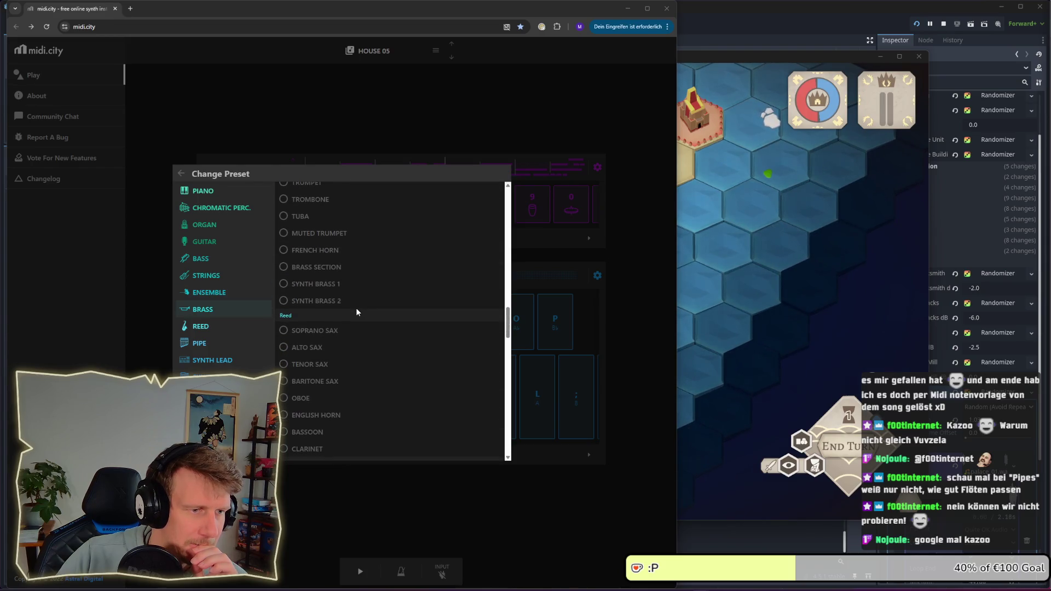
scroll(356, 312, down, 1)
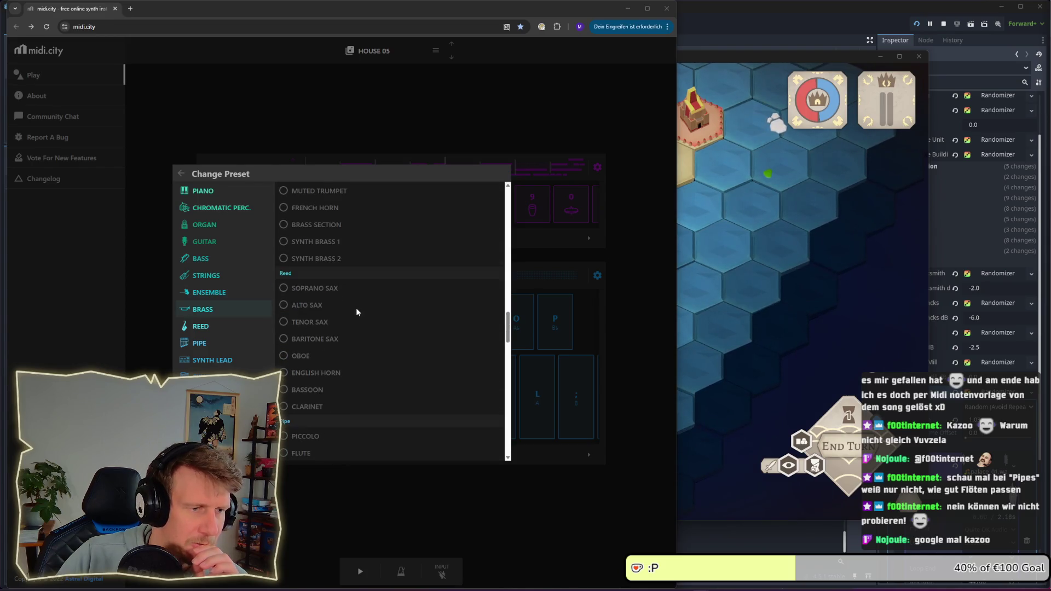
click(310, 359)
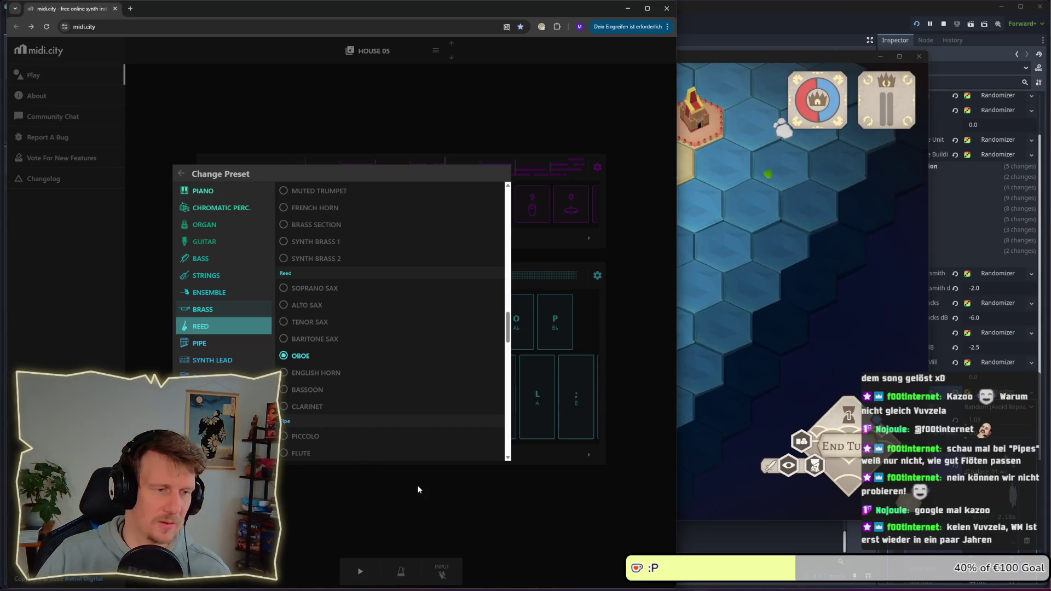
click(415, 493)
Play a short phrase on the Oboe track with the S, G, A, D and F keys
key(s)
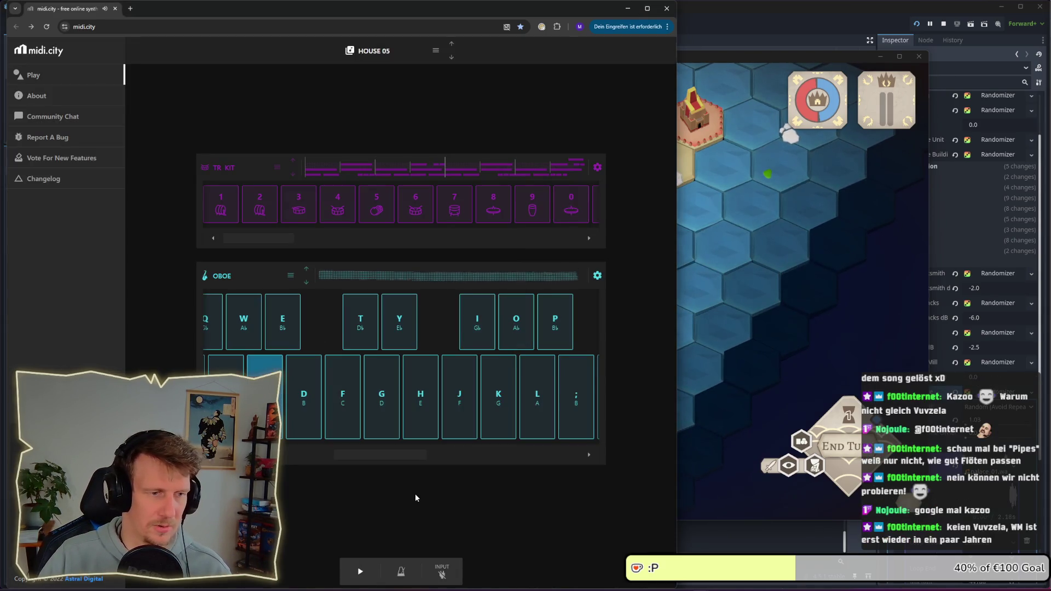
key(g)
drag(375, 450, 323, 453)
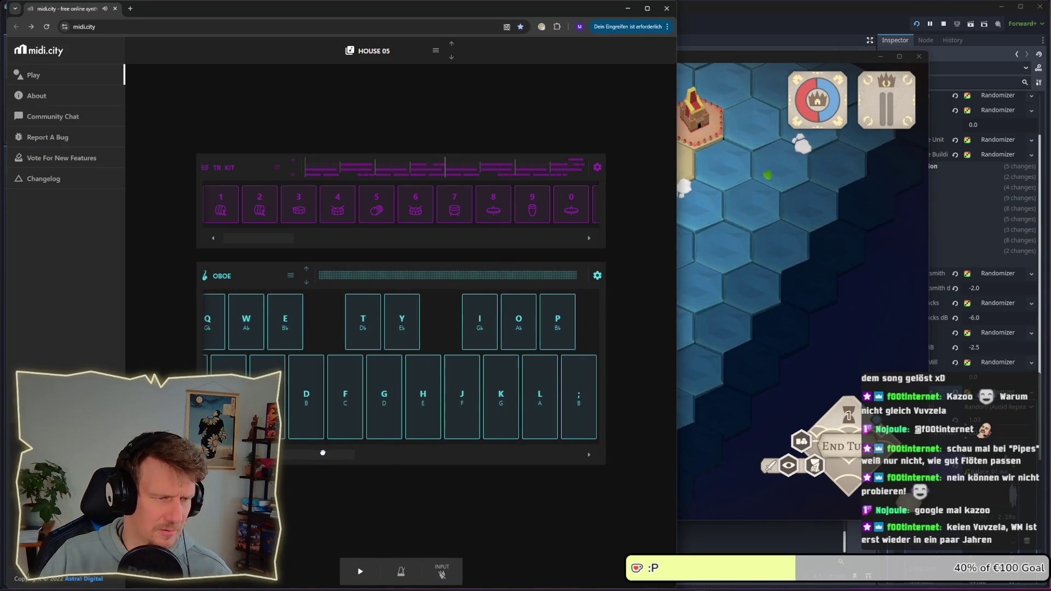
key(a)
key(a)
key(d)
key(a)
key(d)
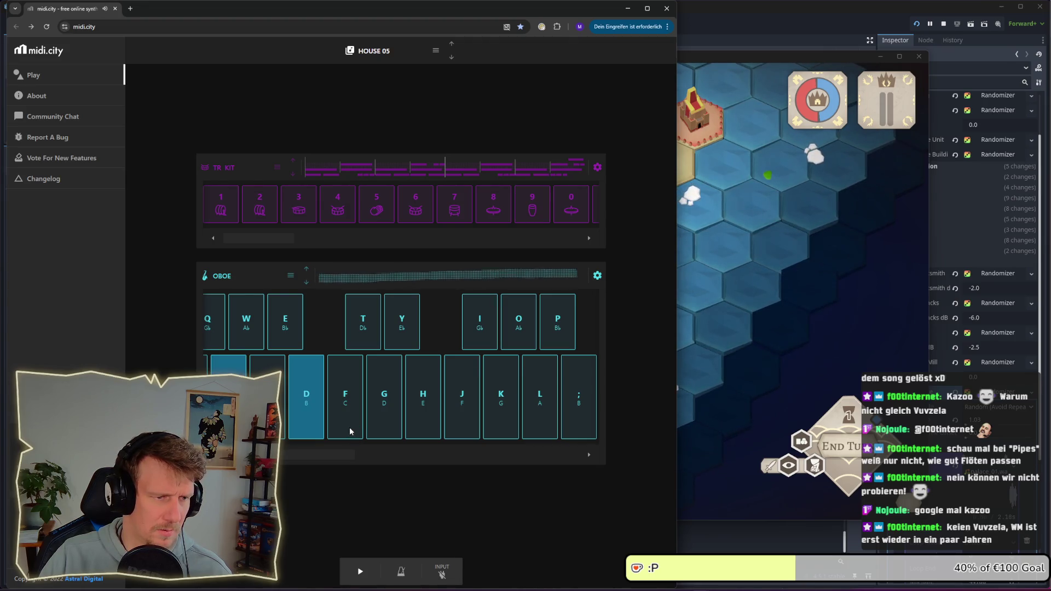
key(s)
key(d)
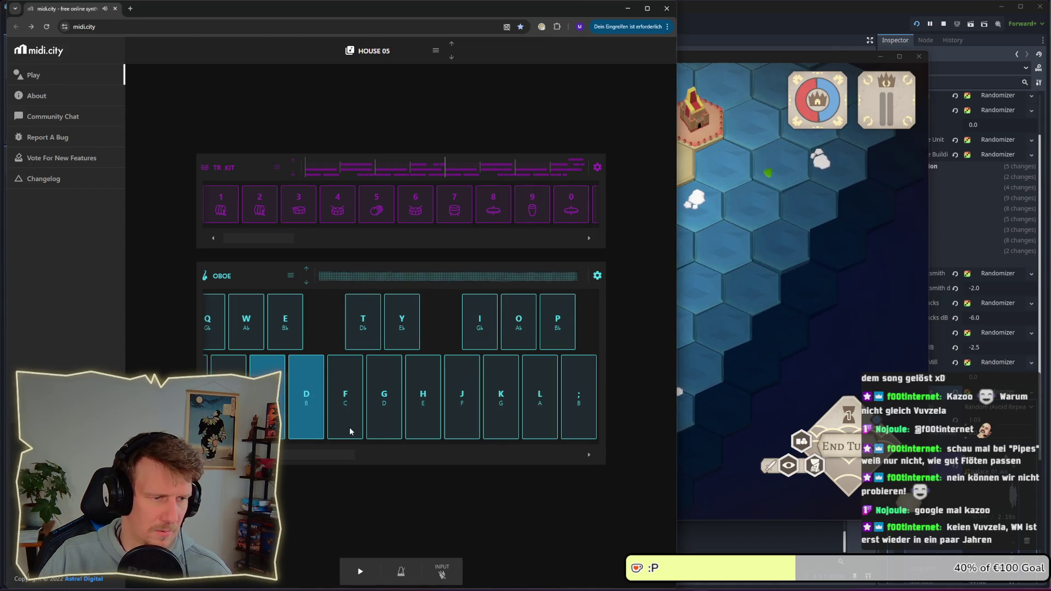
key(a)
key(s)
key(d)
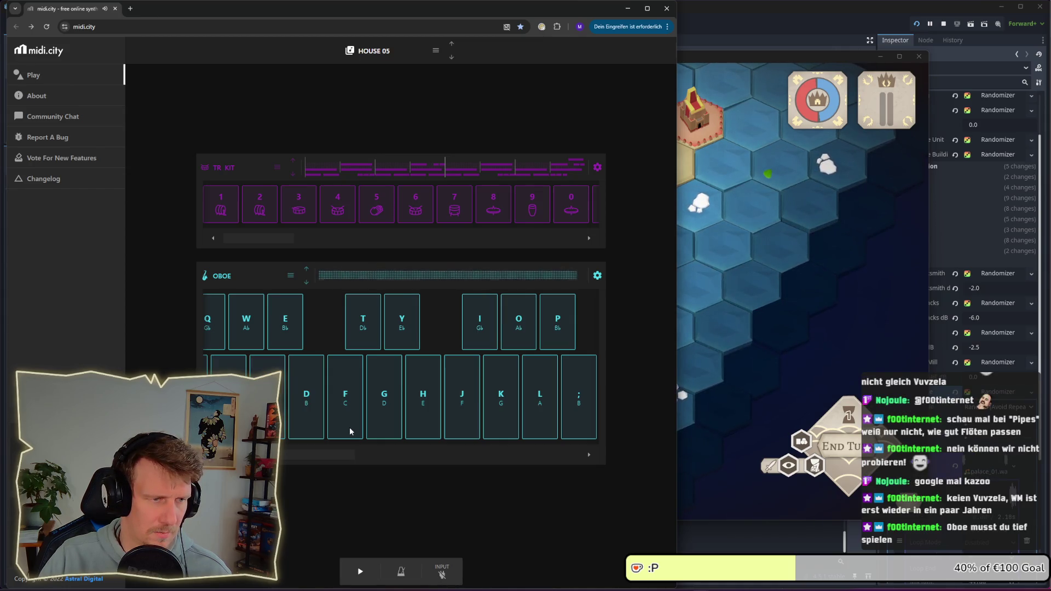
key(f)
key(d)
key(s)
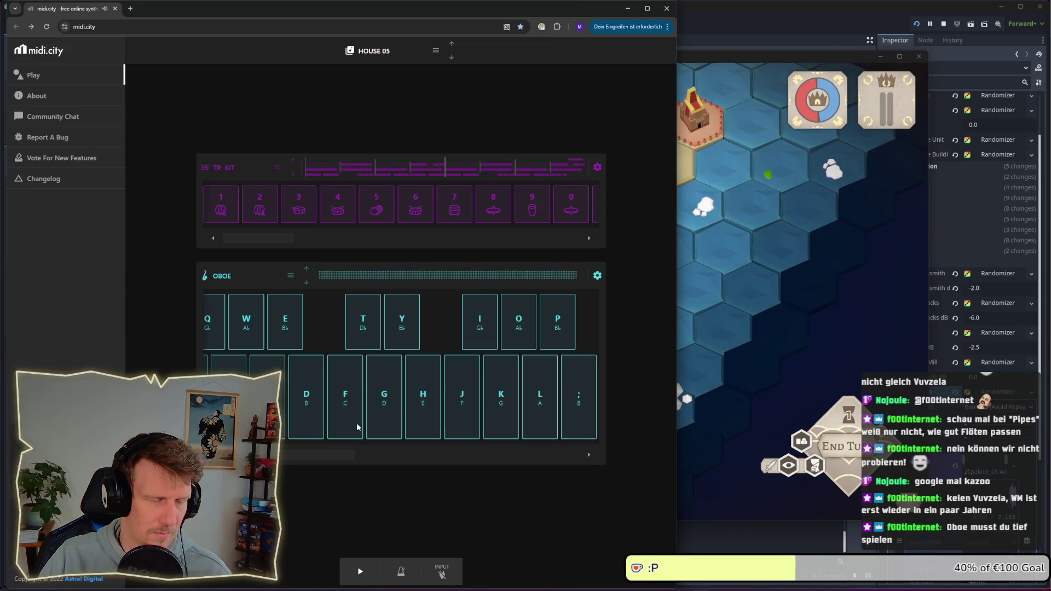
Replace the second track's Oboe preset with CRYSTAL
click(277, 274)
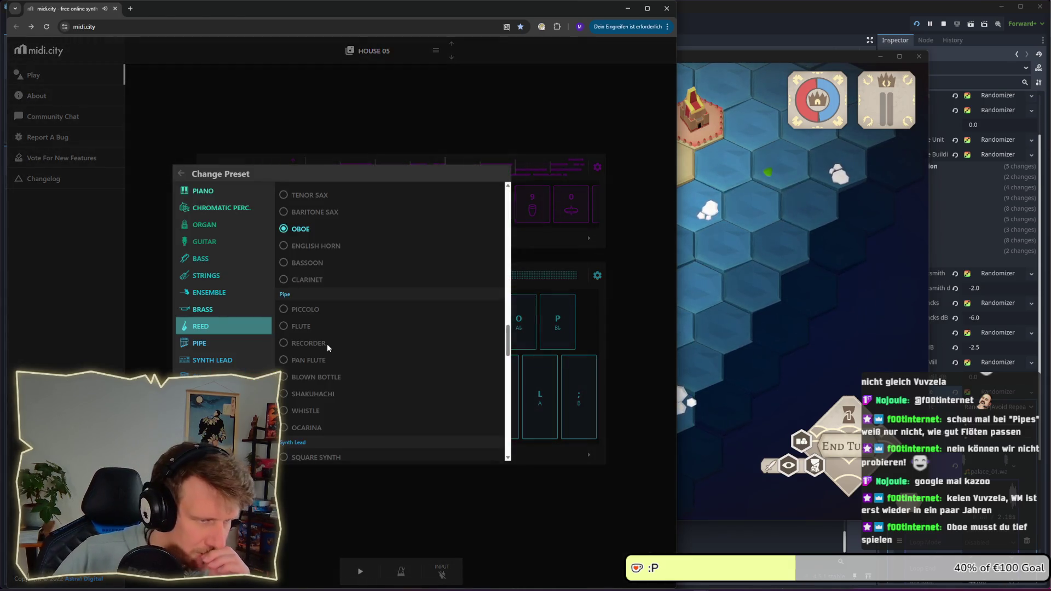
scroll(329, 350, down, 5)
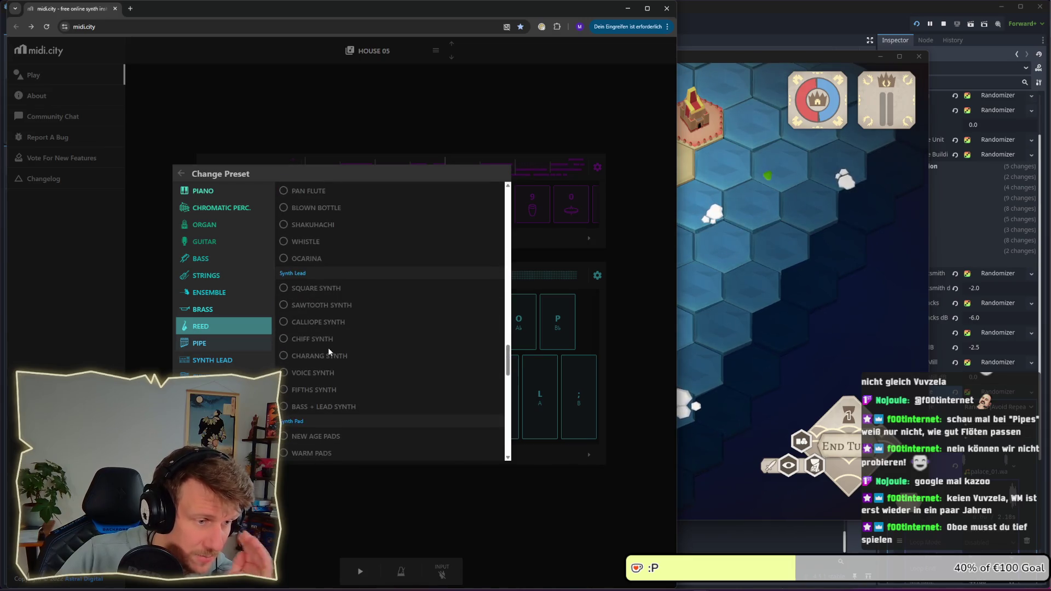
scroll(329, 350, down, 3)
click(328, 350)
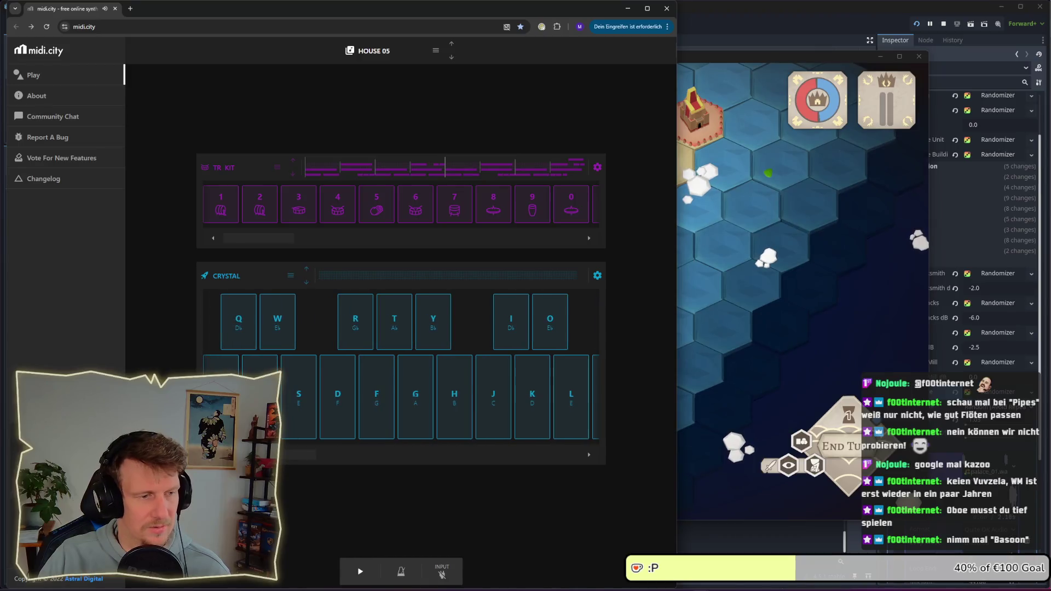
Play A and D with the Crystal sound and bring up the preset list again
mouse_move(383, 464)
mouse_down()
mouse_move(433, 465)
mouse_move(348, 458)
mouse_move(501, 460)
mouse_move(382, 460)
mouse_up()
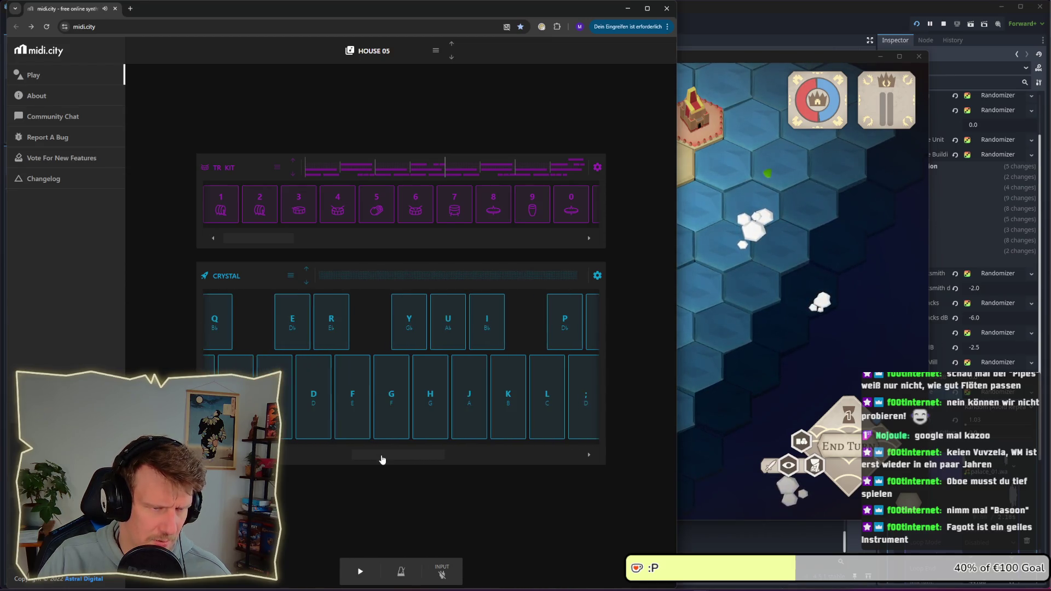
key(a)
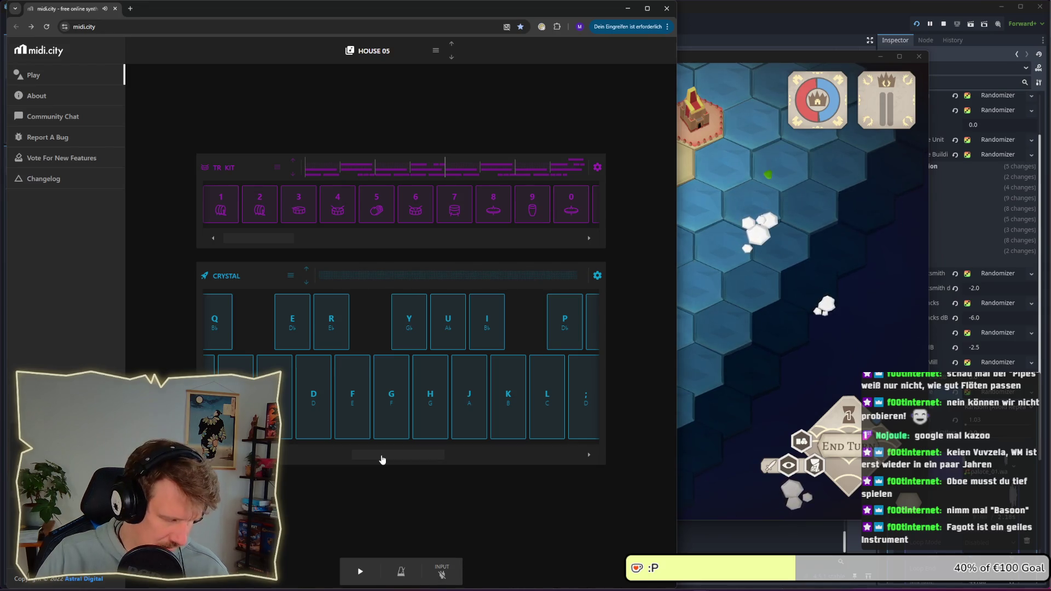
key(d)
key(d)
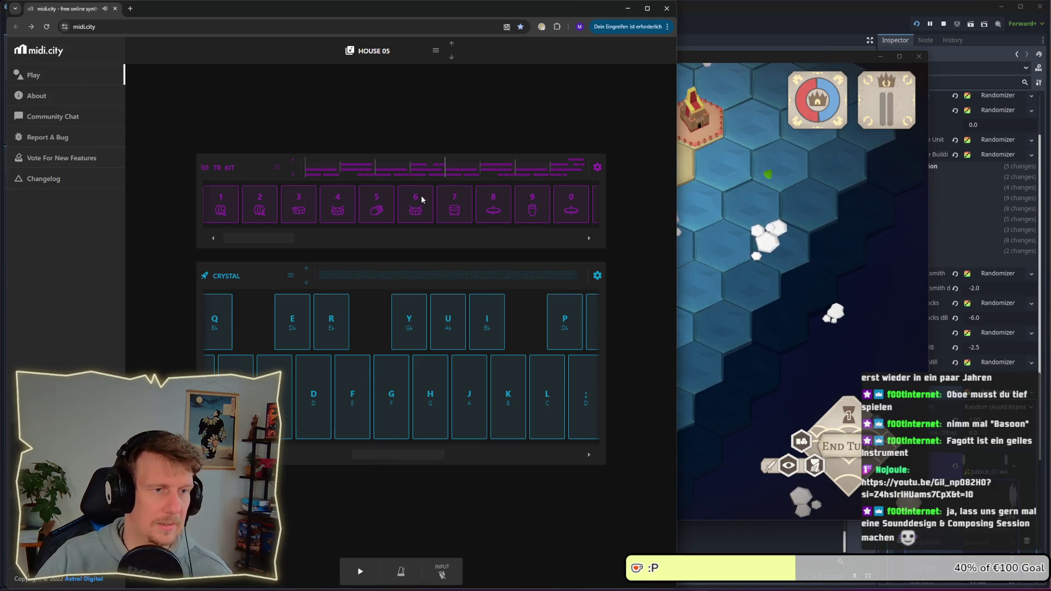
click(290, 276)
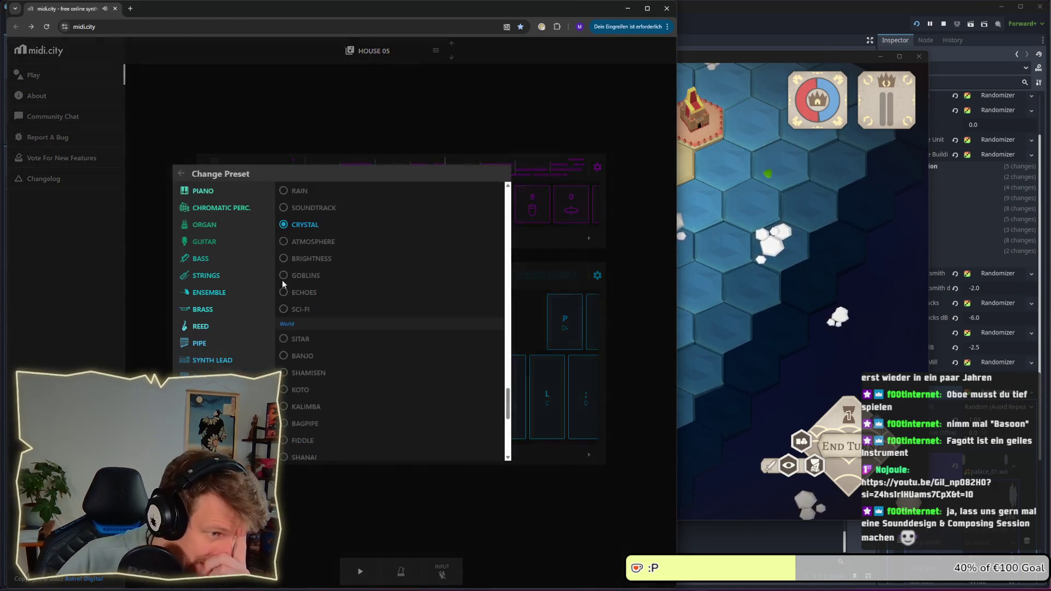
Try ATMOSPHERE, then settle on the GOBLINS preset and close the preset list
click(307, 241)
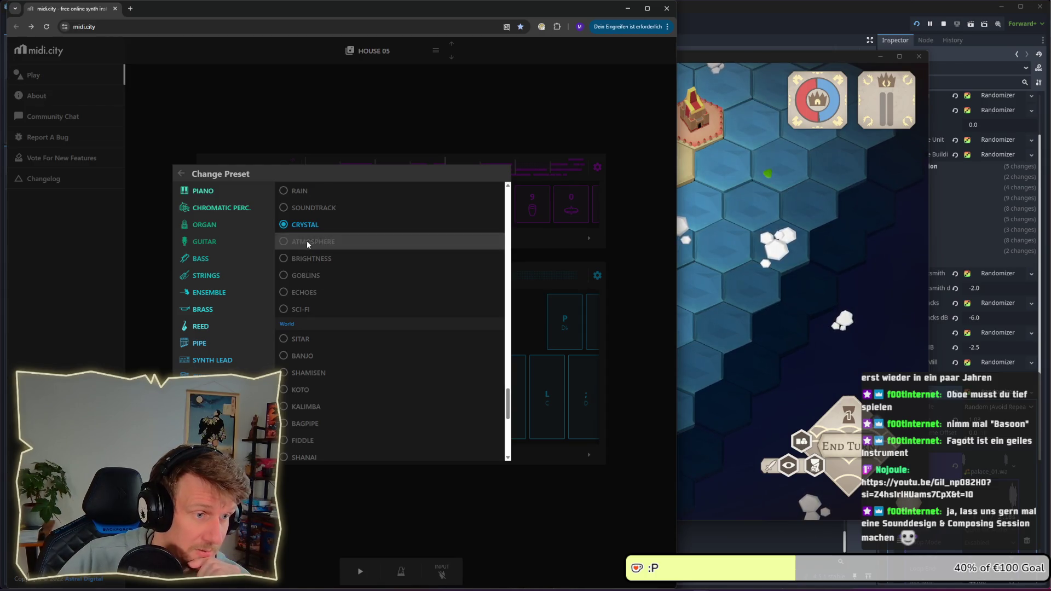
click(302, 277)
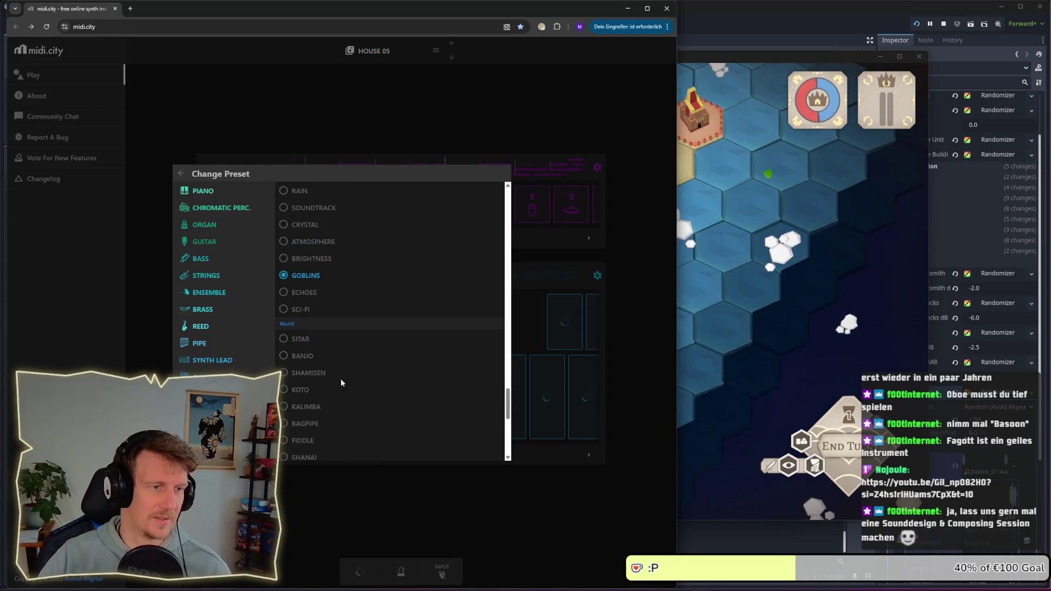
click(363, 494)
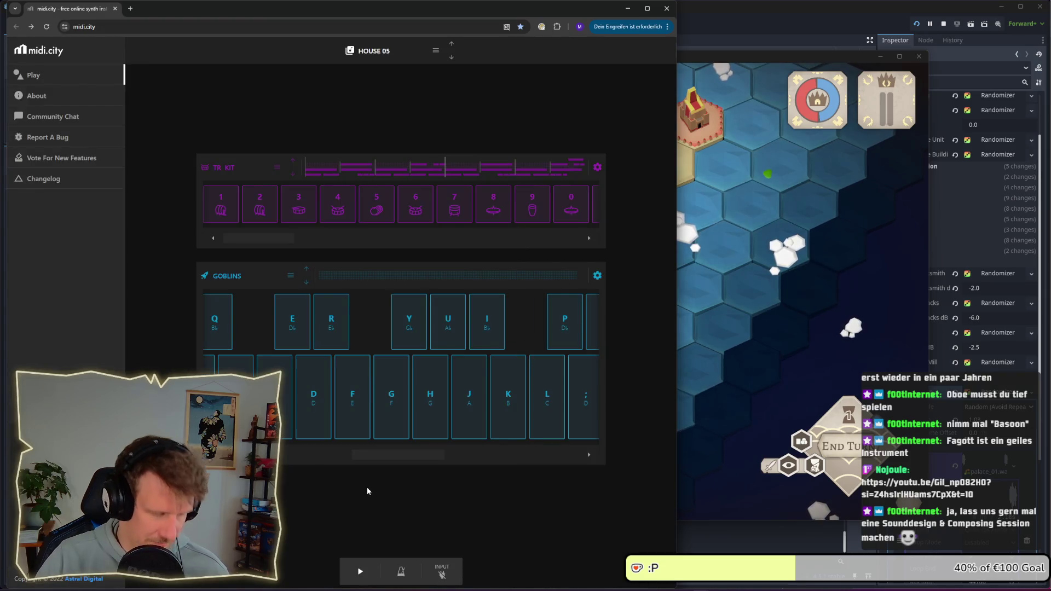
Play D–G chords followed by H on the Goblins synth
key(d)
key(d)
key(g)
key(d)
key(g)
key(d)
key(g)
key(h)
key(d)
key(g)
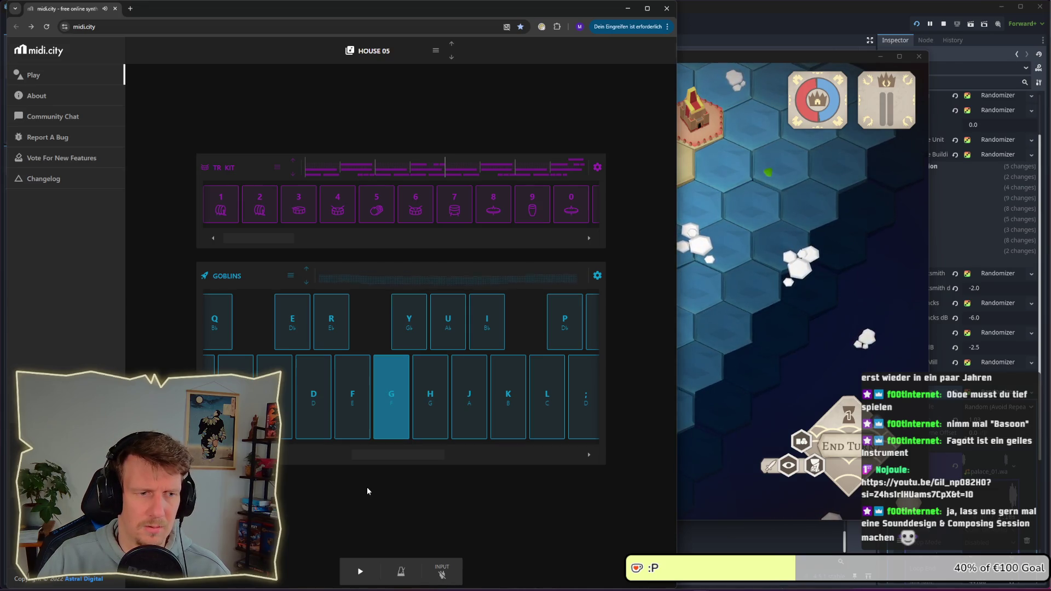
key(d)
key(g)
key(h)
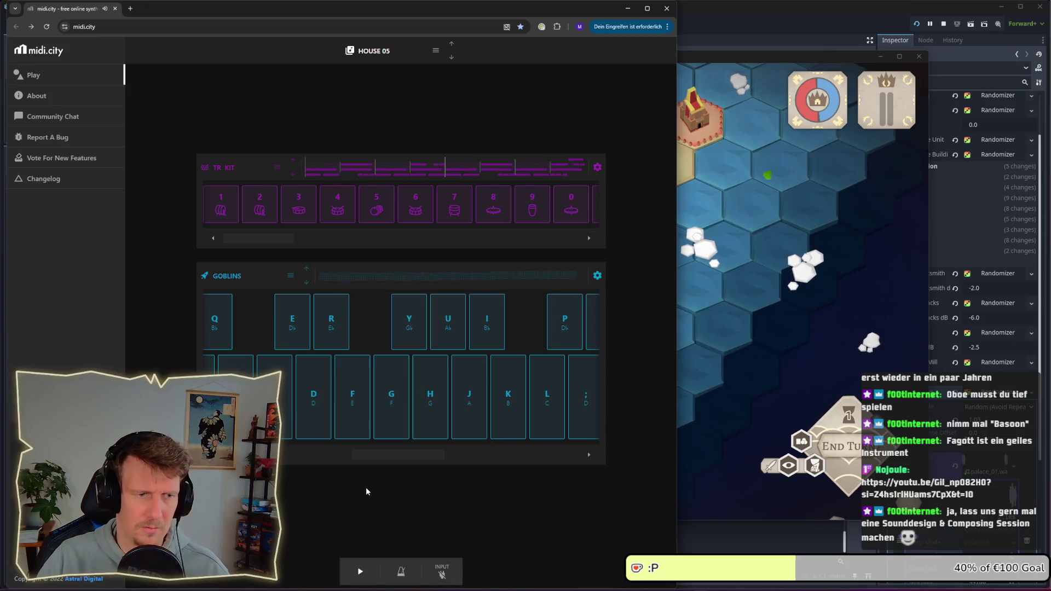
Play the rising D, G, H, L phrase a few times, then bring the game window forward
key(d)
key(g)
key(h)
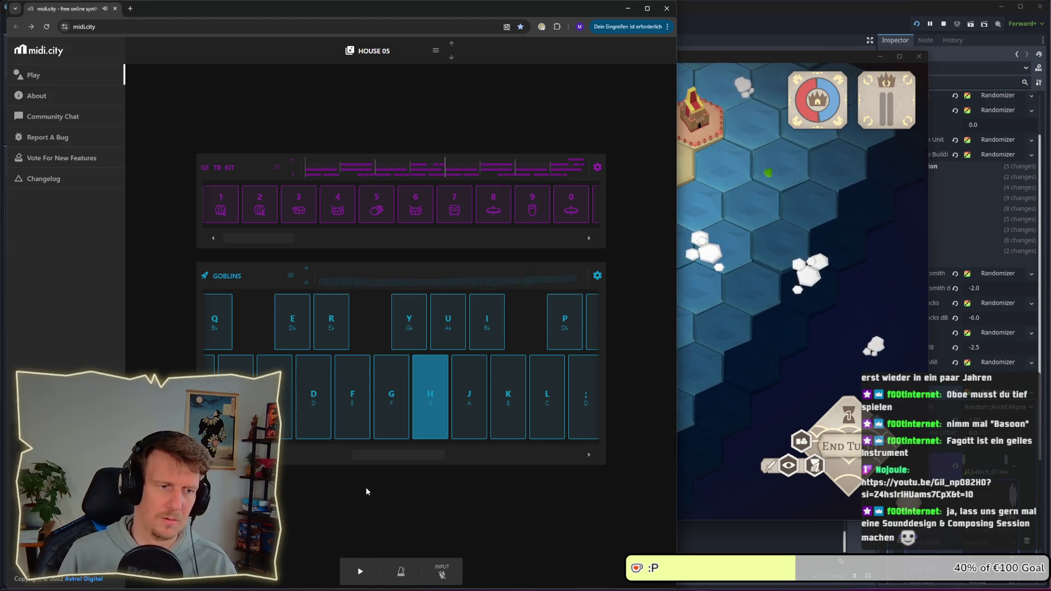
key(d)
key(g)
key(h)
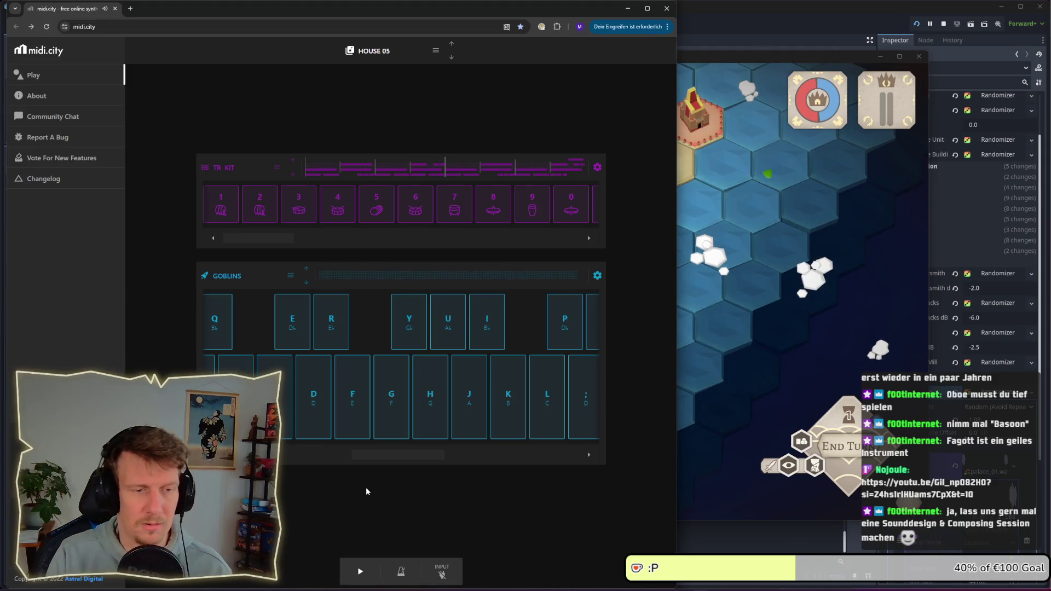
key(d)
key(g)
key(h)
key(l)
key(d)
key(g)
key(h)
key(l)
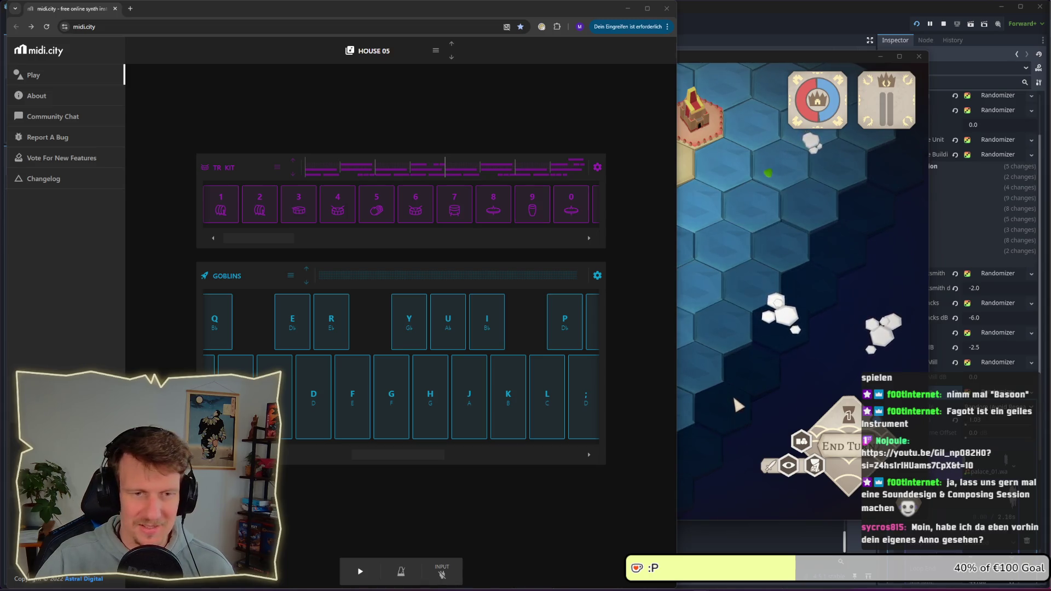
click(733, 376)
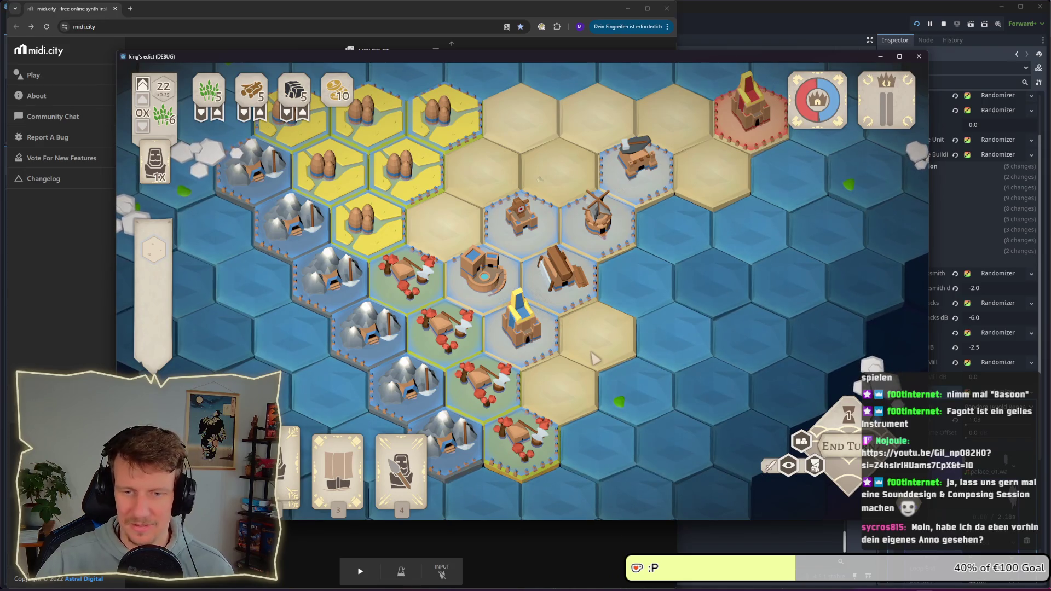
drag(593, 358, 634, 365)
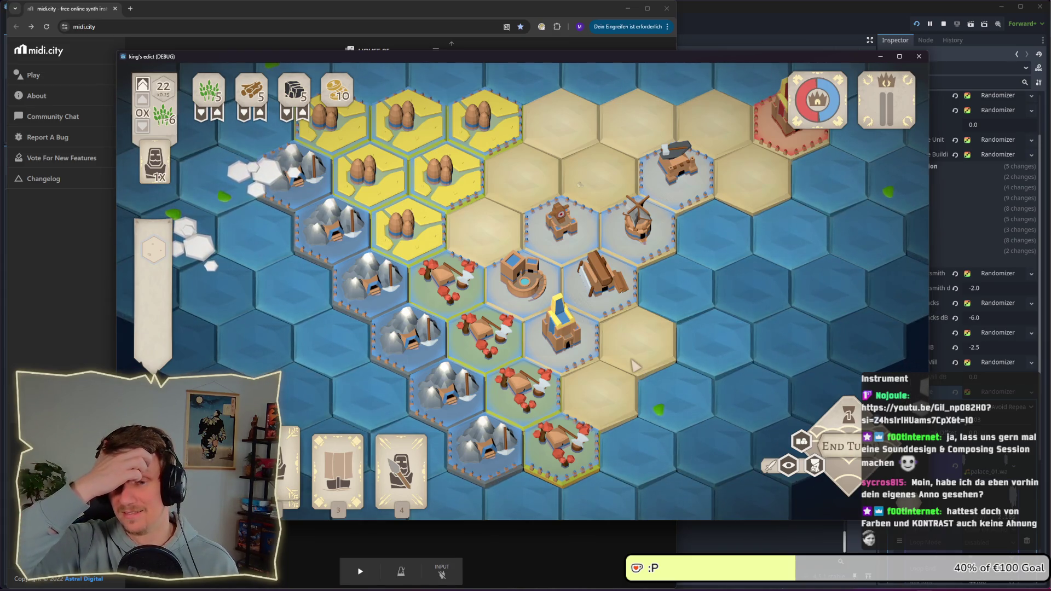
click(528, 373)
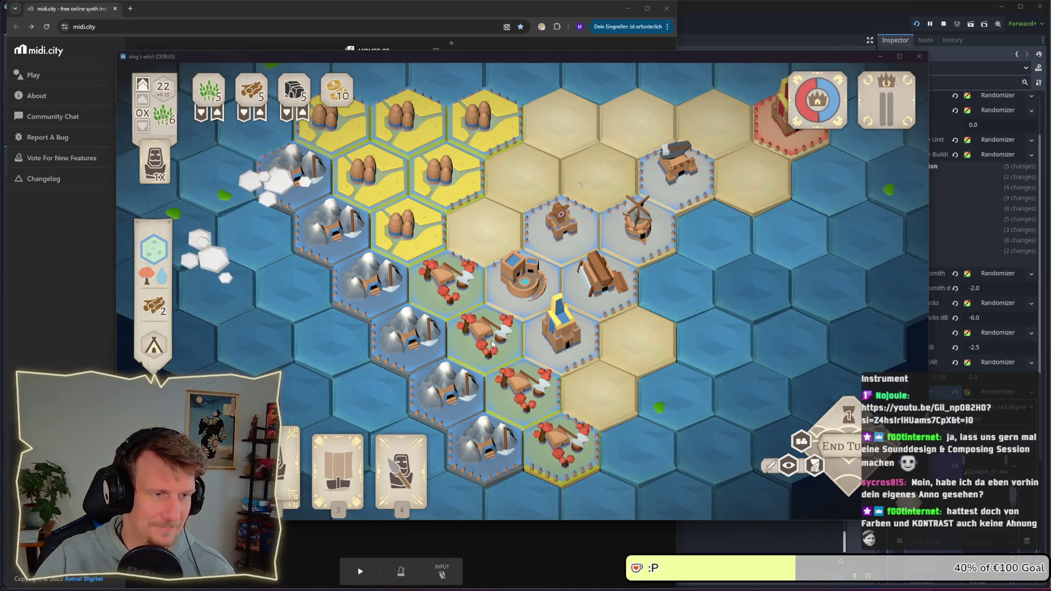
key(super+Tab)
click(557, 245)
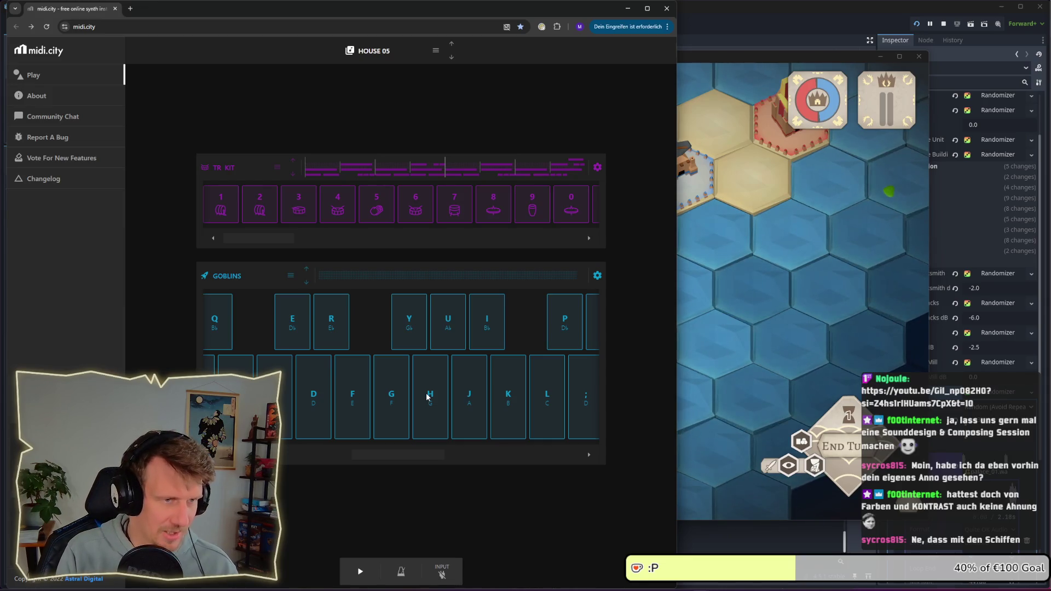
Play A, D and H on the Goblins synth, then A and D in a lower range
key(a)
key(a)
key(d)
key(h)
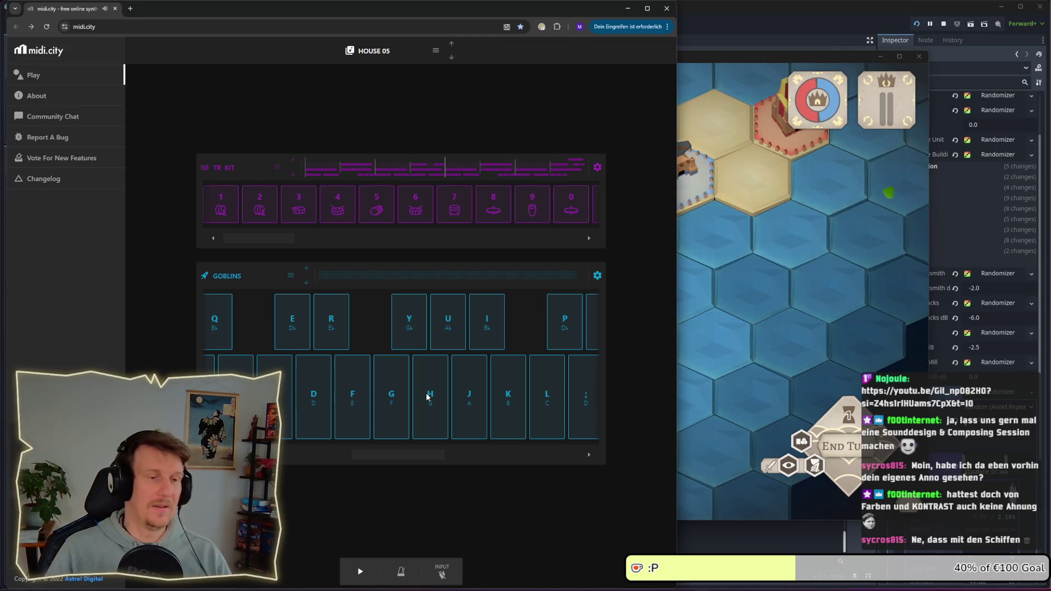
scroll(367, 457, left, 2)
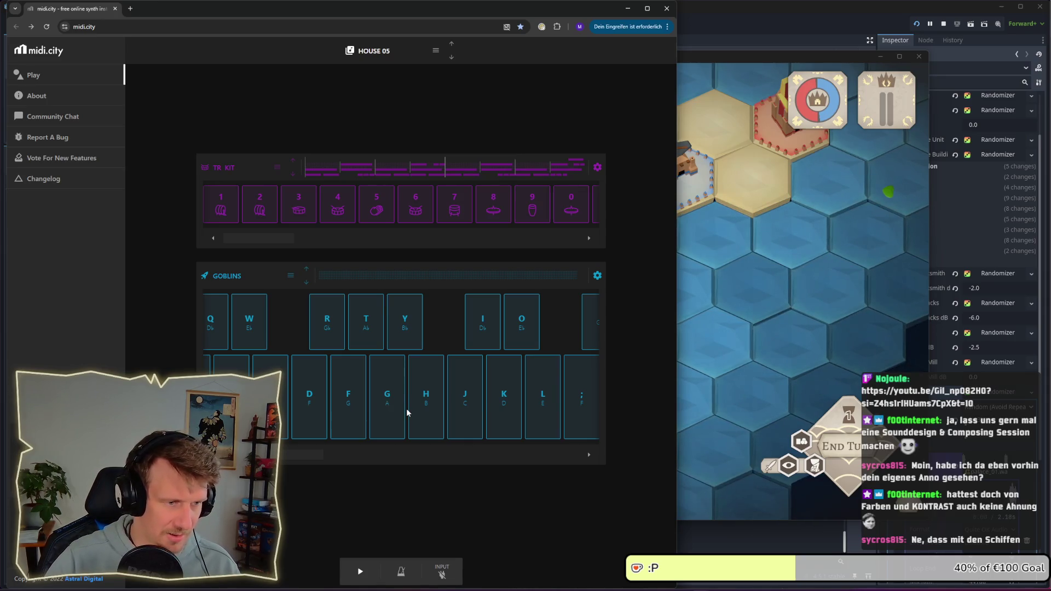
key(a)
key(d)
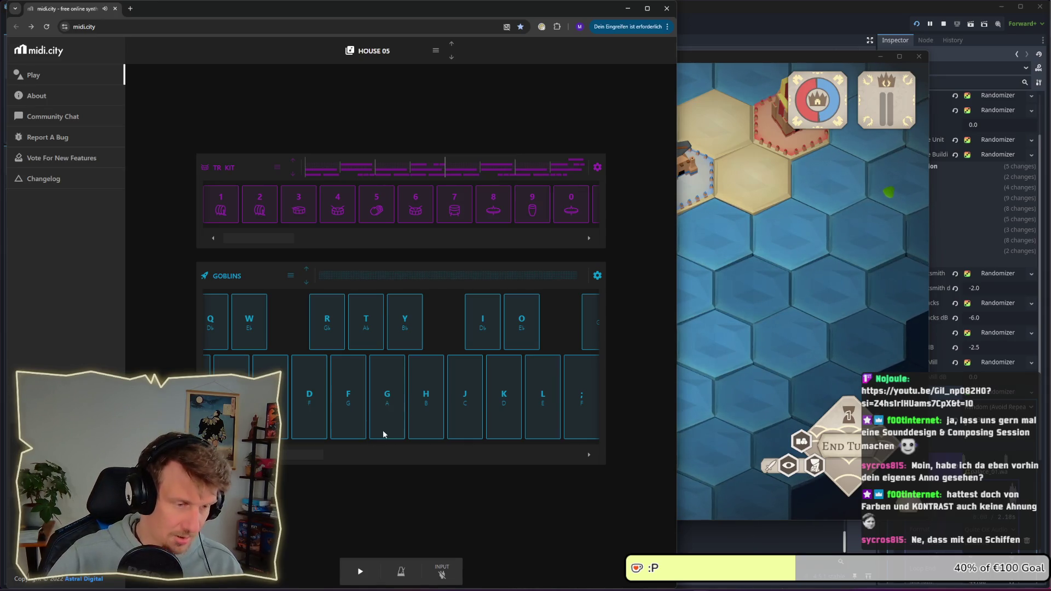
Shift the keyboard range with its scrollbar and play S, D, then D and G there
drag(305, 453, 382, 456)
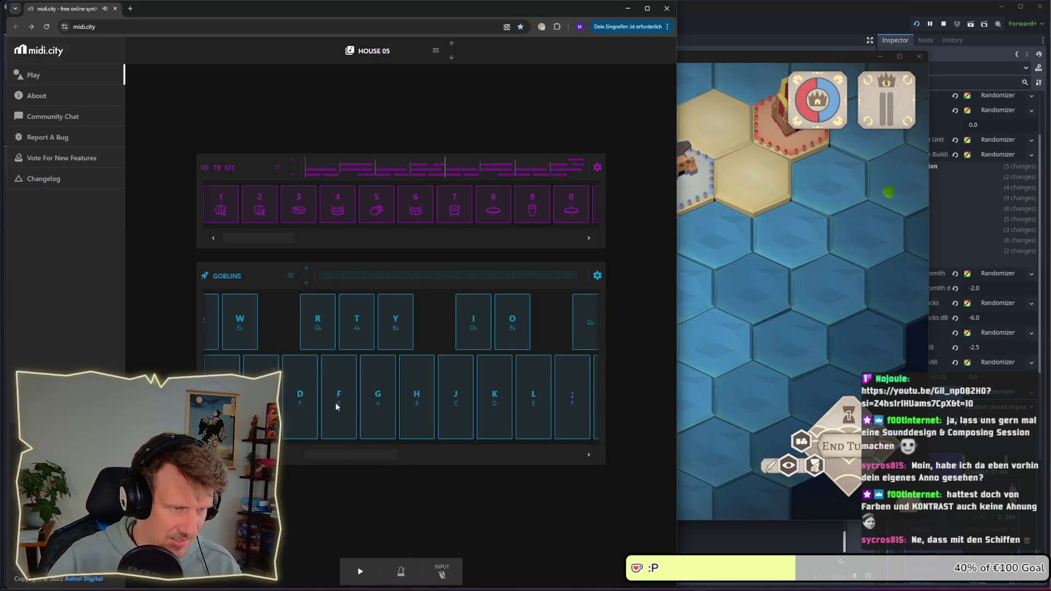
drag(338, 452, 333, 454)
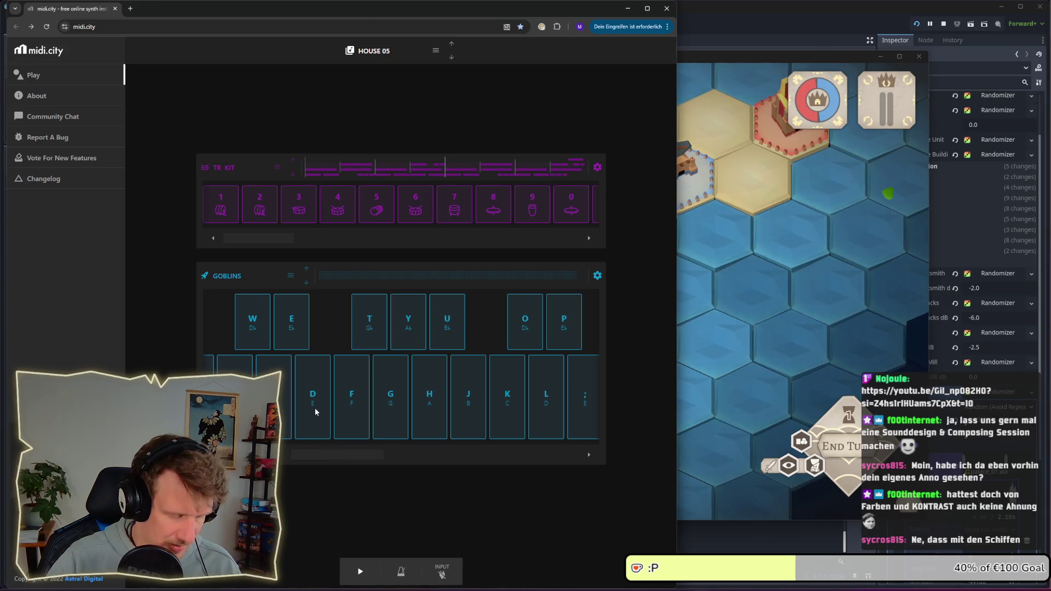
key(s)
key(d)
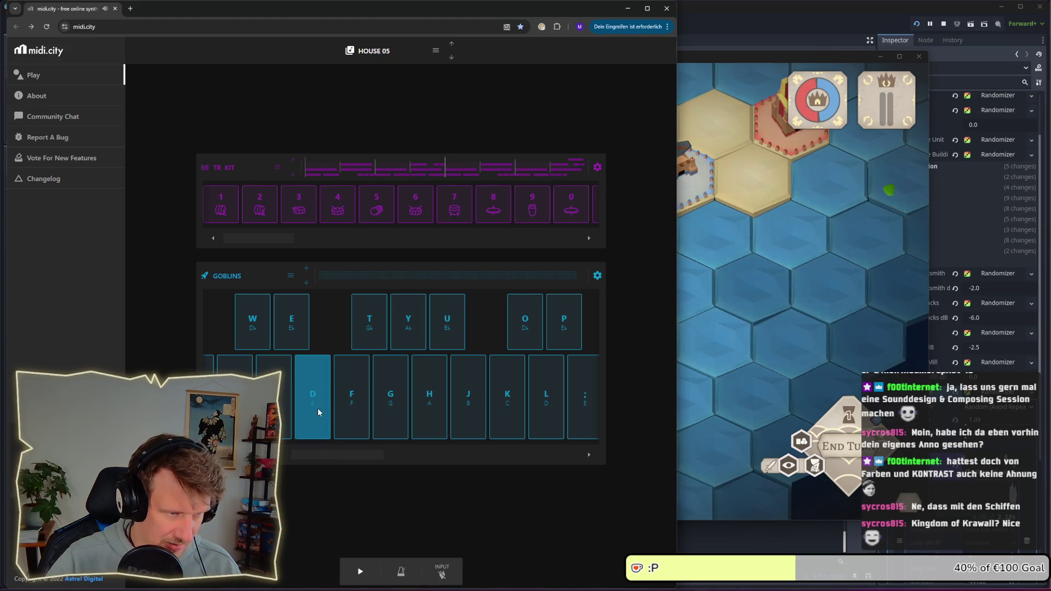
drag(359, 451, 410, 452)
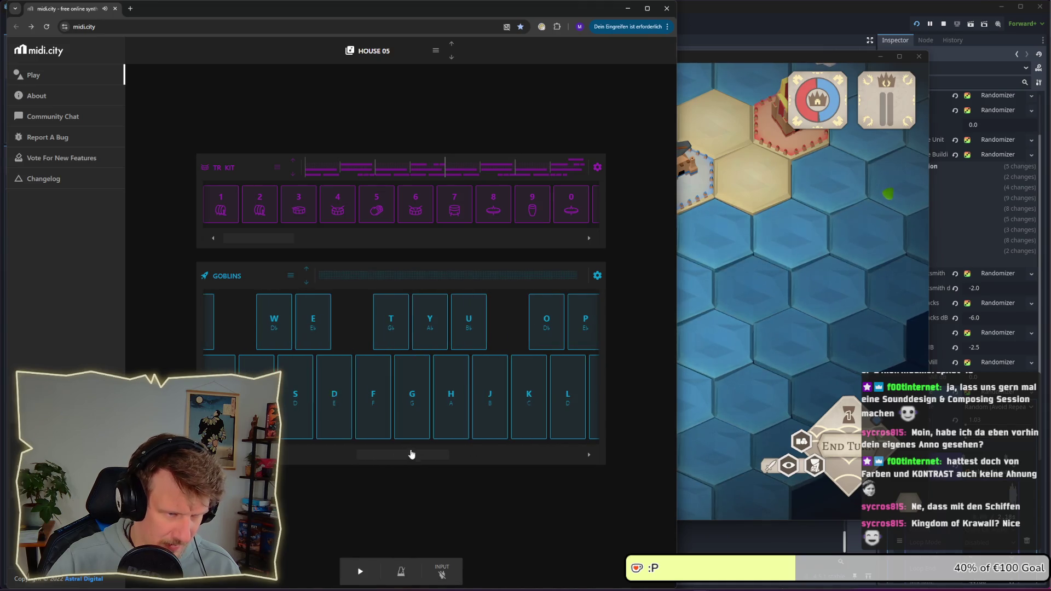
key(d)
key(d)
key(d)
key(d)
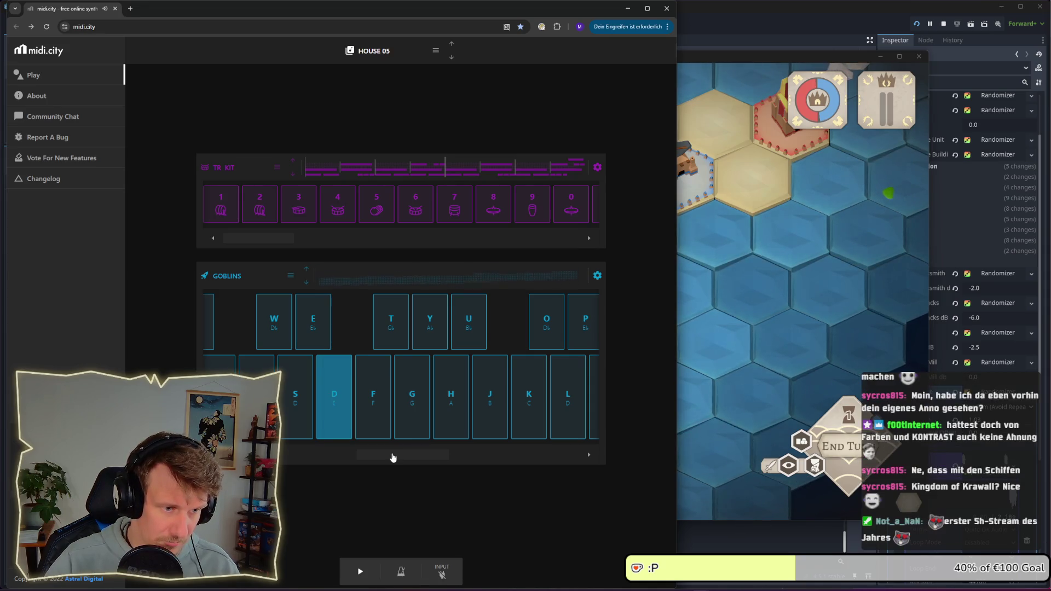
key(g)
key(d)
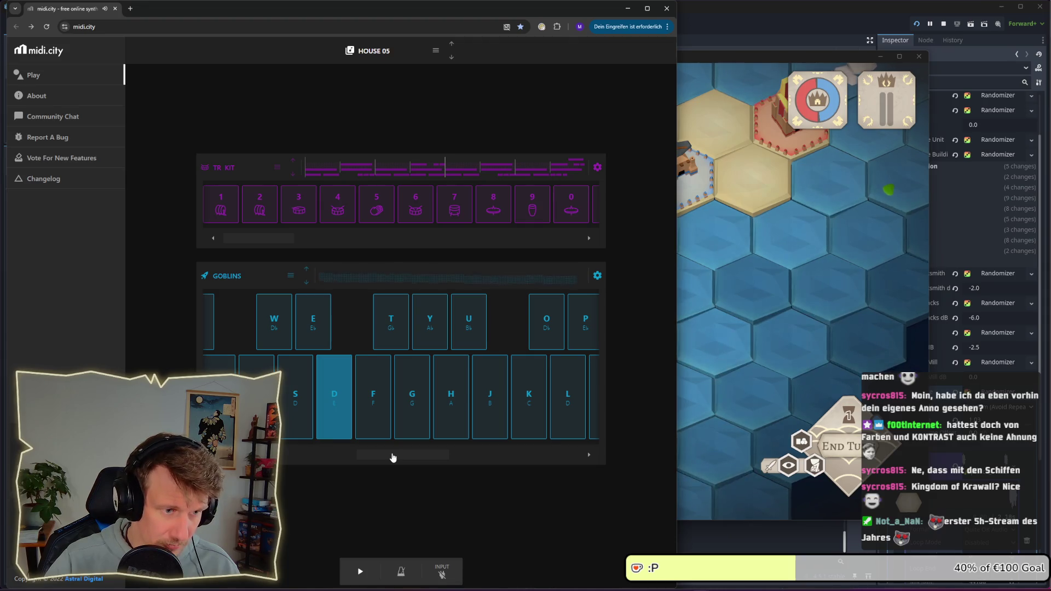
key(g)
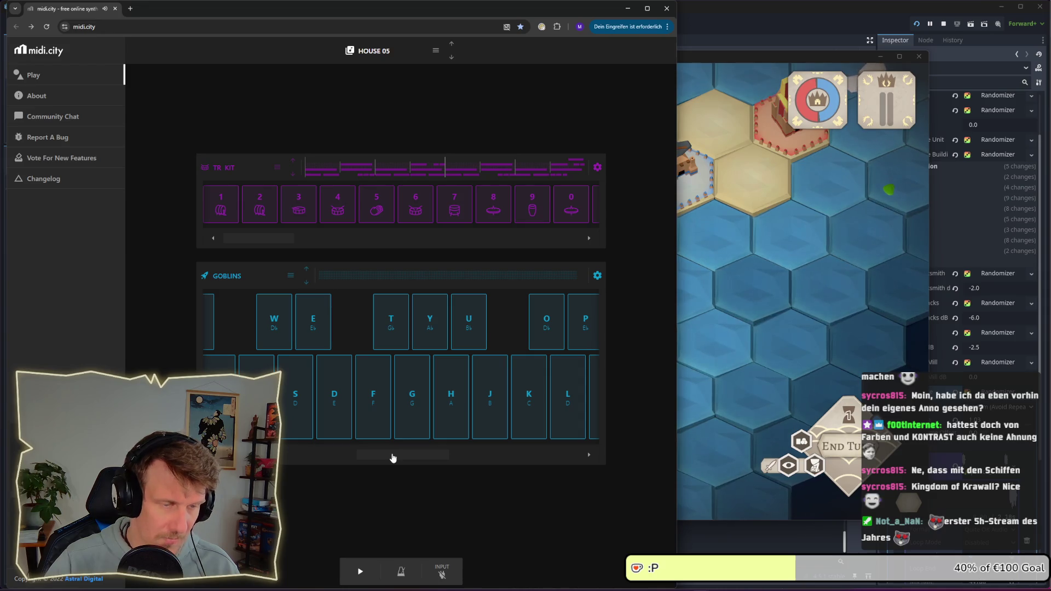
Move the keyboard range once more and bring the King's Edict window to the front
drag(393, 458, 428, 459)
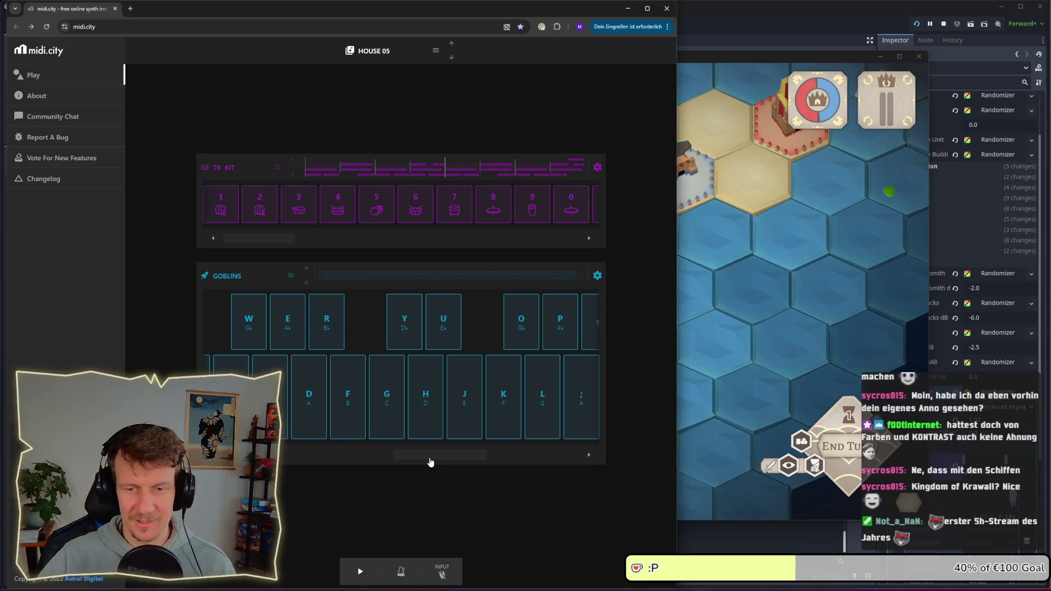
drag(428, 456, 425, 460)
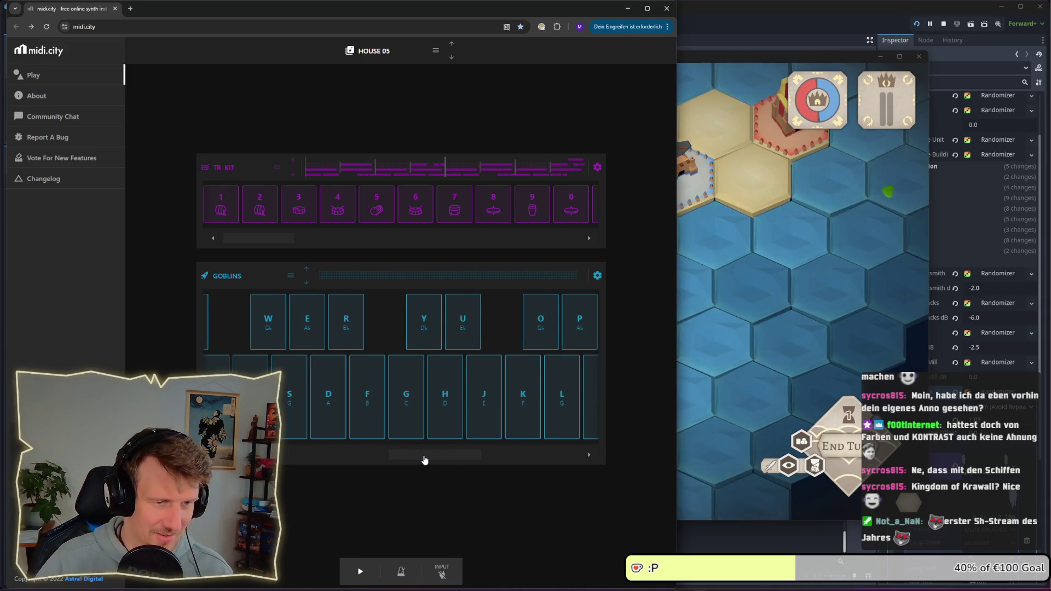
click(718, 352)
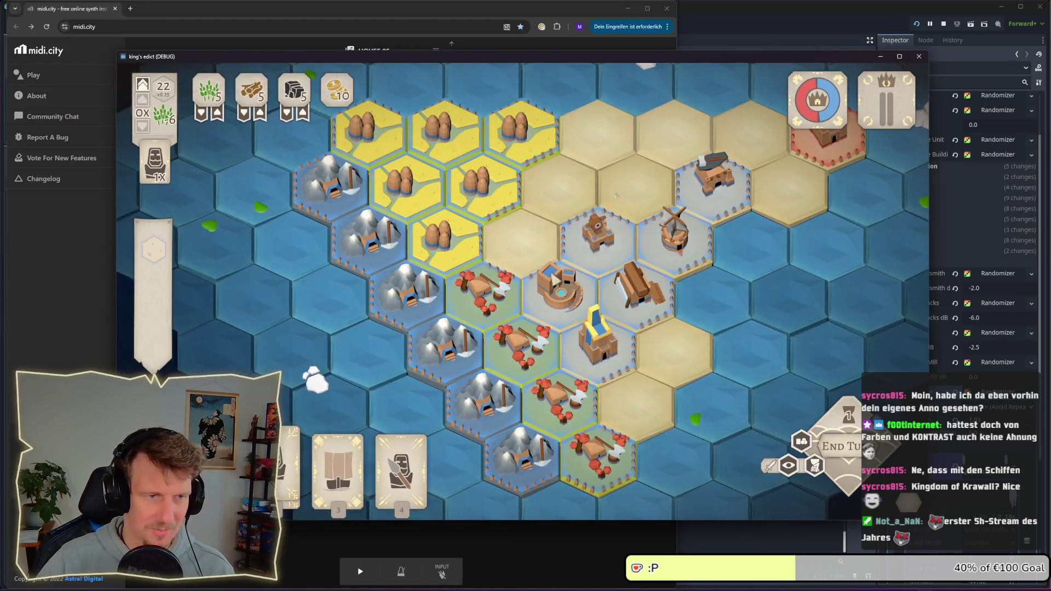
Zoom the map and inspect the blue-and-gold tower tile near the island's centre
scroll(630, 230, down, 3)
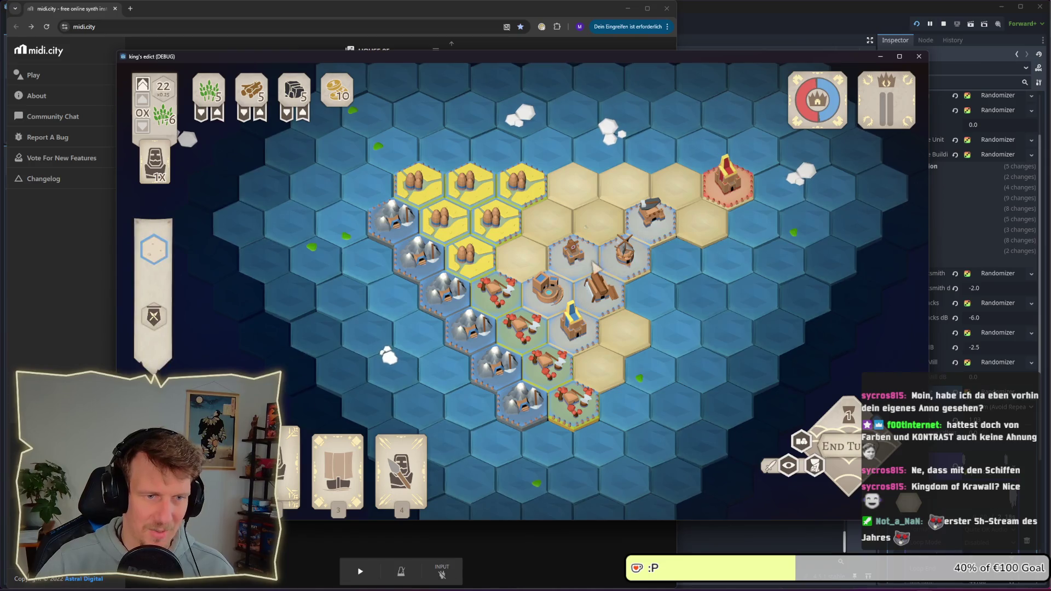
scroll(692, 143, up, 3)
scroll(440, 304, down, 2)
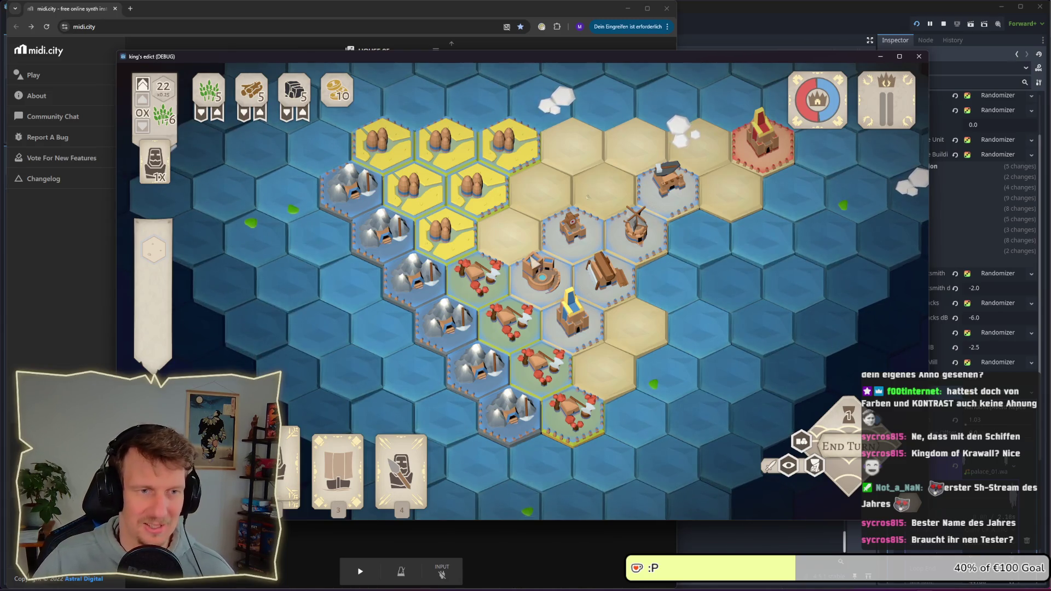
click(571, 237)
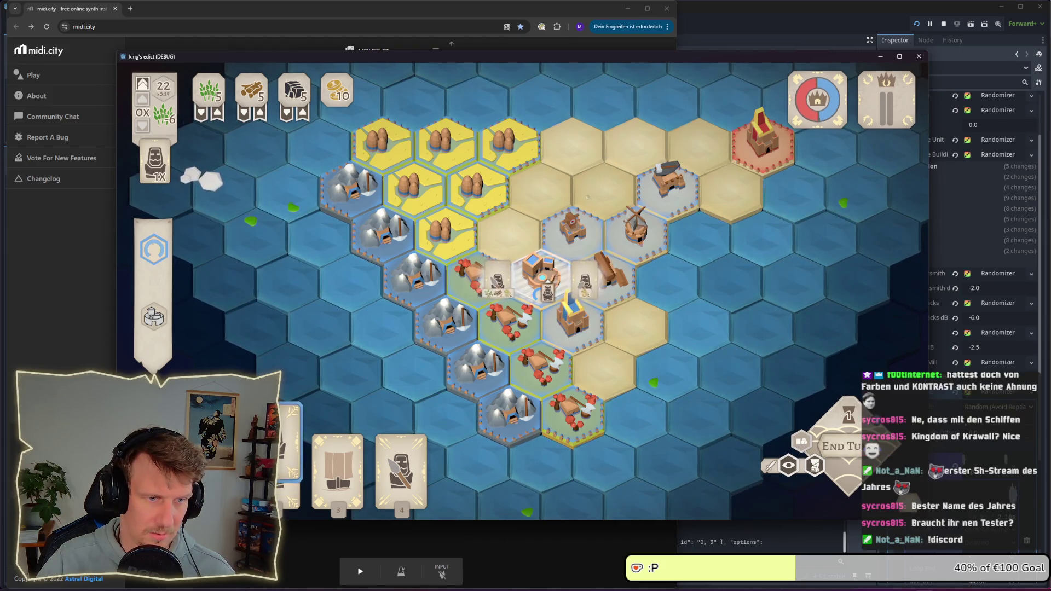
Build from the castle beside the central tower for 2 coins, then Alt+Tab to midi.city
click(552, 280)
click(572, 312)
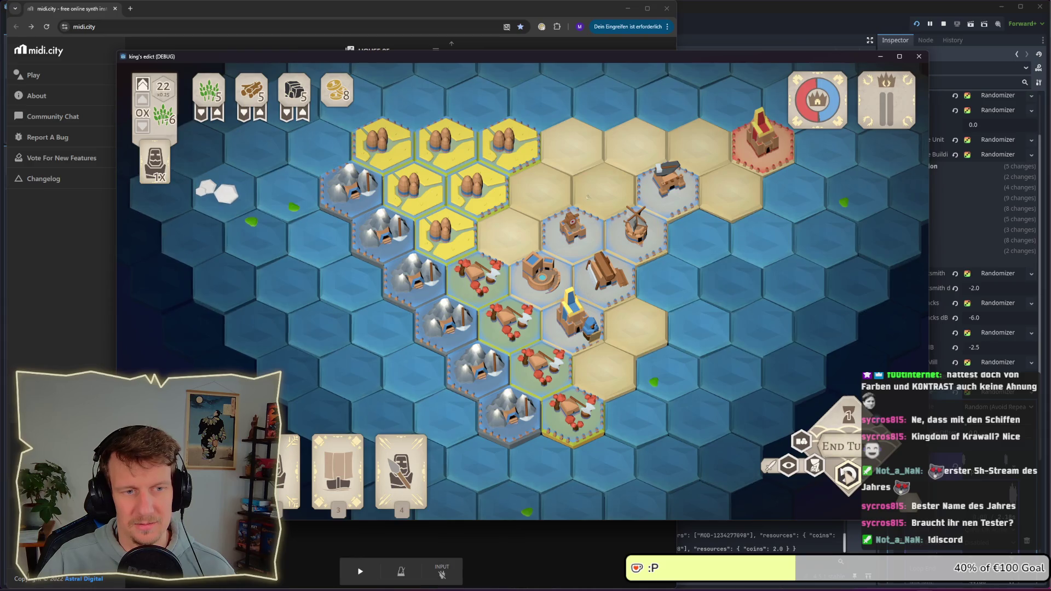
mouse_move(638, 390)
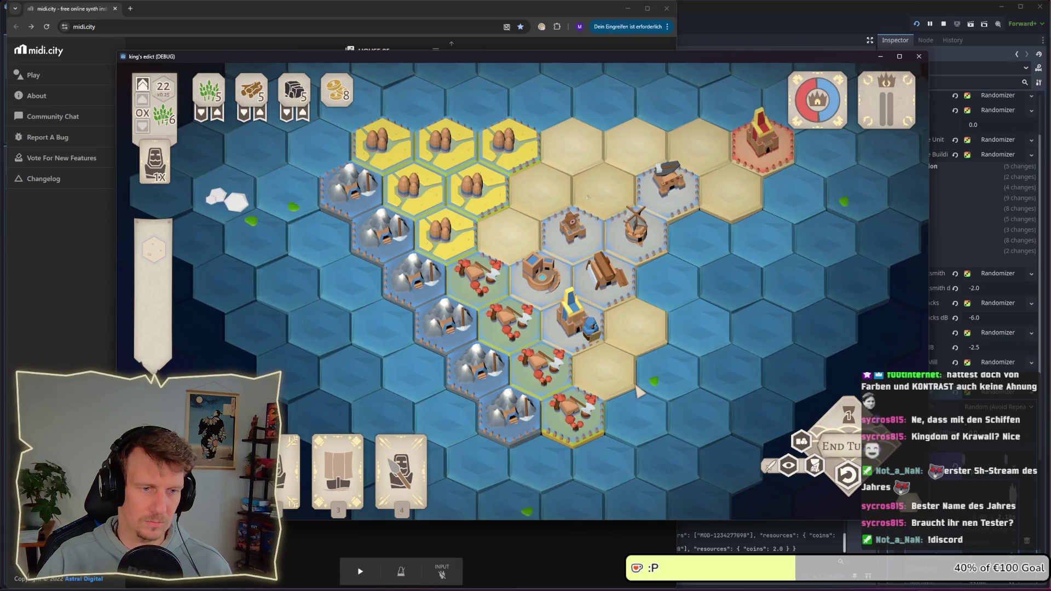
mouse_move(579, 446)
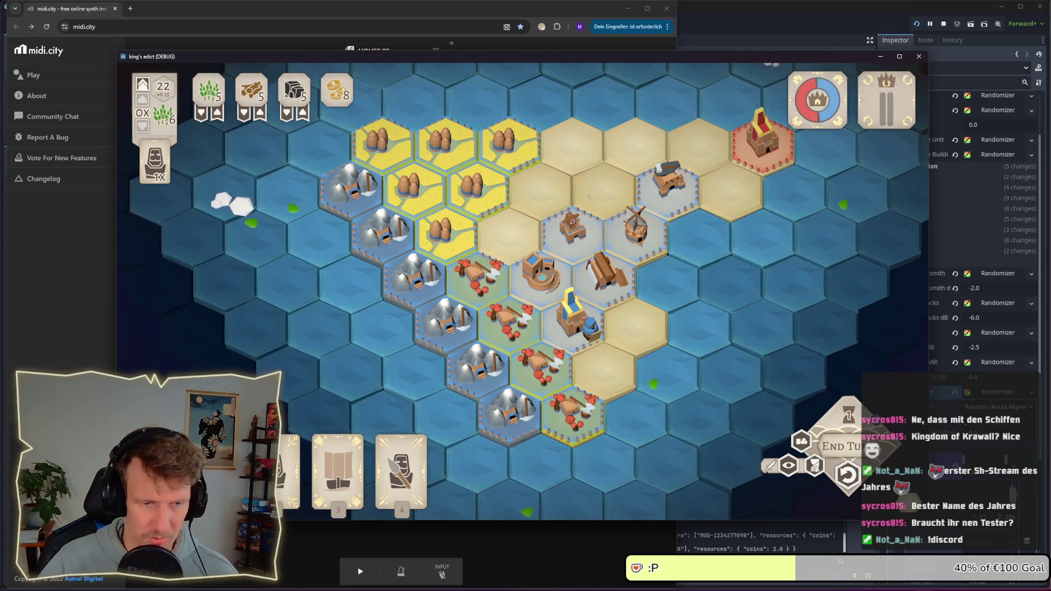
key(alt+Tab)
Play S, D, H and L notes on the Goblins synth
key(s)
key(d)
key(s)
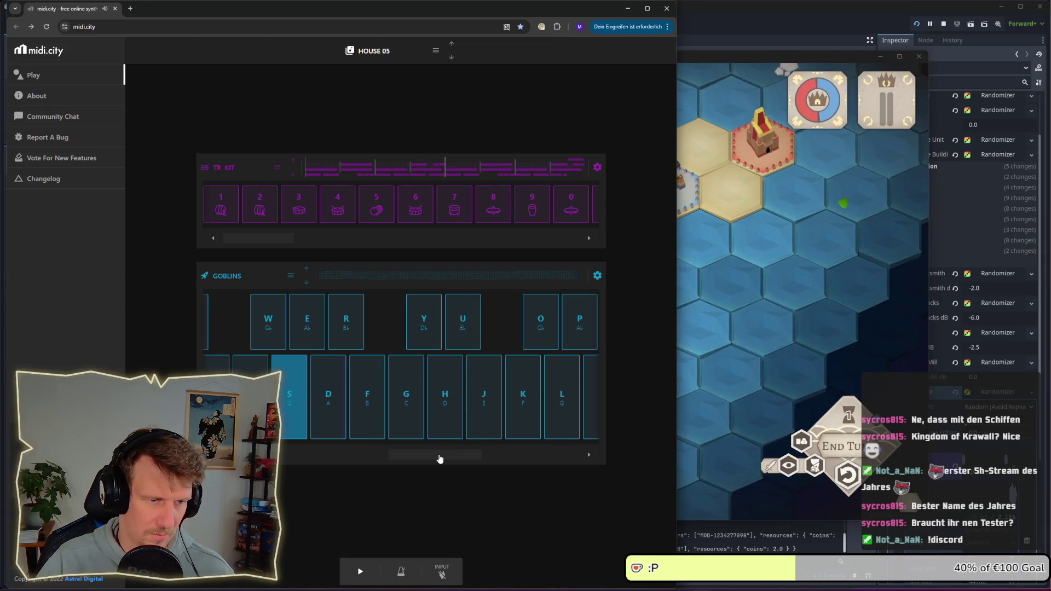
key(h)
key(s)
key(h)
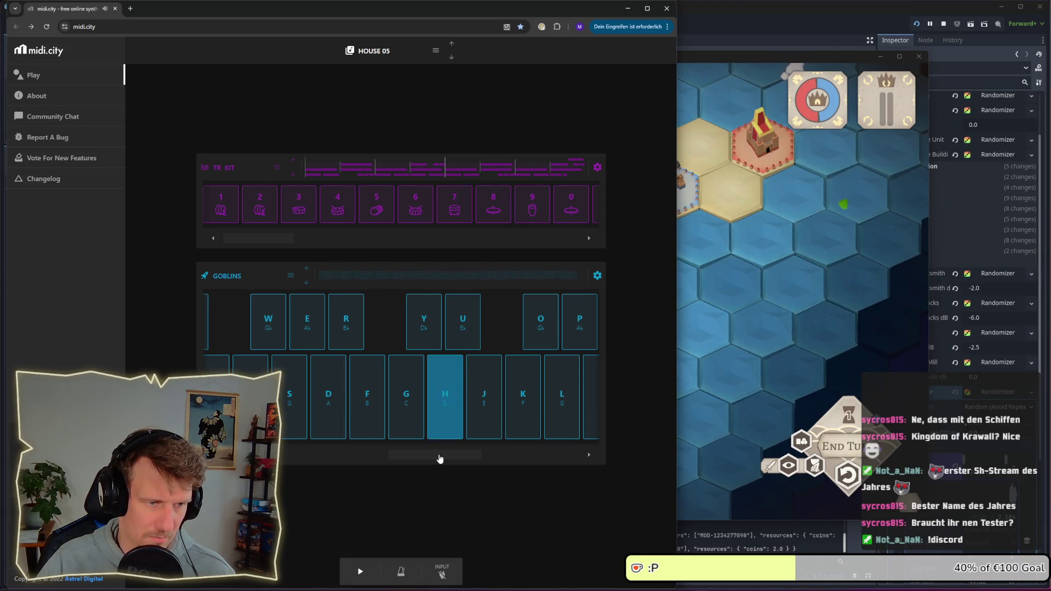
key(l)
Play a short S–H–K–L phrase twice on the Goblins synth
key(s)
key(h)
key(k)
key(l)
key(s)
key(h)
key(l)
key(k)
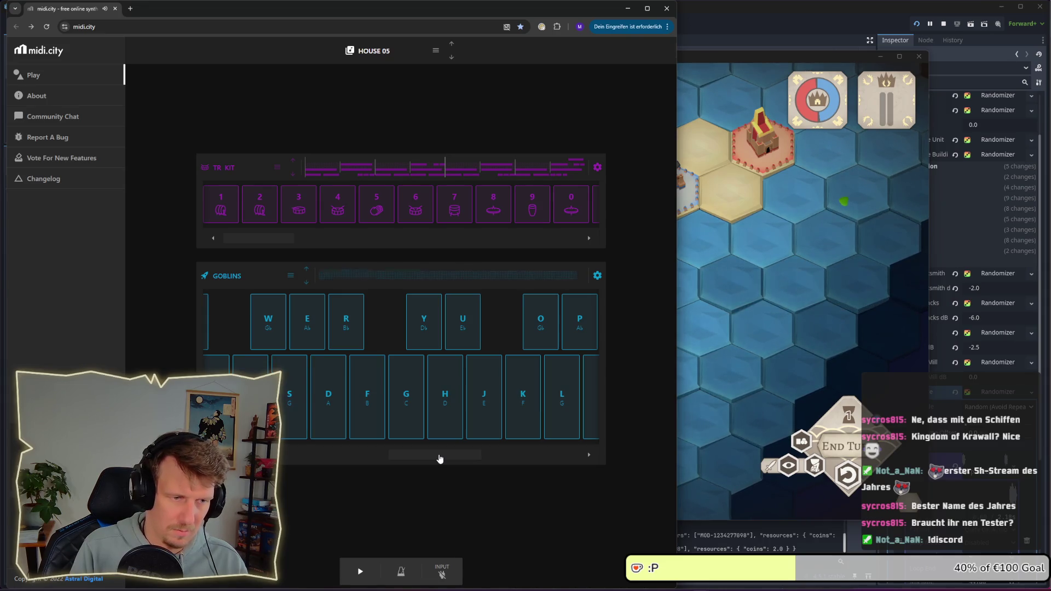
Play a few more K and S notes, then bring up the track's preset choices
key(k)
key(s)
key(k)
key(s)
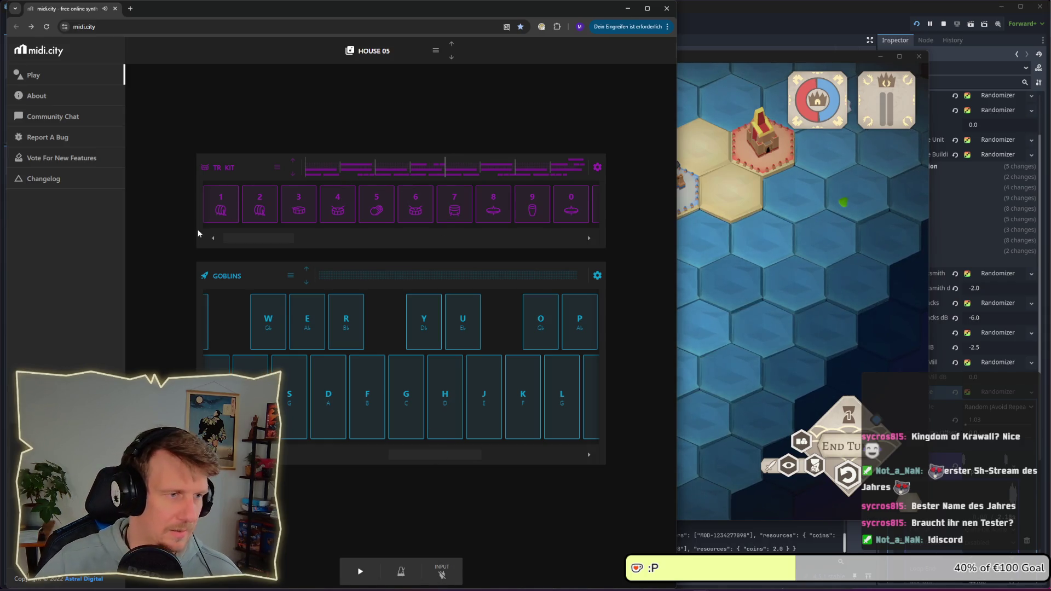
click(292, 276)
Set the second track to BAGPIPE and sound A and D notes with it
scroll(310, 343, down, 2)
click(290, 293)
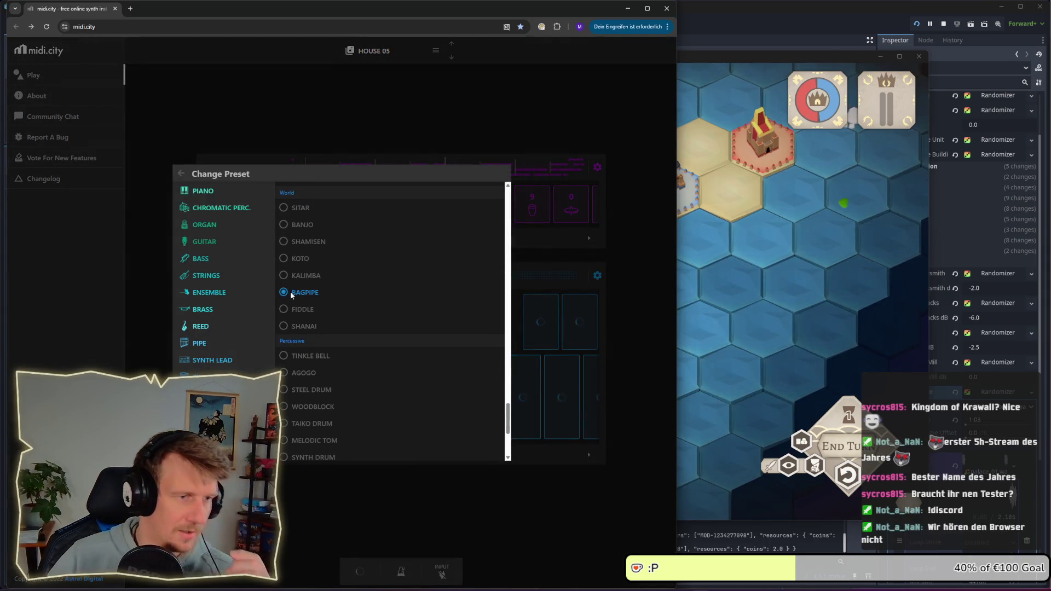
click(388, 496)
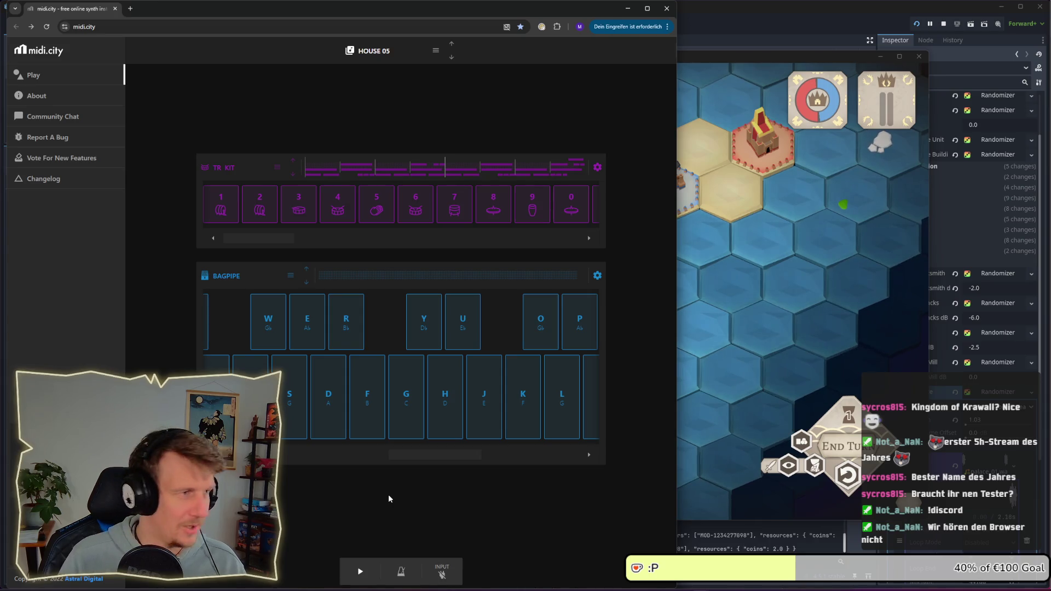
key(a)
key(d)
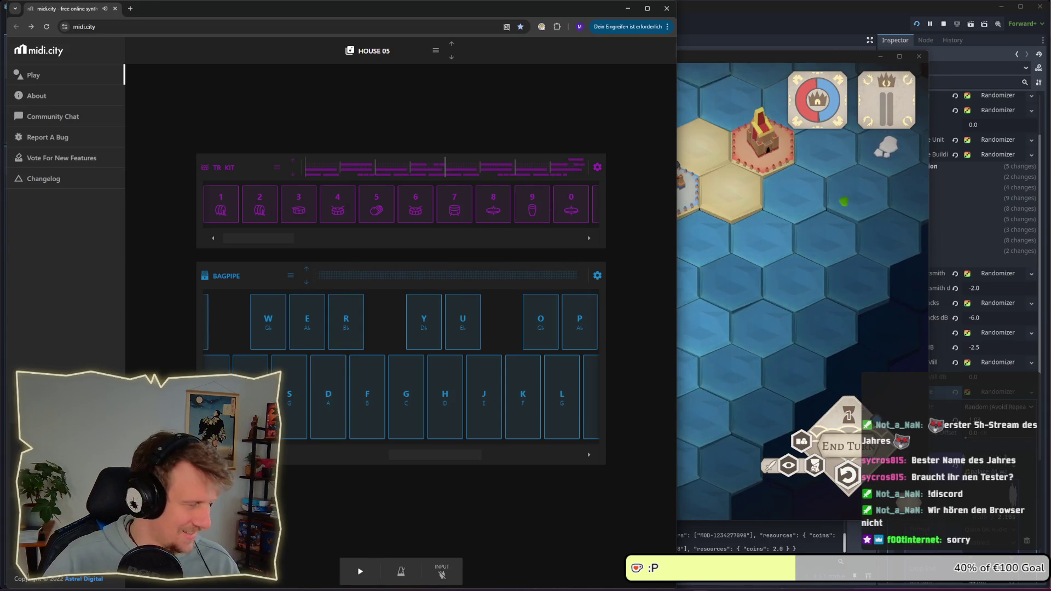
key(a)
key(a)
key(a)
key(d)
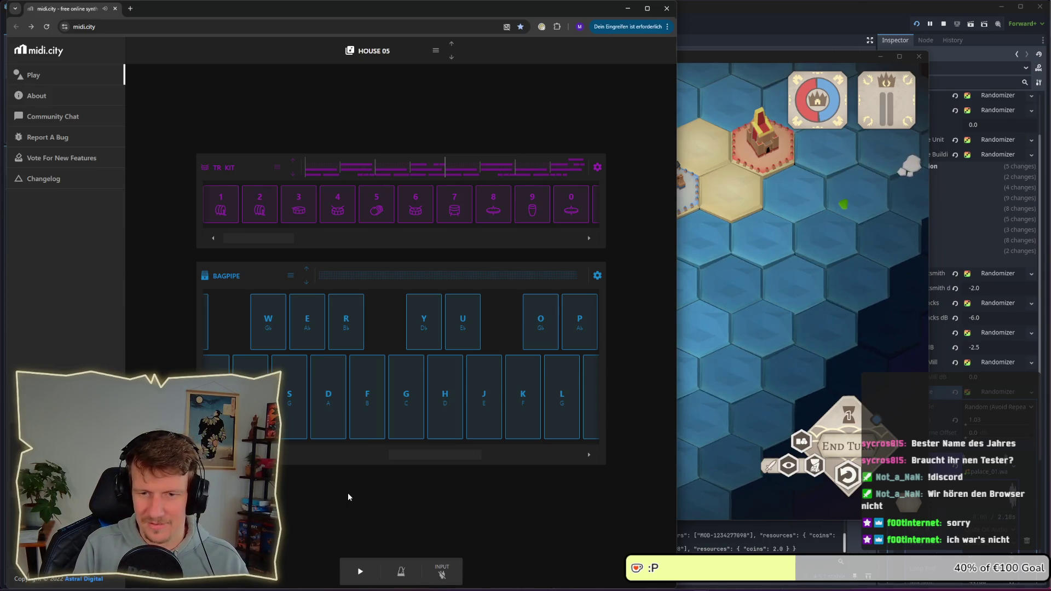
Play a short A–D–J Bagpipe melody a few times and reopen the preset choices
key(a)
key(a)
key(d)
key(j)
key(d)
key(j)
key(a)
key(d)
key(j)
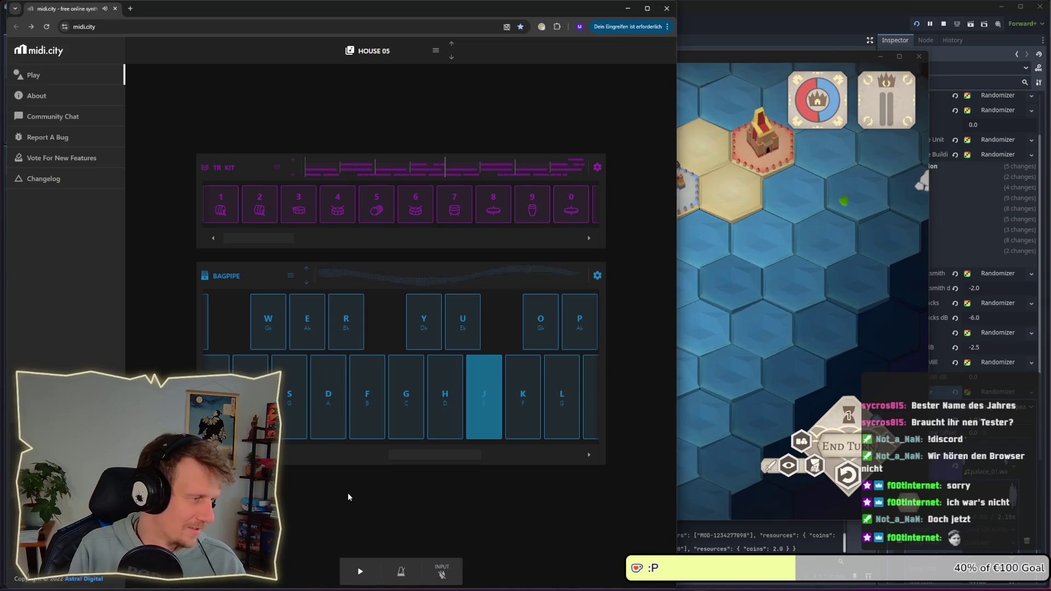
click(226, 275)
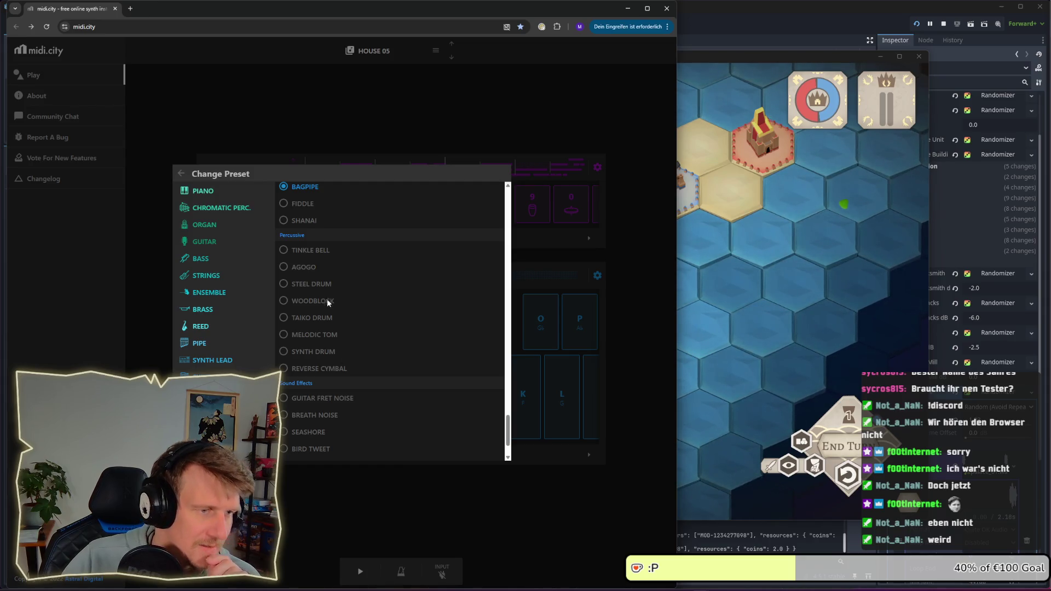
Swap the Bagpipe for STEEL DRUM and play a melody on A, D, J, K and L
click(316, 283)
click(353, 492)
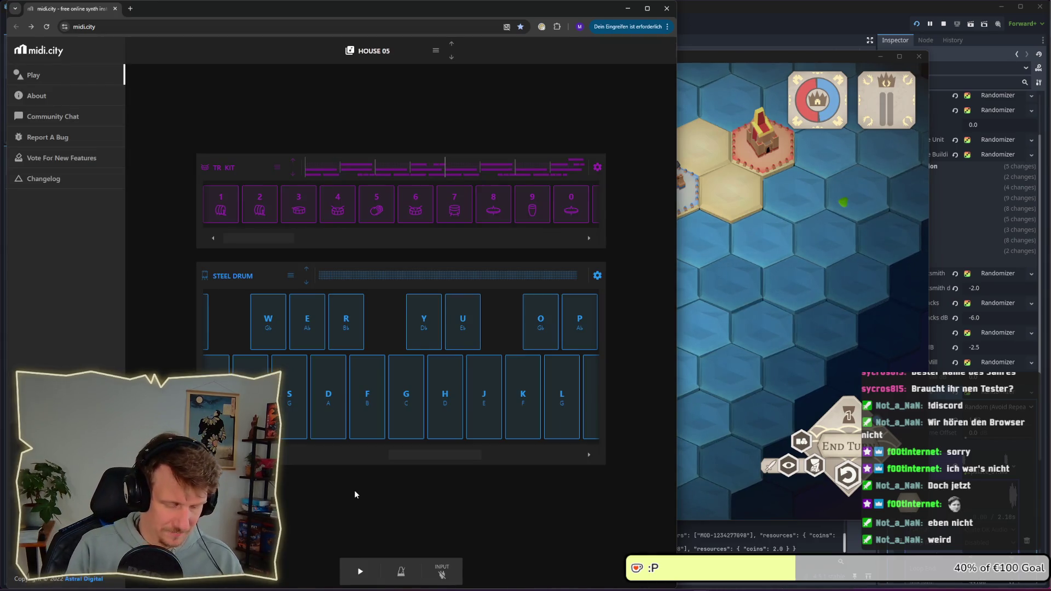
key(a)
key(a)
key(d)
key(j)
key(j)
key(k)
key(j)
key(l)
key(d)
key(j)
key(l)
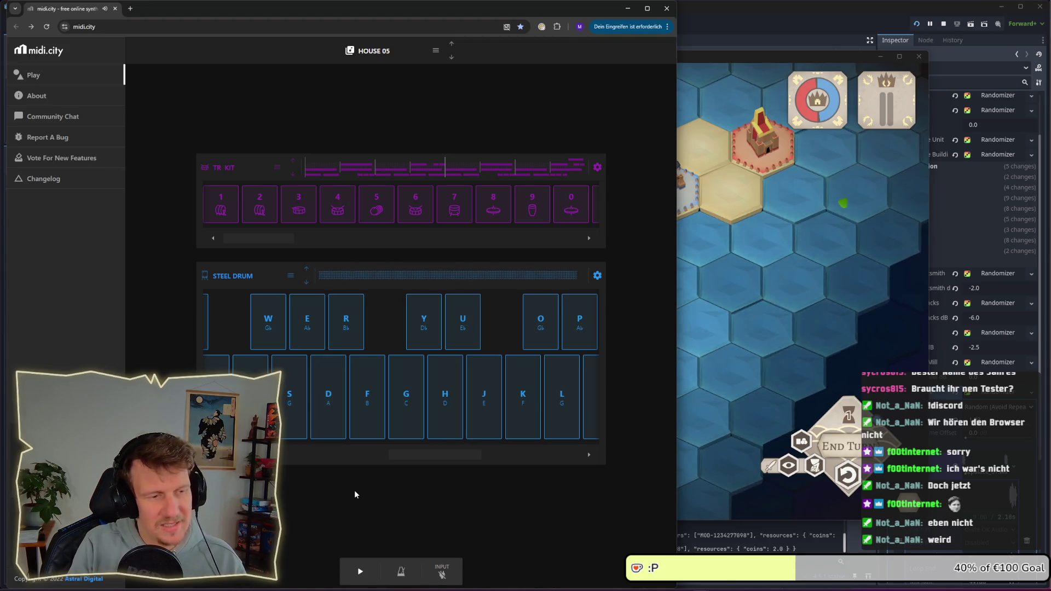
Replay the A–D–J–L Steel Drum phrase, then scroll the preset selector to AGOGO
key(a)
key(a)
key(d)
key(j)
key(l)
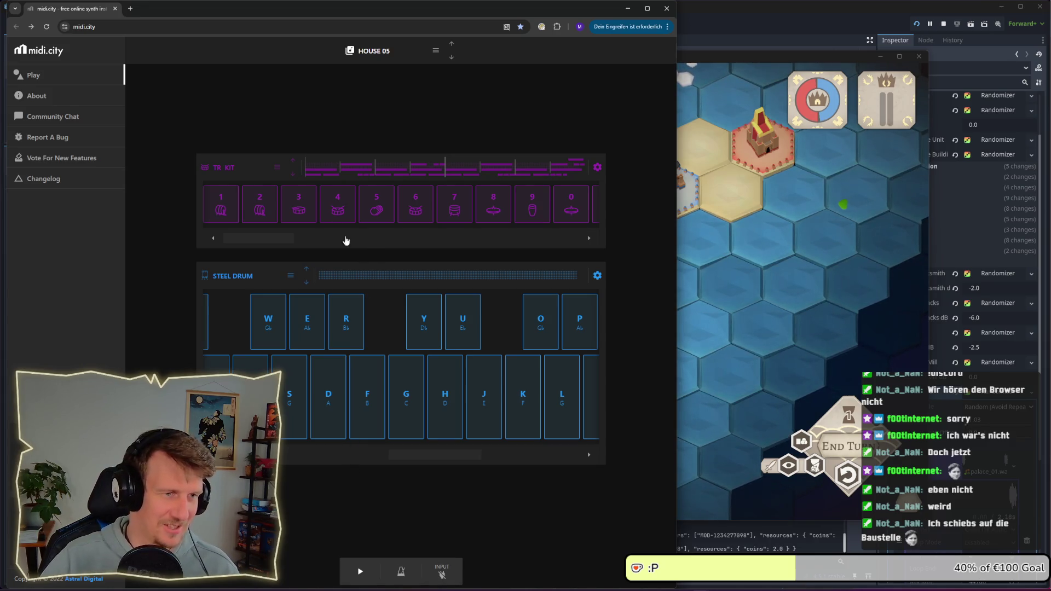
scroll(295, 276, up, 1)
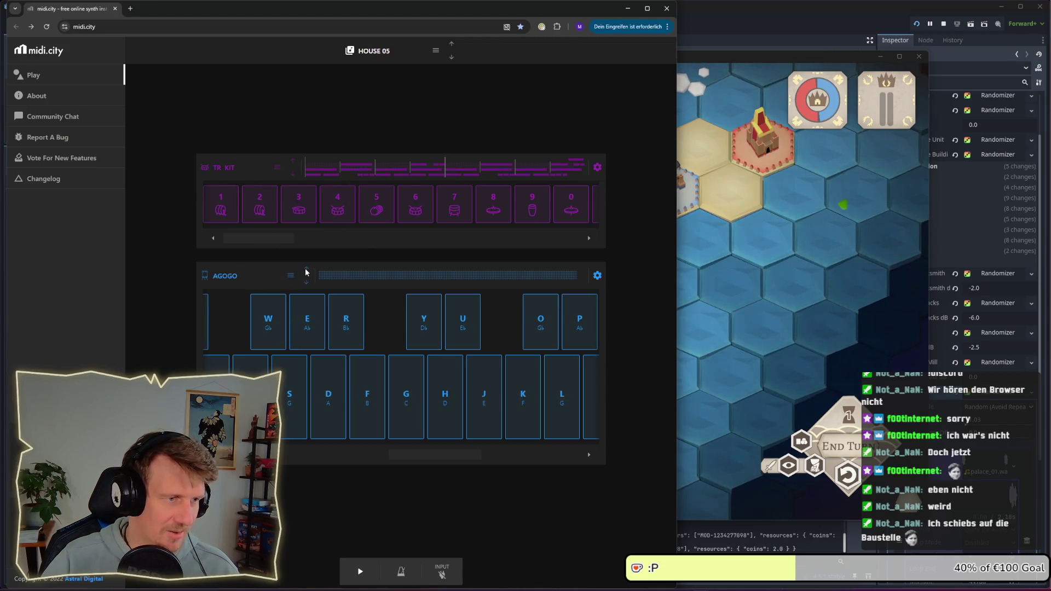
Audition the Agogo with short phrases on the A, D, F, G and H keys
key(a)
key(d)
key(f)
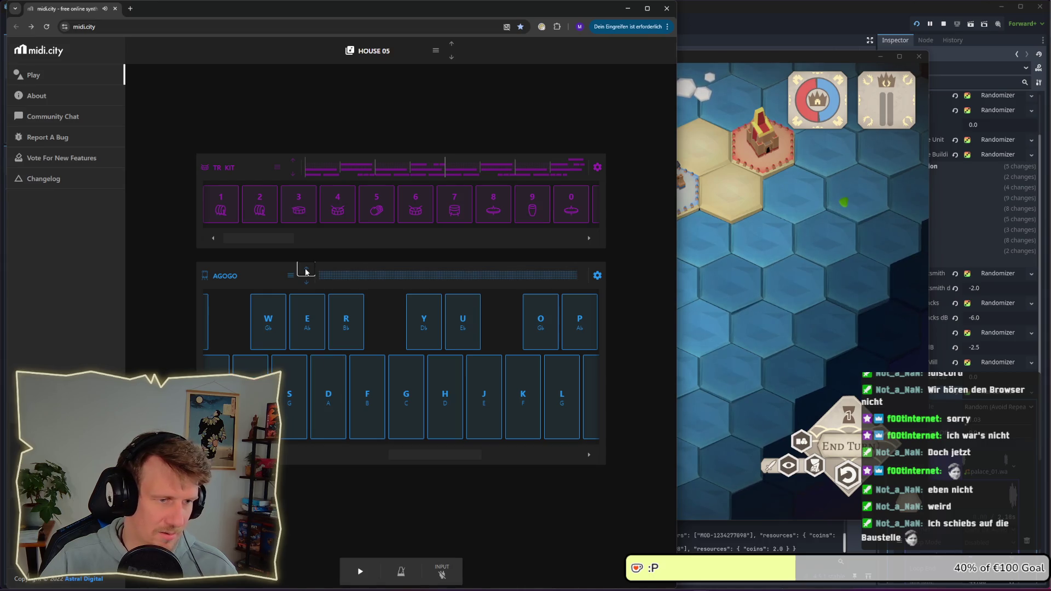
key(a)
key(d)
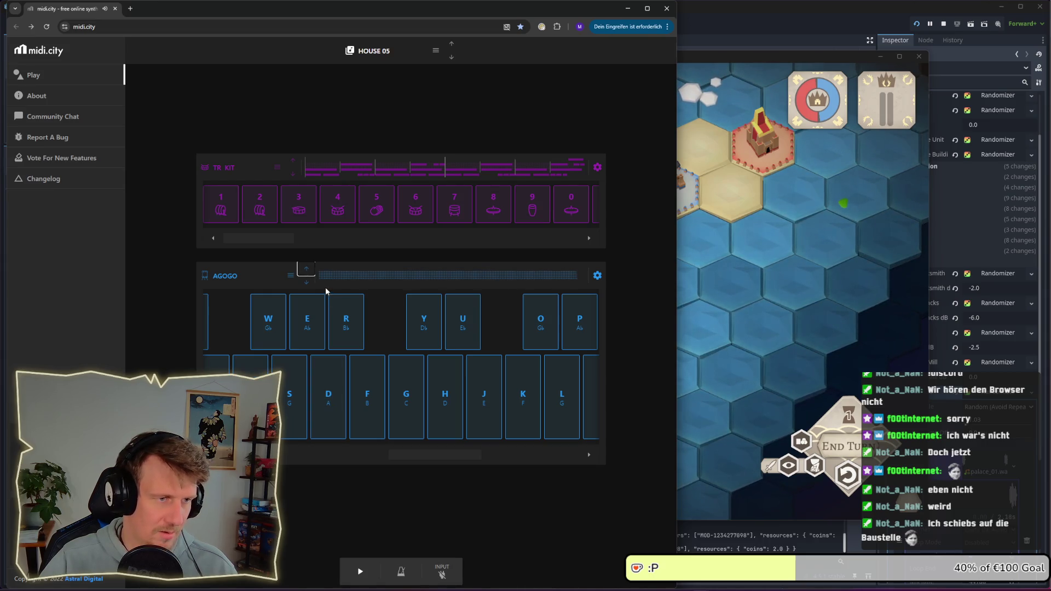
key(a)
key(d)
key(g)
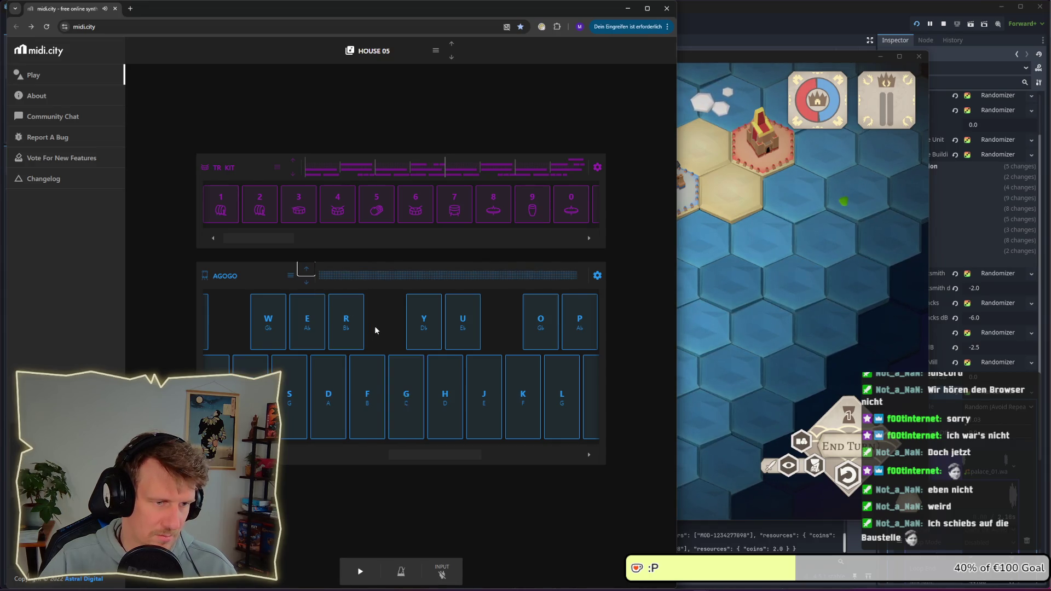
key(d)
key(h)
key(f)
key(d)
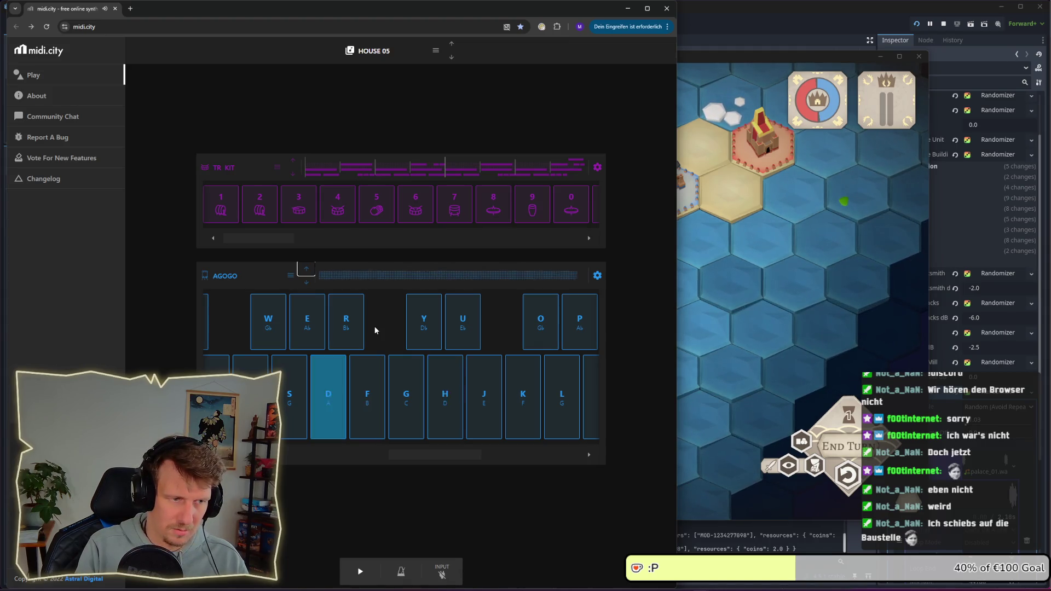
key(h)
key(a)
key(a)
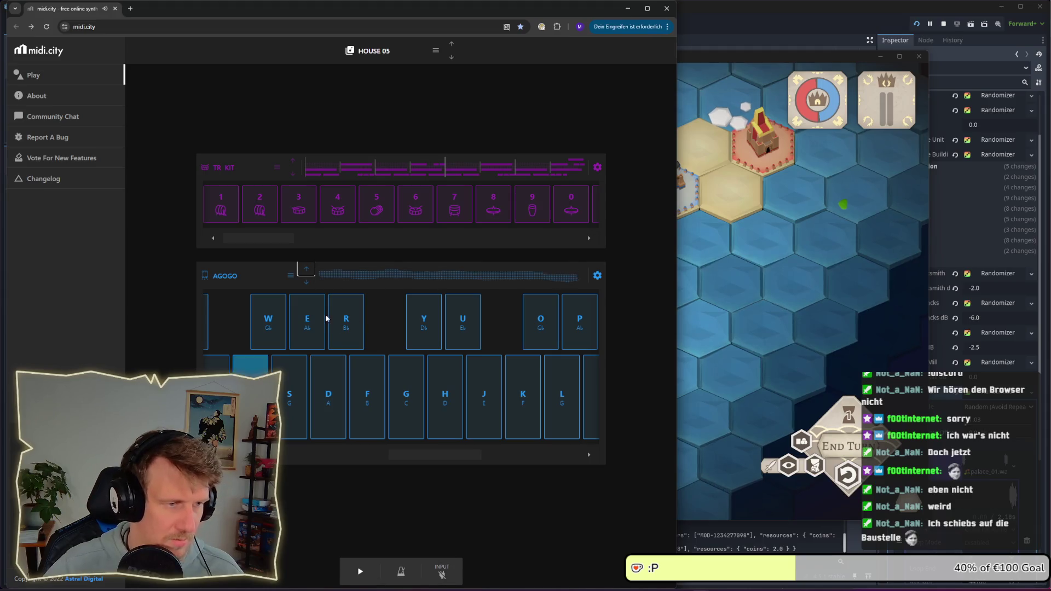
Step the instrument to Tinkle Bell, then Shanai, playing test notes on each
click(308, 271)
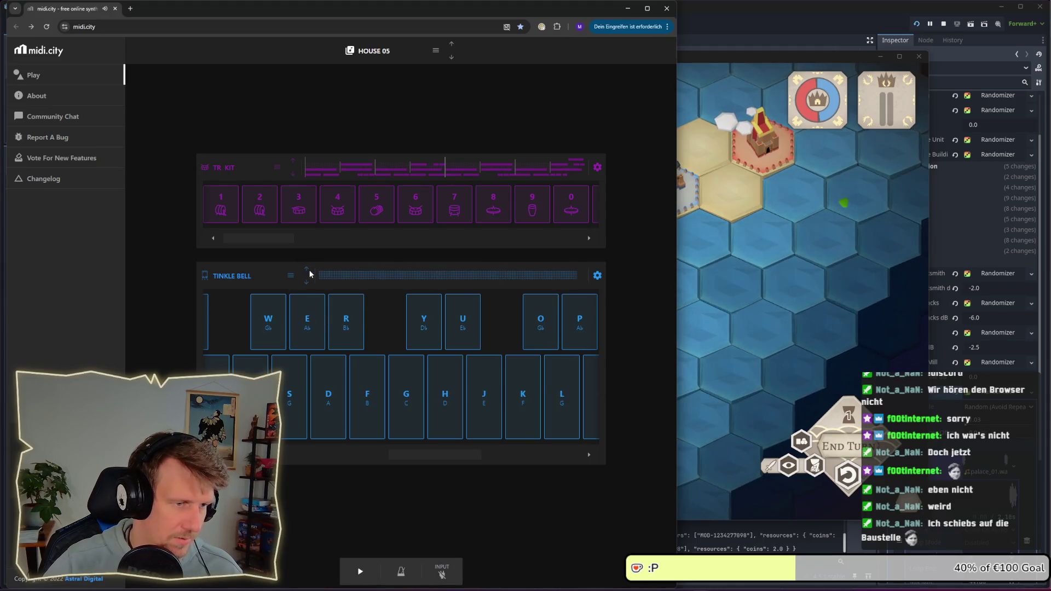
key(a)
key(a)
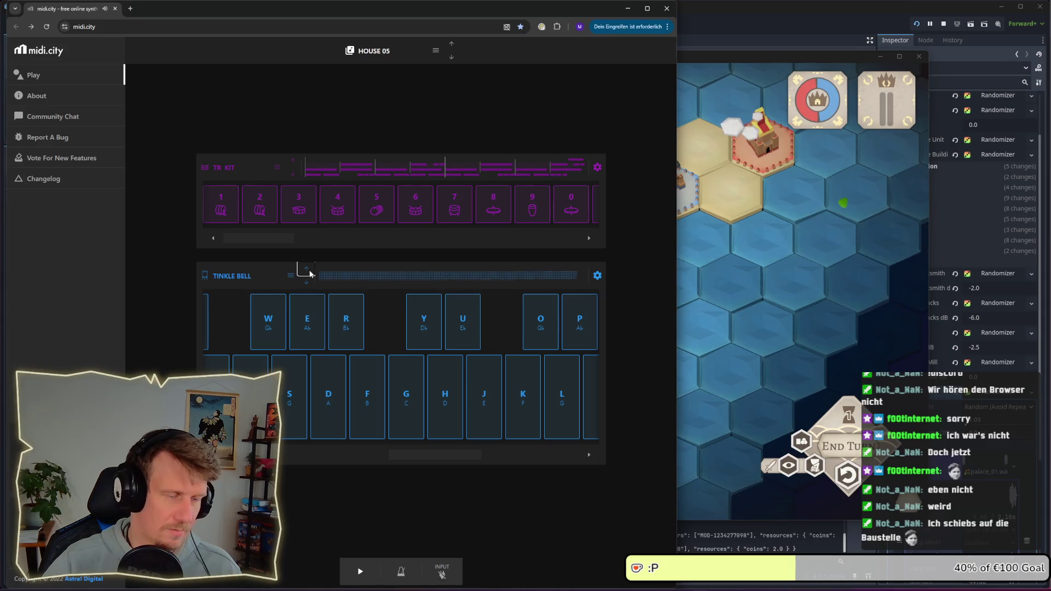
click(308, 271)
key(a)
key(a)
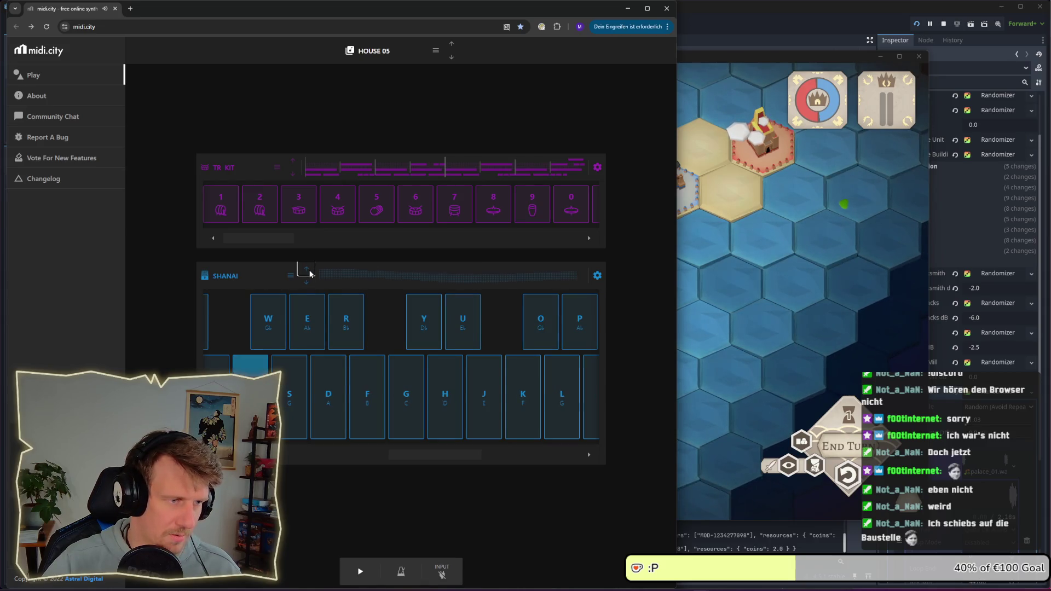
key(d)
key(a)
key(a)
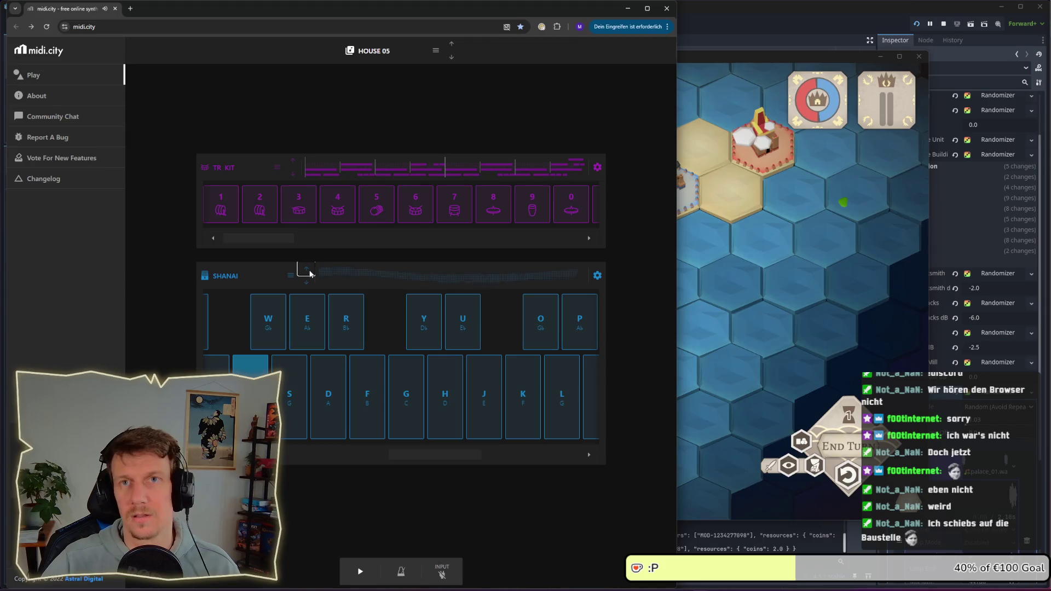
key(a)
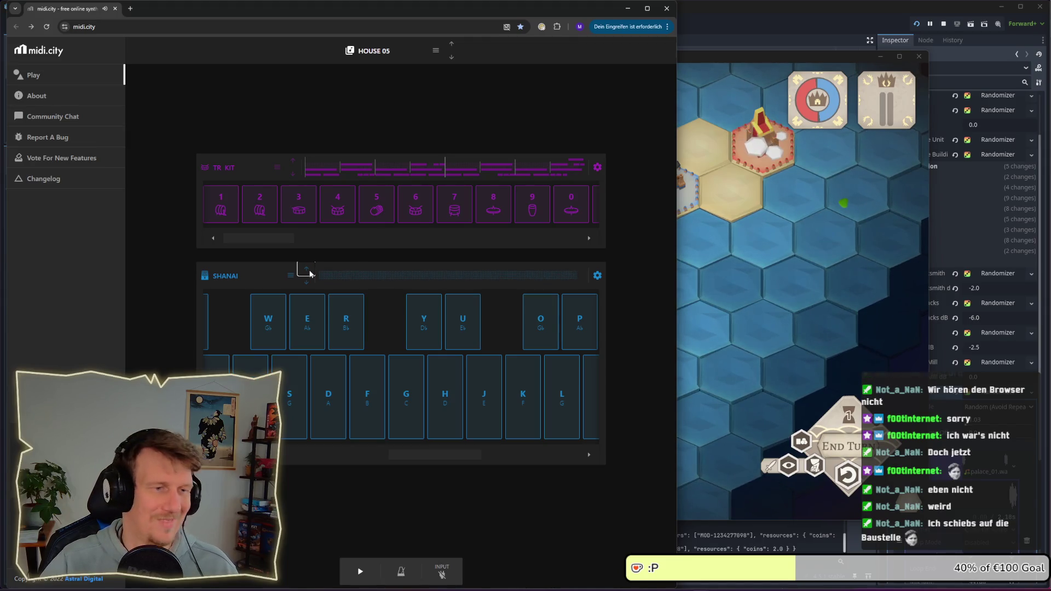
Step the track's instrument to Fiddle and audition it with A and D notes
click(308, 270)
key(a)
key(a)
key(d)
key(a)
key(a)
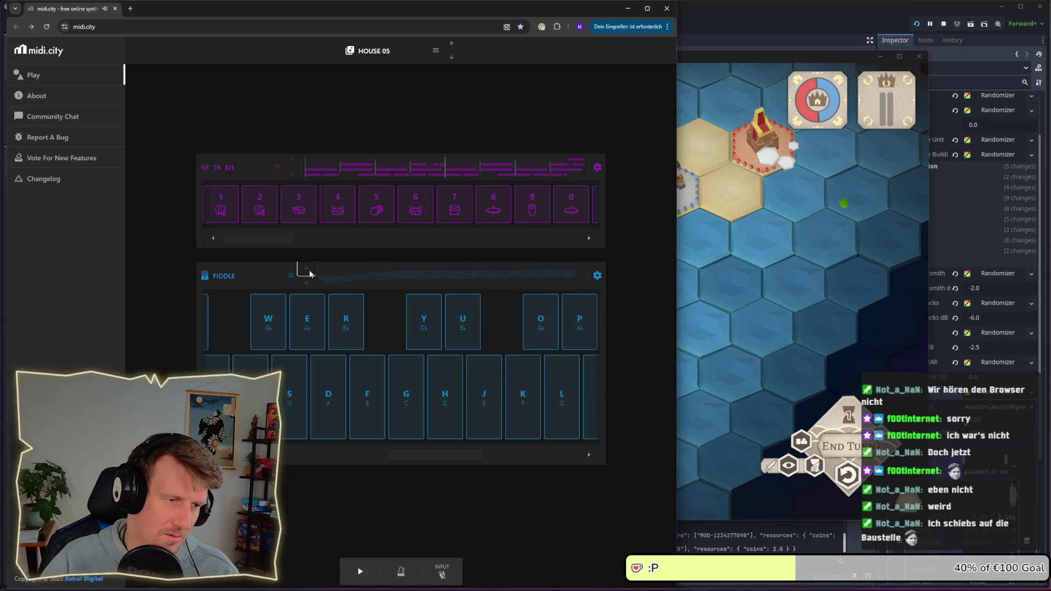
key(d)
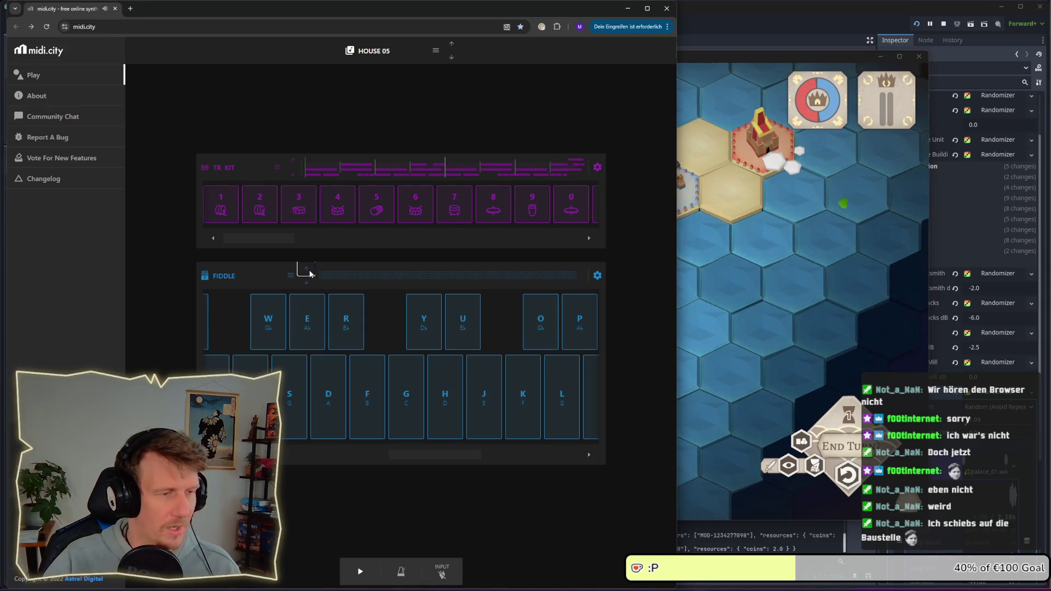
key(a)
key(a)
key(d)
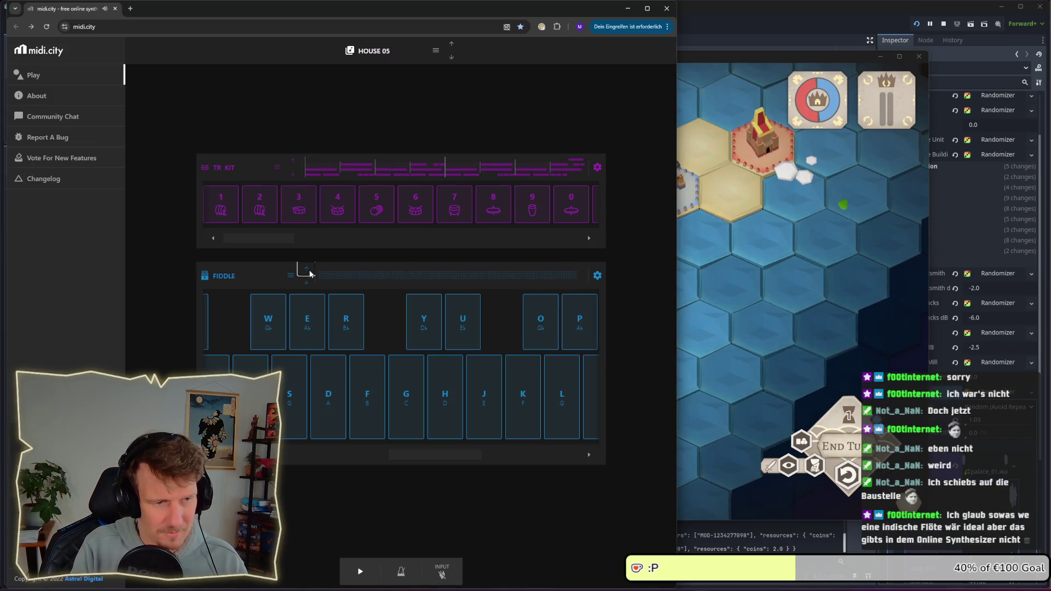
Play a Fiddle melody on the A, D and H keys
key(a)
key(a)
key(d)
key(h)
key(d)
key(h)
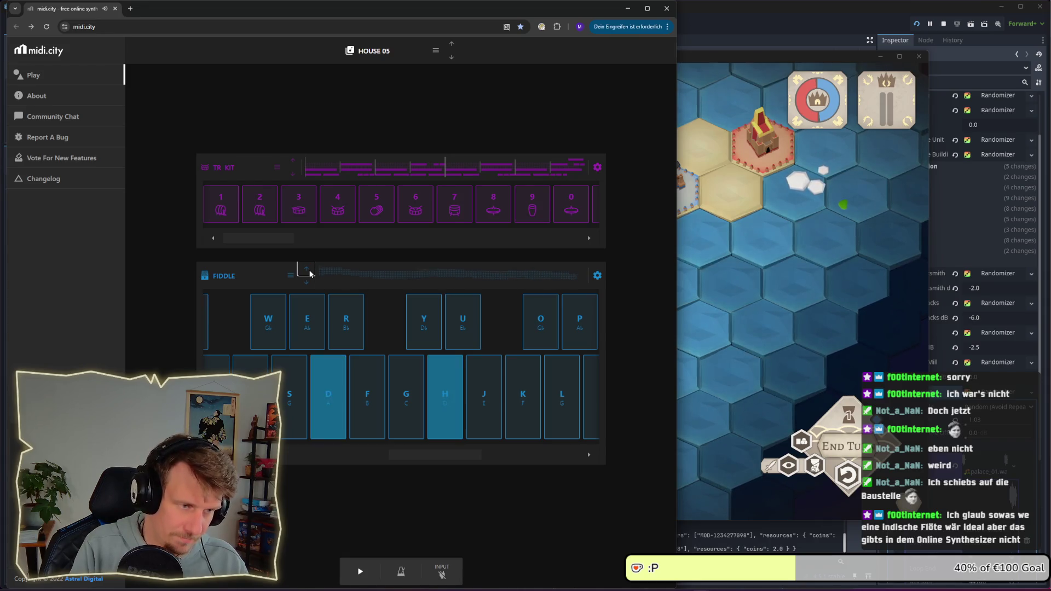
key(a)
key(d)
key(h)
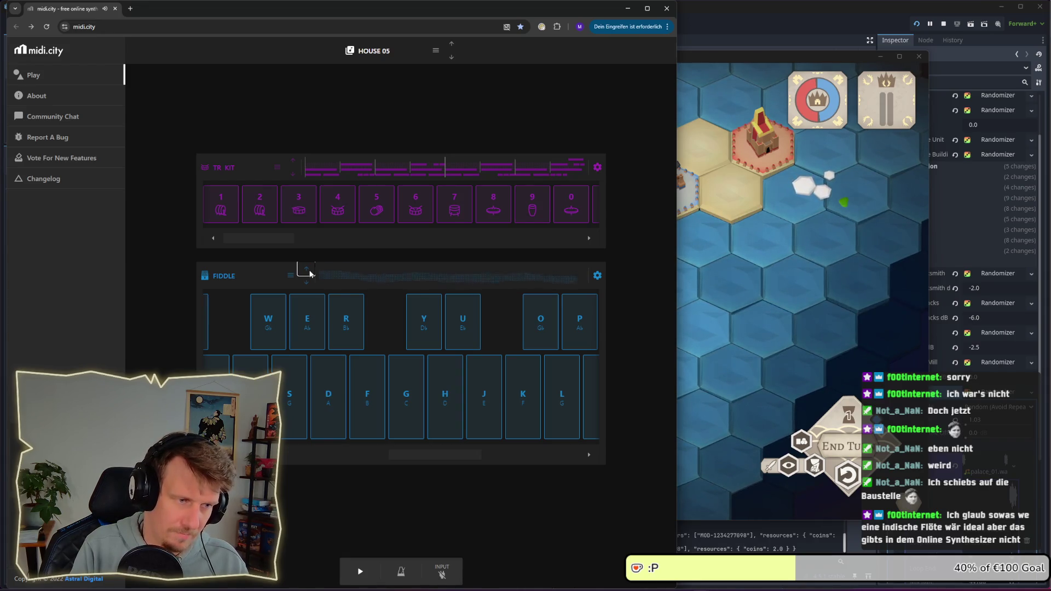
key(a)
key(d)
key(h)
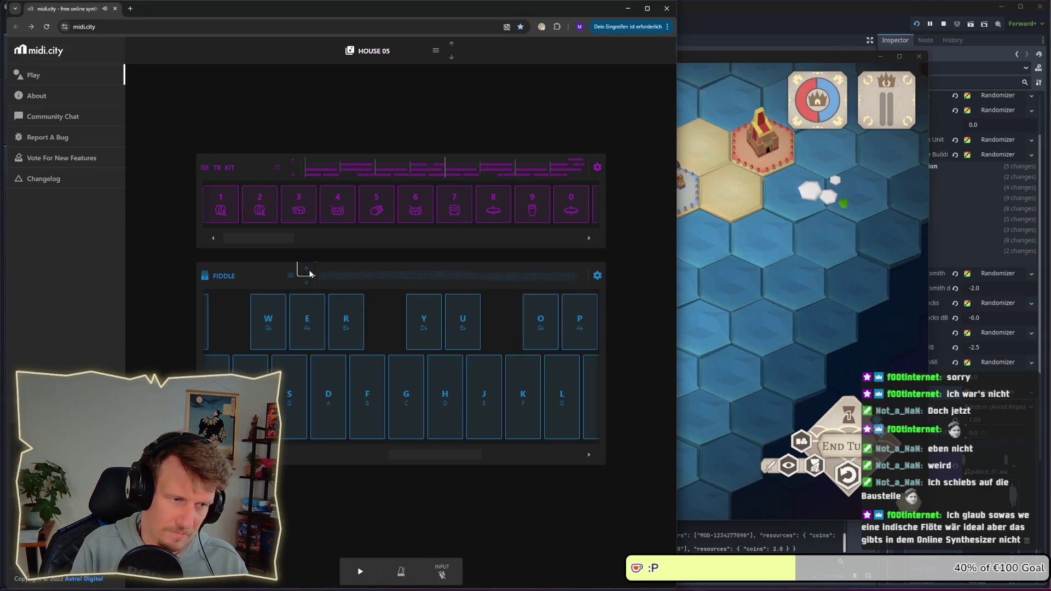
Dismiss a stray context menu and replay the D and H melody notes
mouse_move(429, 451)
mouse_down()
mouse_move(362, 461)
mouse_move(514, 468)
mouse_move(402, 463)
mouse_move(422, 462)
mouse_up()
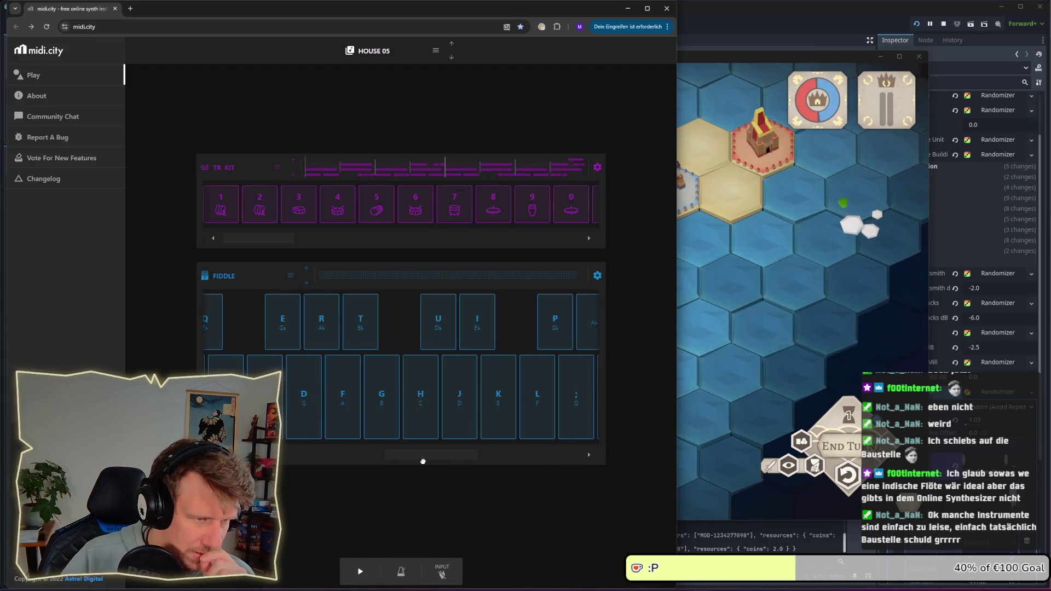
right_click(422, 462)
click(403, 481)
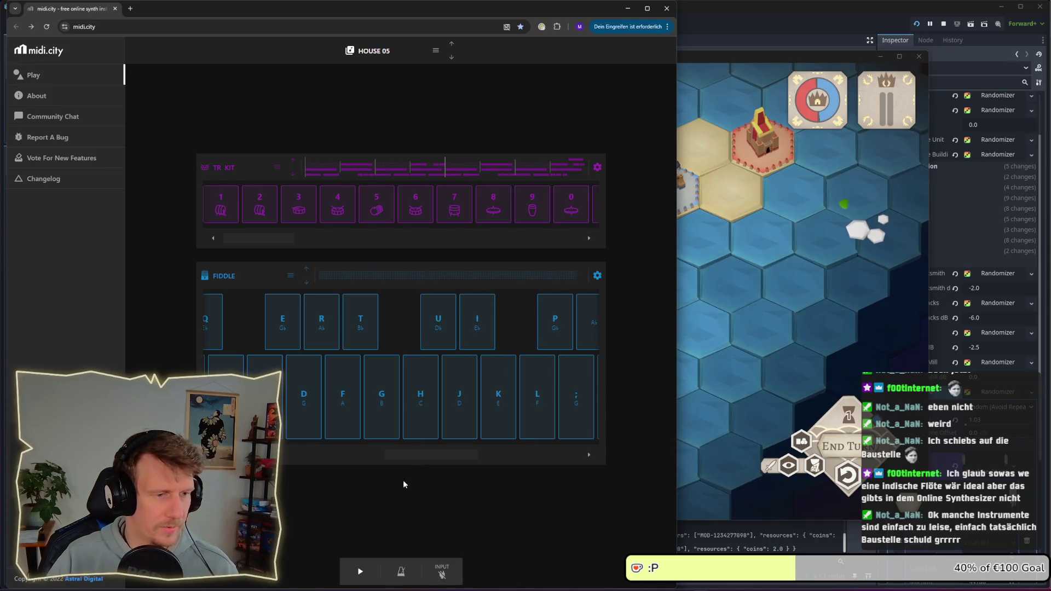
drag(421, 456, 423, 457)
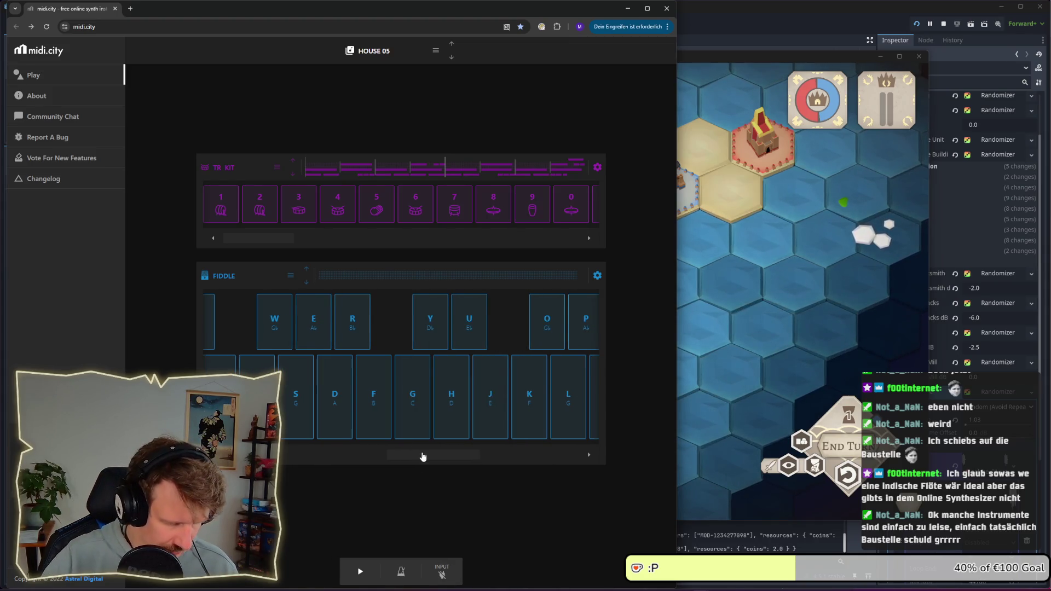
key(d)
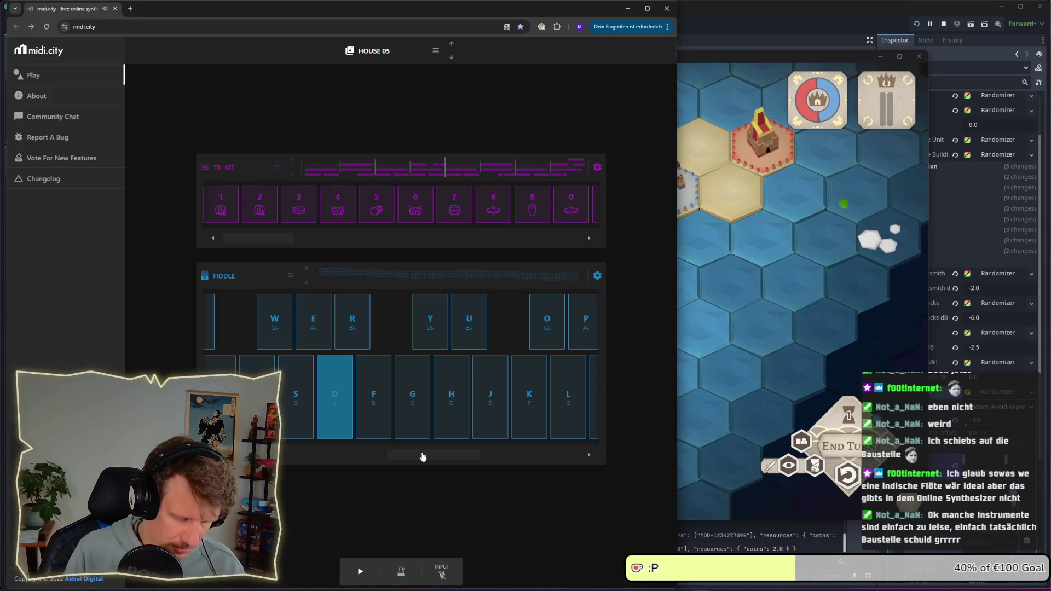
key(d)
key(h)
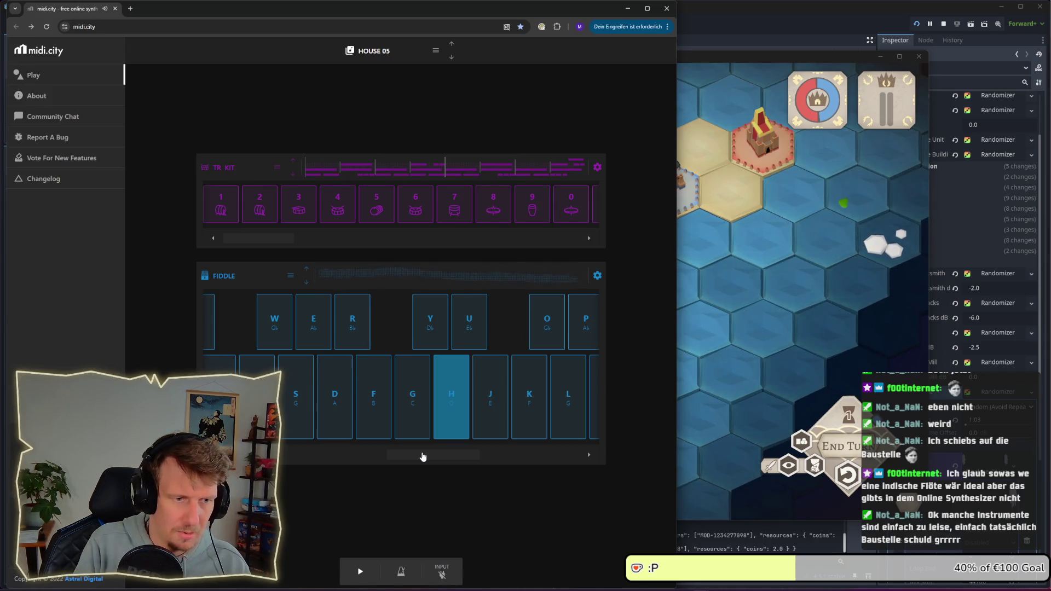
key(d)
key(h)
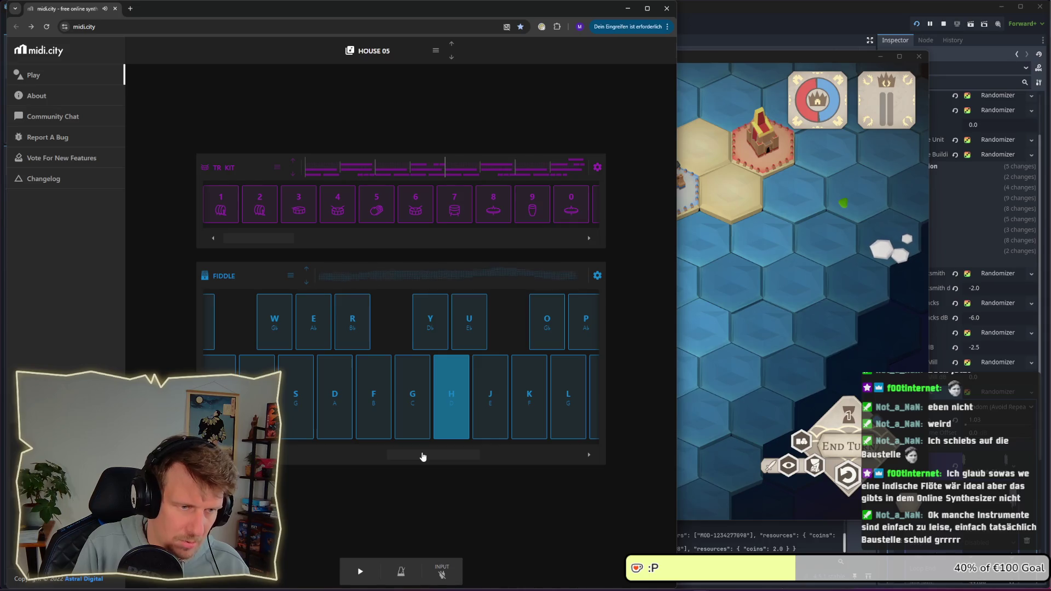
key(d)
key(d)
key(h)
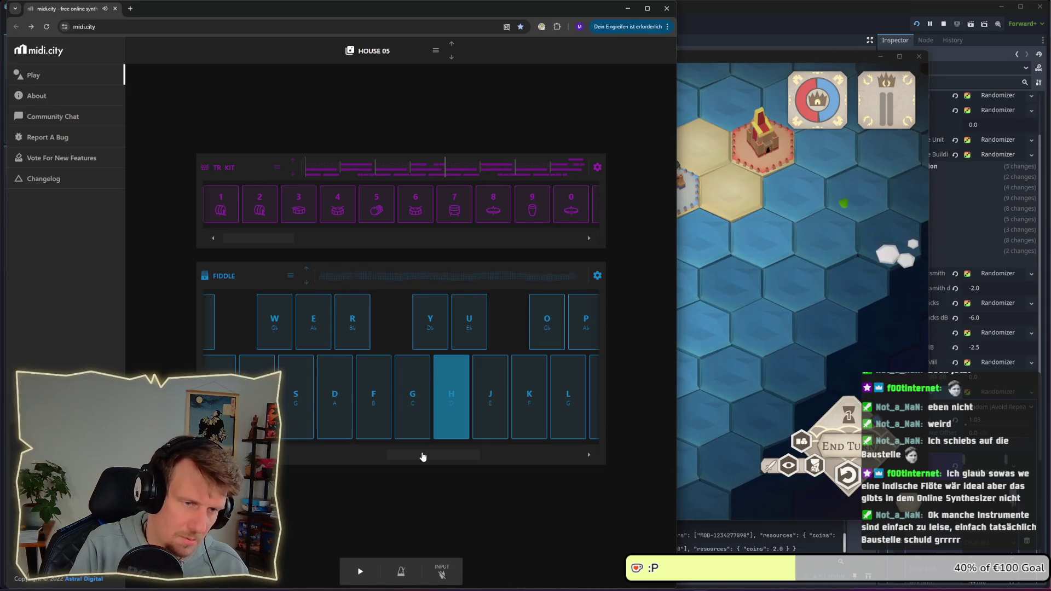
key(d)
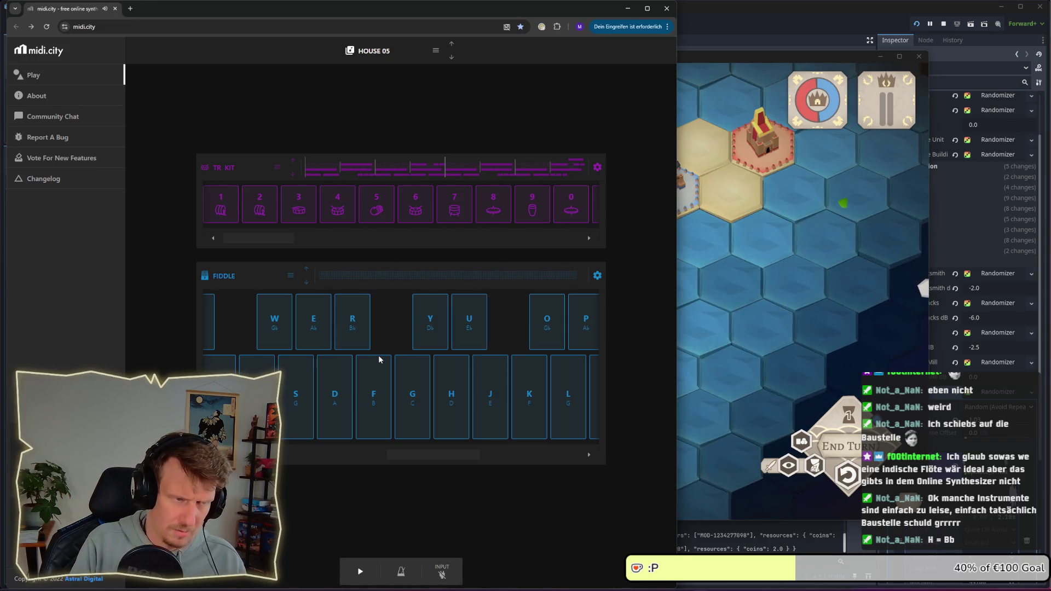
Play a Bb-based tune on the R, H, J, U and E keys, then bring up the preset list
key(r)
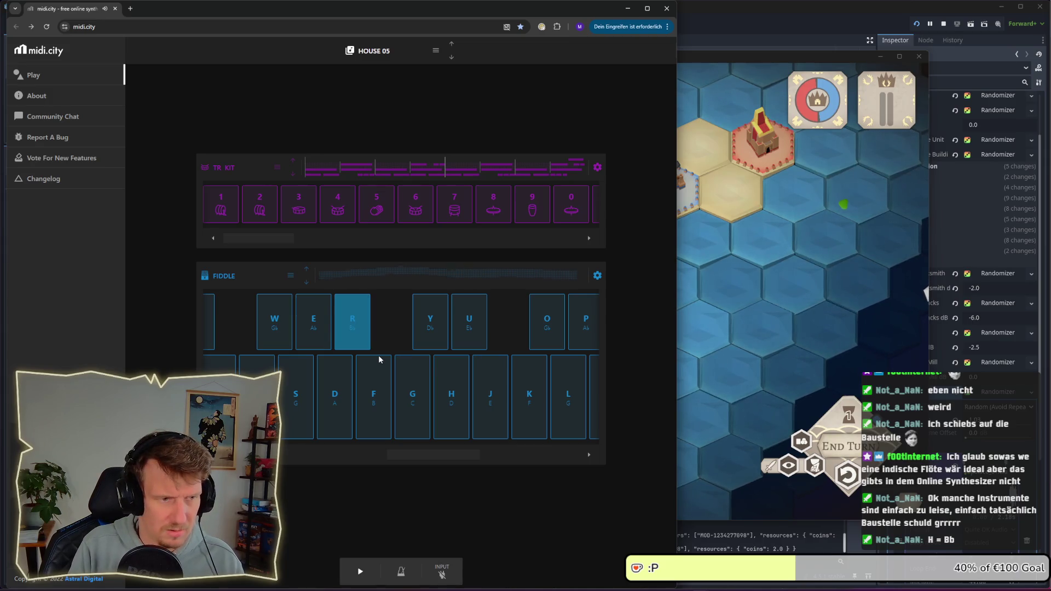
key(r)
key(h)
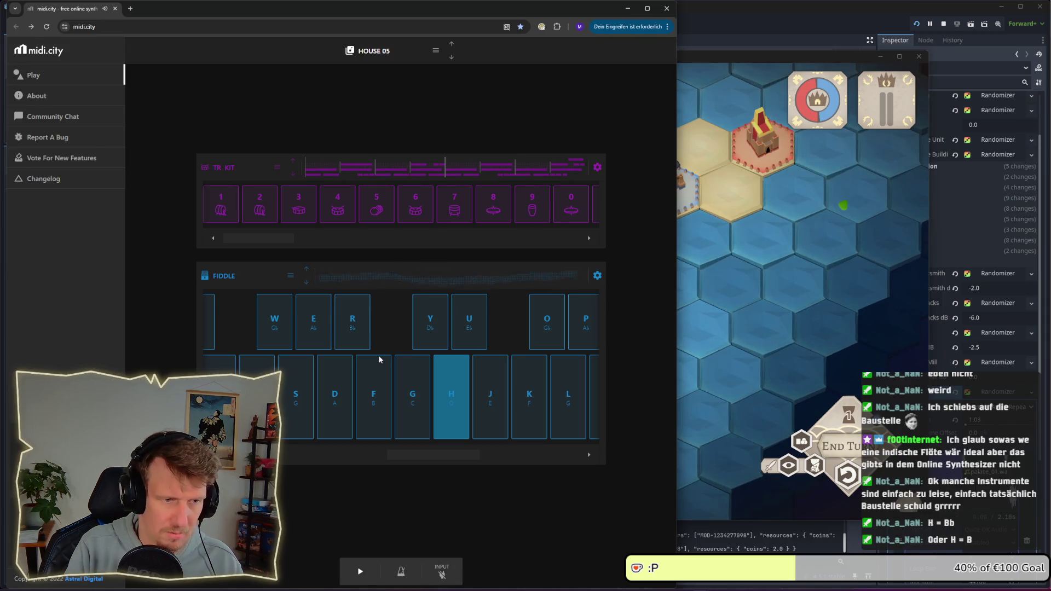
key(r)
key(j)
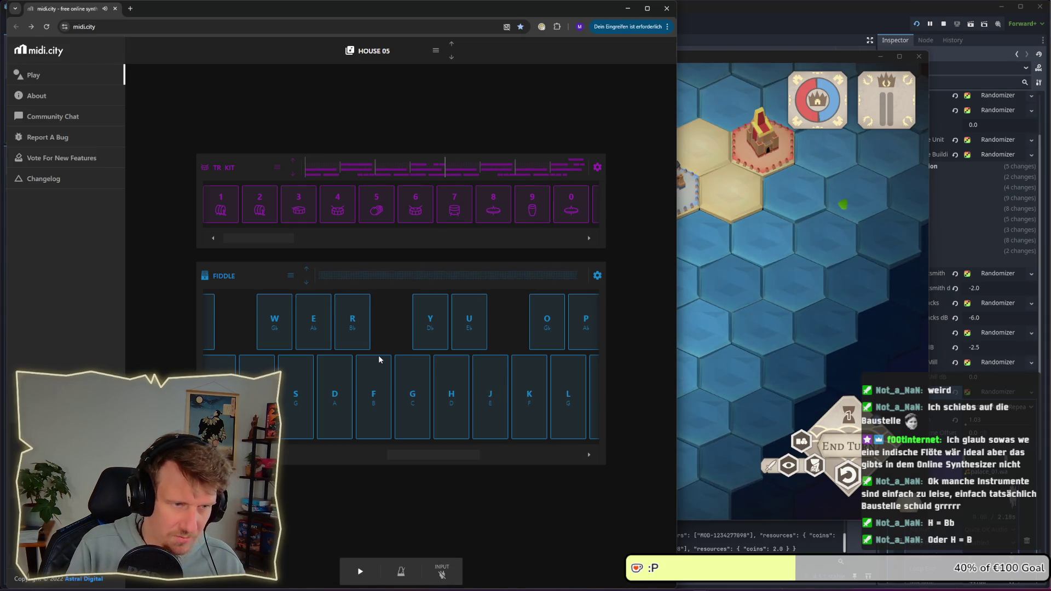
key(r)
key(u)
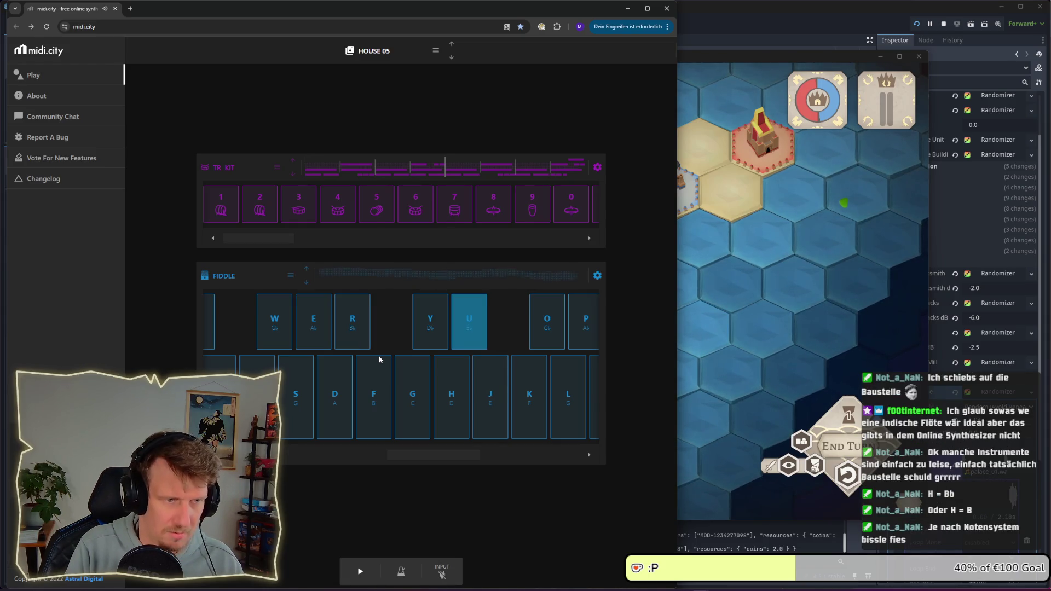
key(r)
key(u)
key(e)
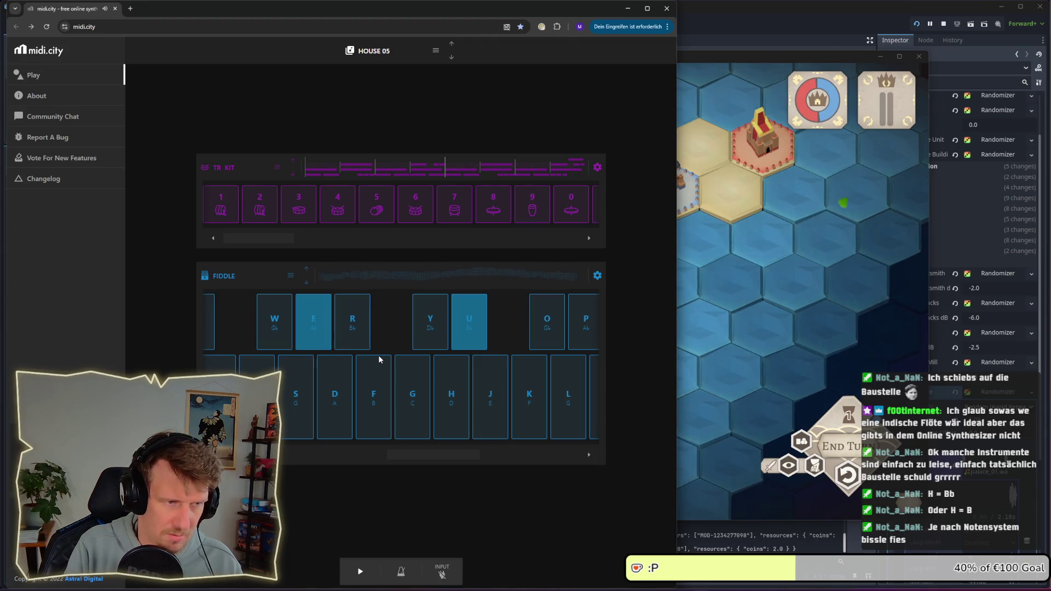
key(r)
key(r)
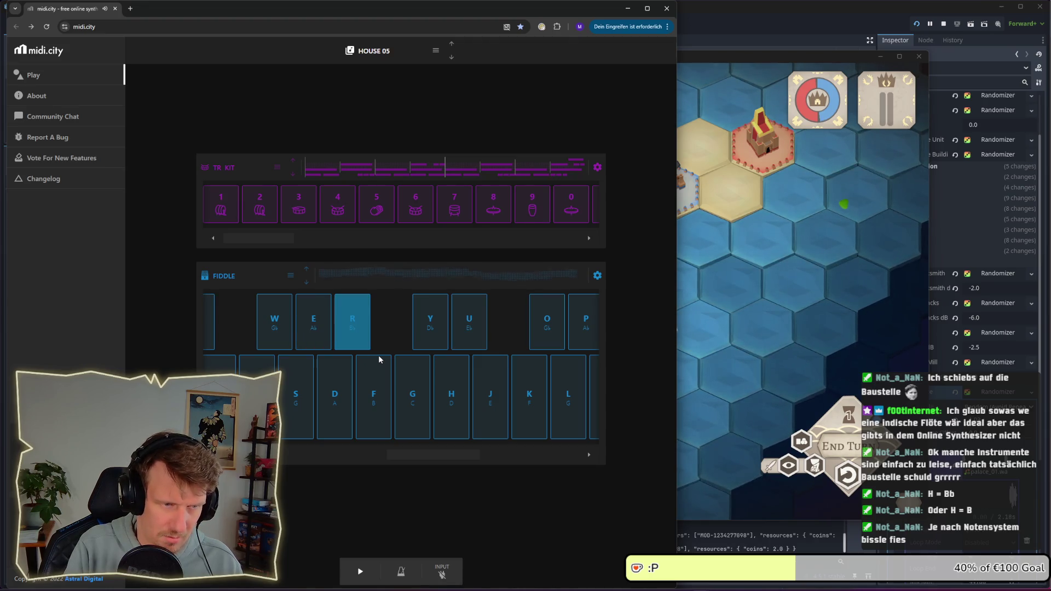
key(u)
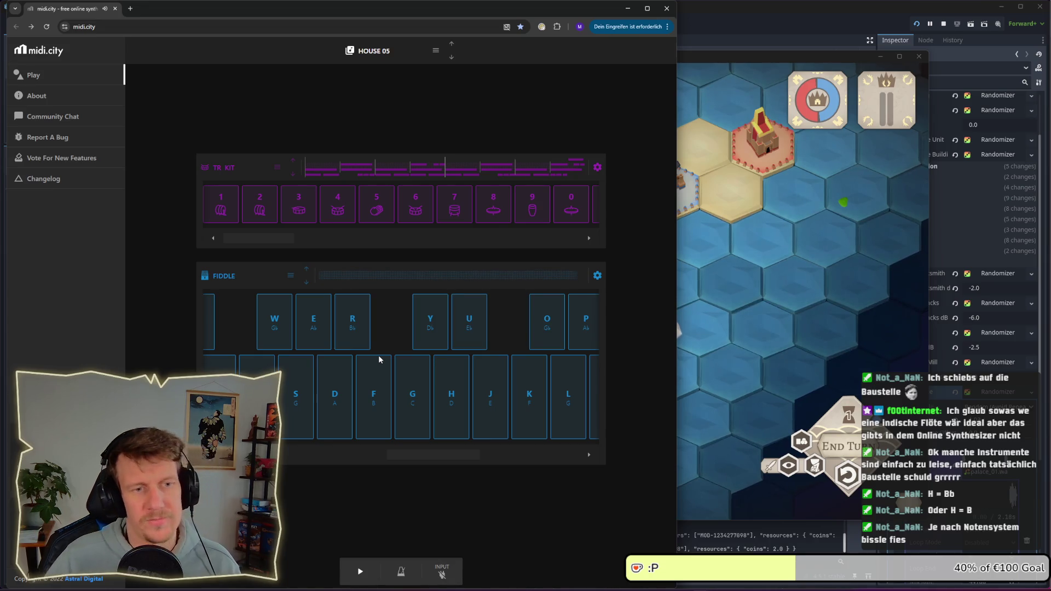
click(290, 276)
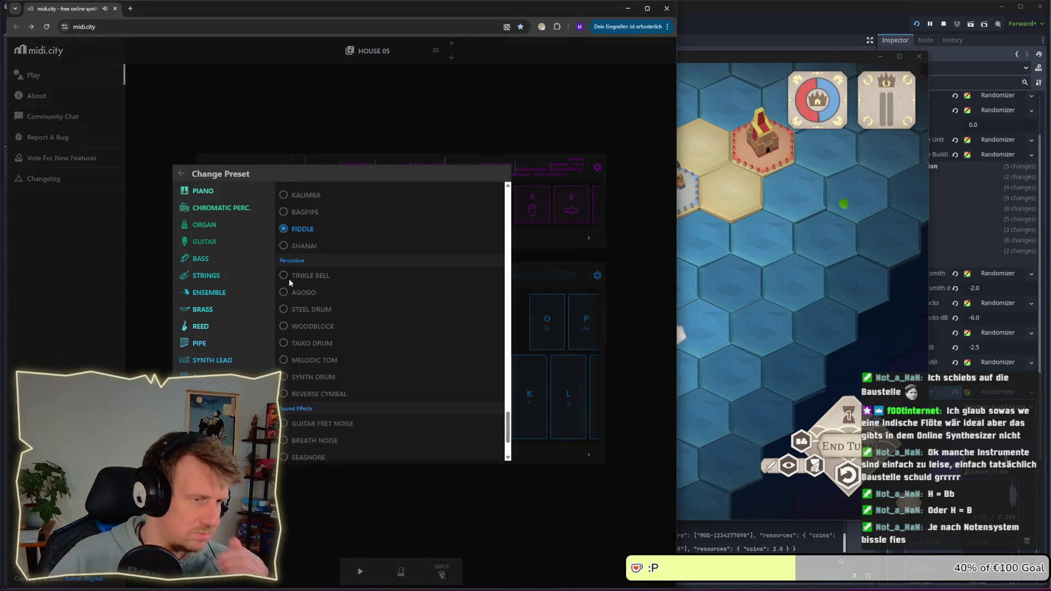
Pick World > Sitar as the track's preset and play D and H to hear it
scroll(322, 312, up, 1)
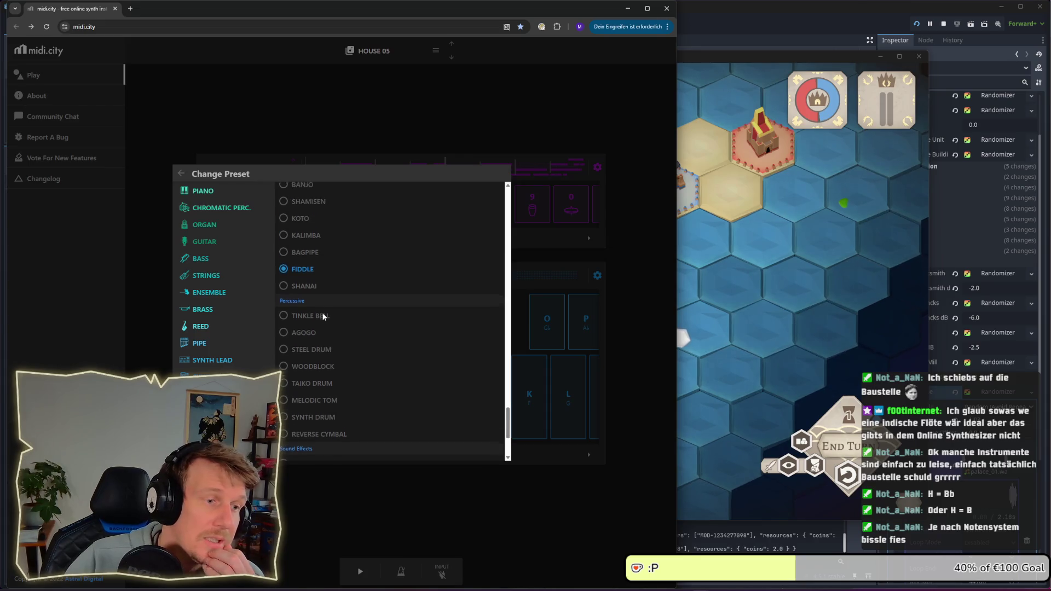
scroll(315, 267, up, 3)
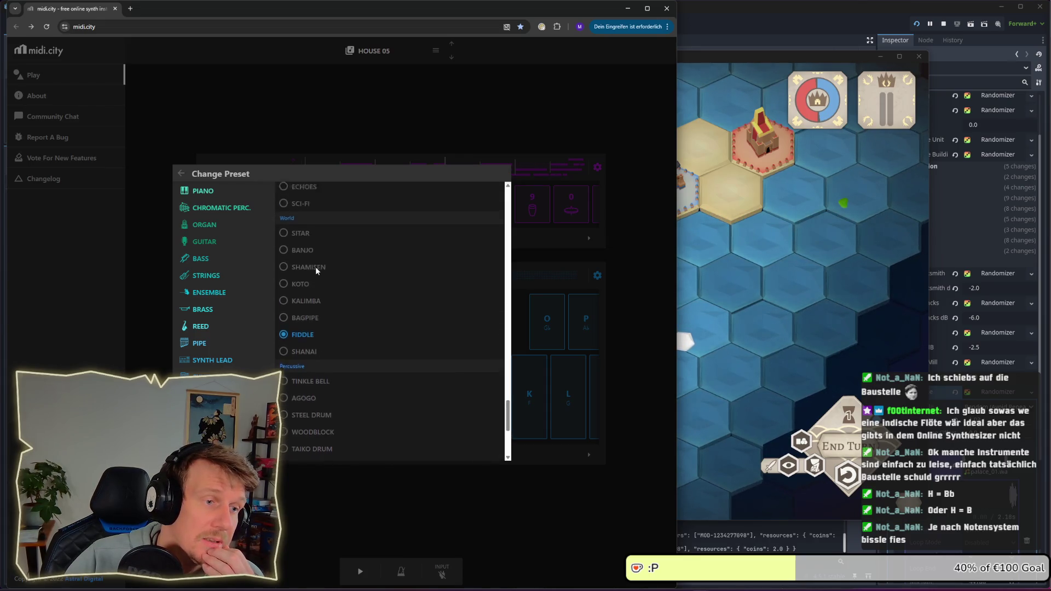
click(308, 296)
click(561, 493)
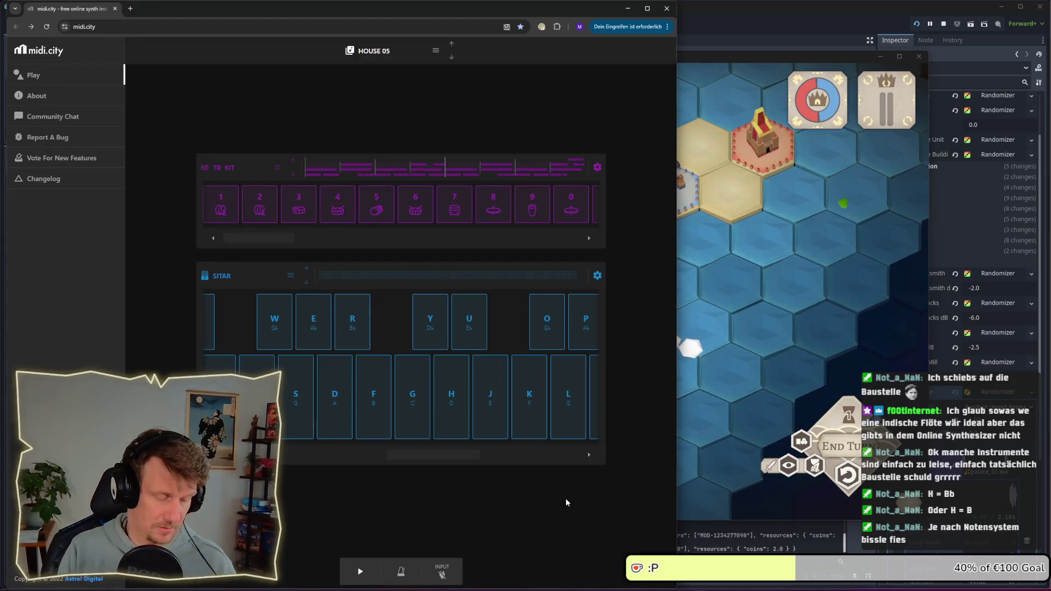
key(d)
key(h)
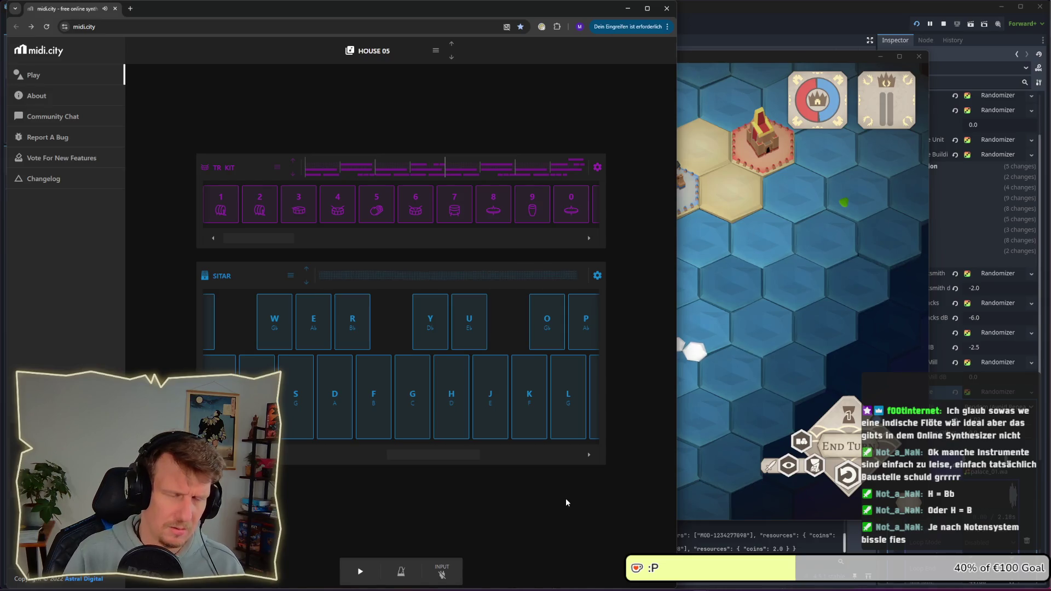
Switch the preset to Percussive > Agogo and play A and J notes
click(291, 276)
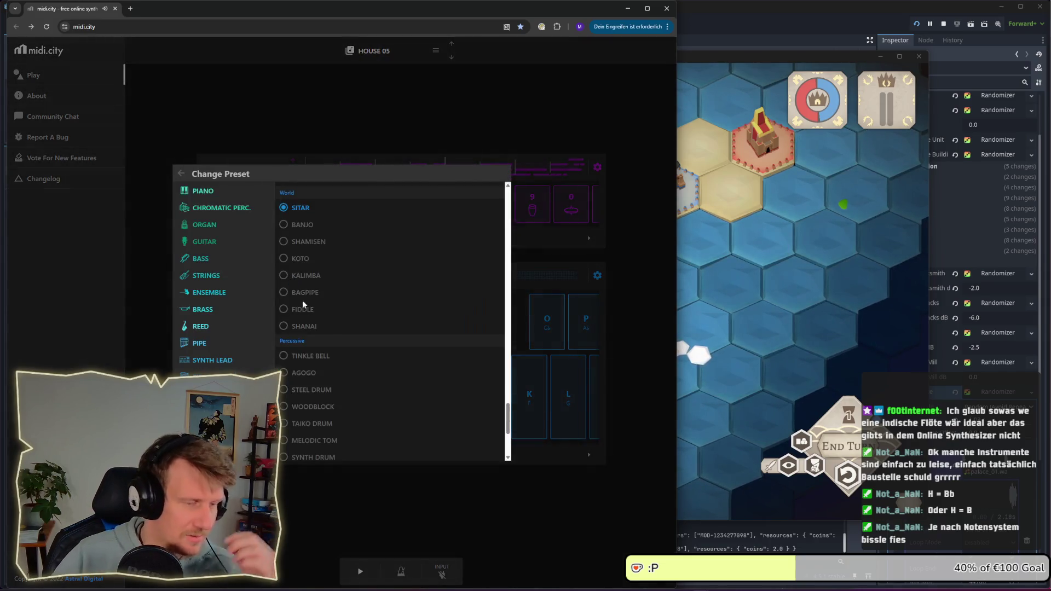
scroll(329, 317, down, 3)
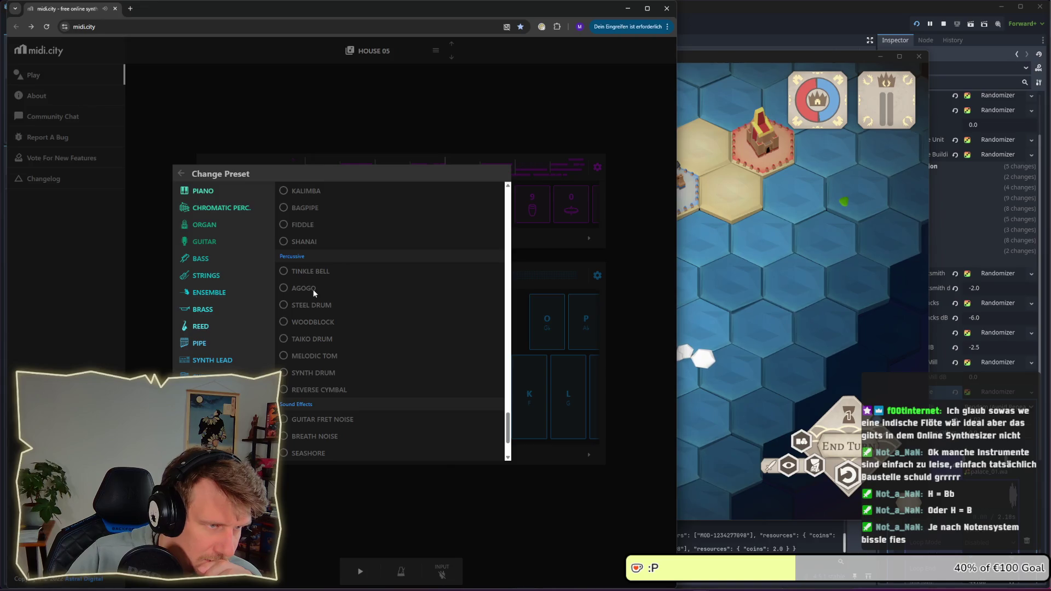
click(313, 290)
click(446, 518)
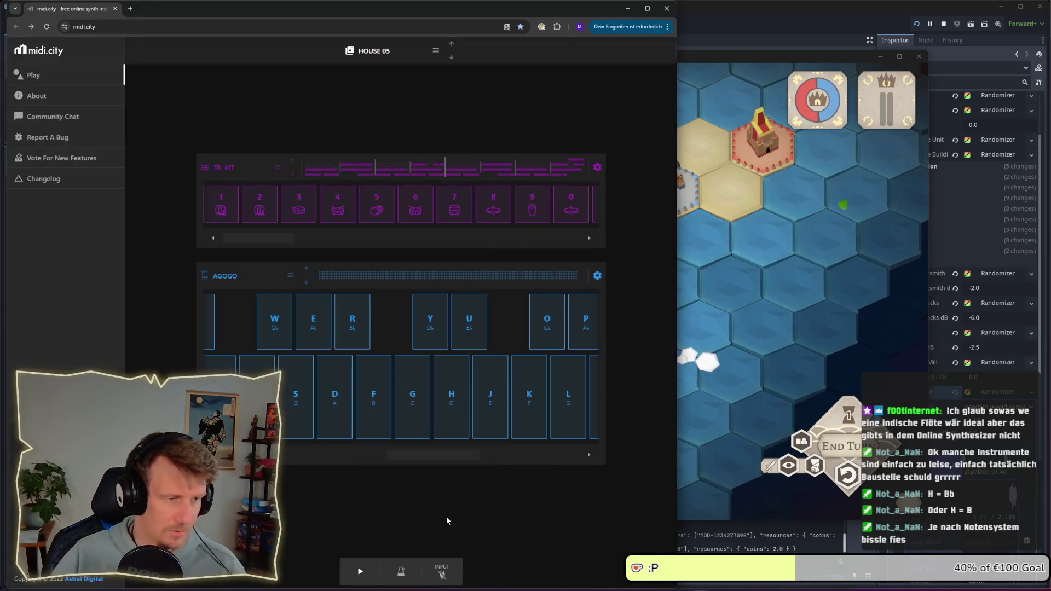
key(a)
key(a)
key(j)
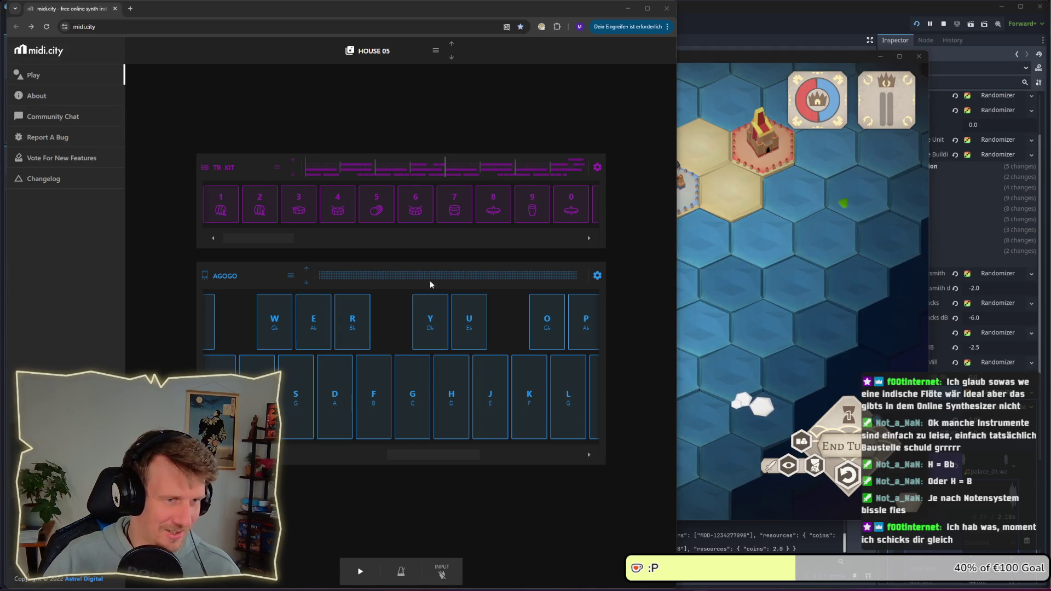
Set the lower track to Tinkle Bell, then step back through presets to KALIMBA
mouse_move(443, 458)
mouse_down()
mouse_move(486, 453)
mouse_move(431, 452)
mouse_up()
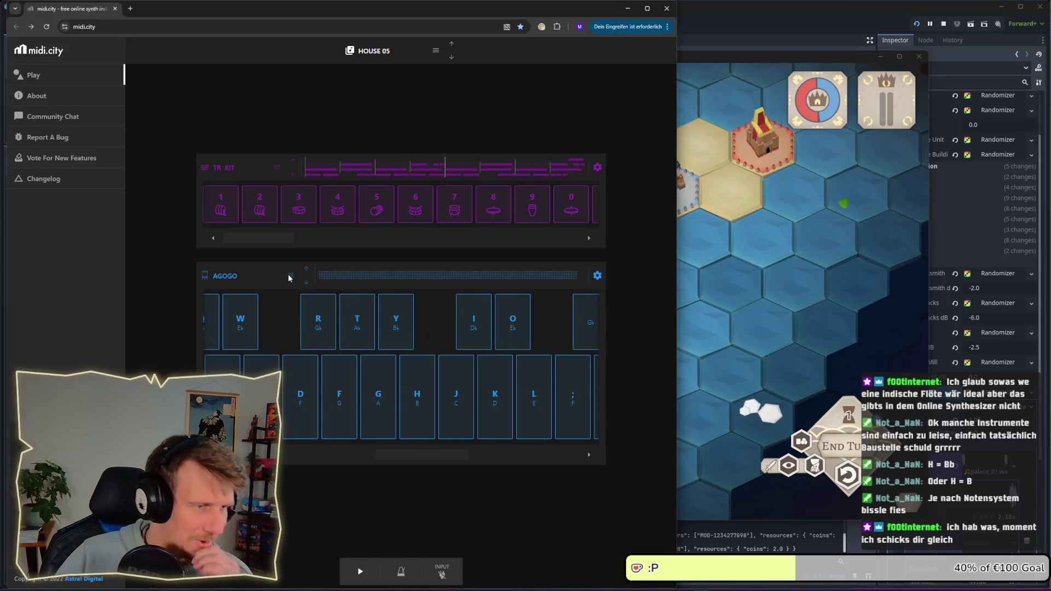
click(290, 276)
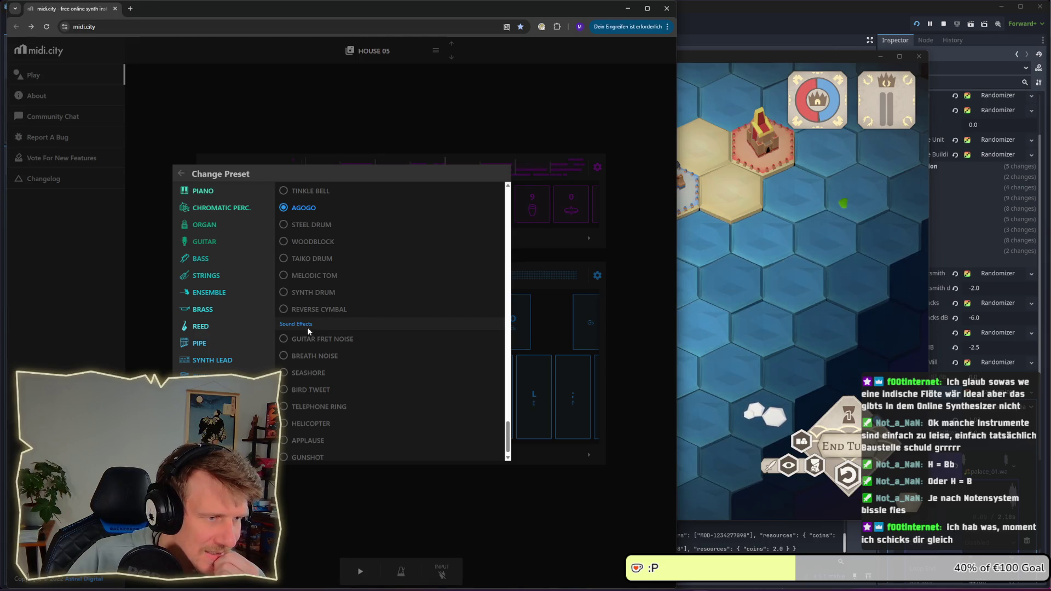
scroll(307, 327, down, 1)
scroll(308, 331, up, 3)
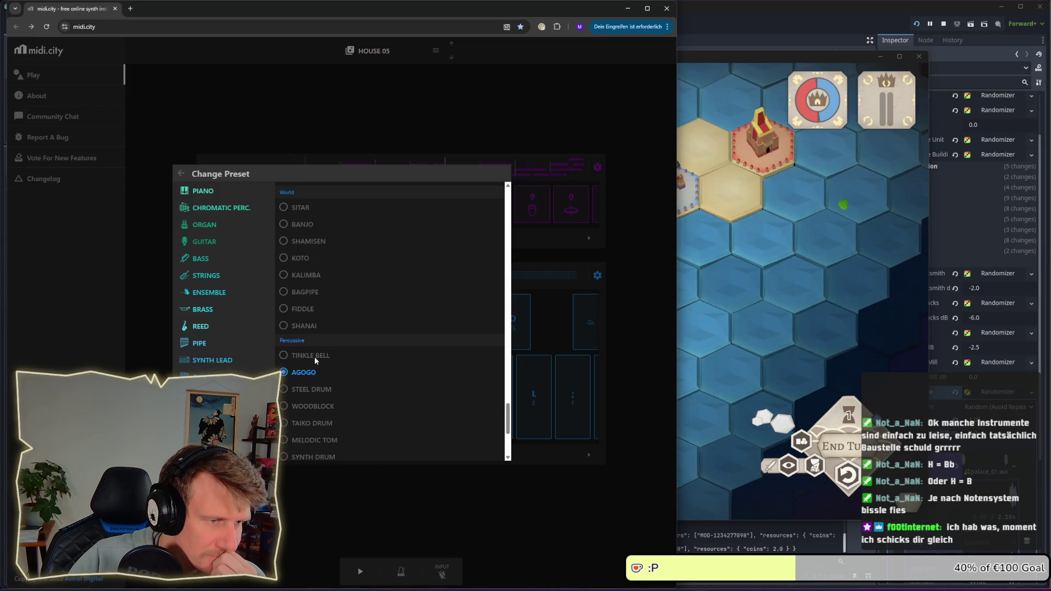
click(314, 356)
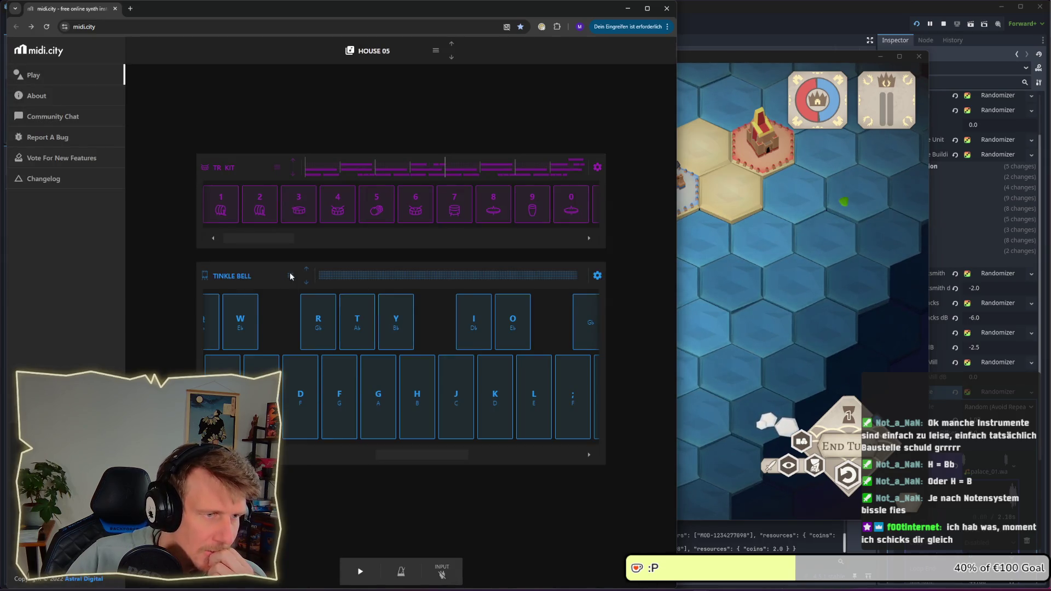
click(306, 269)
click(306, 269)
click(305, 270)
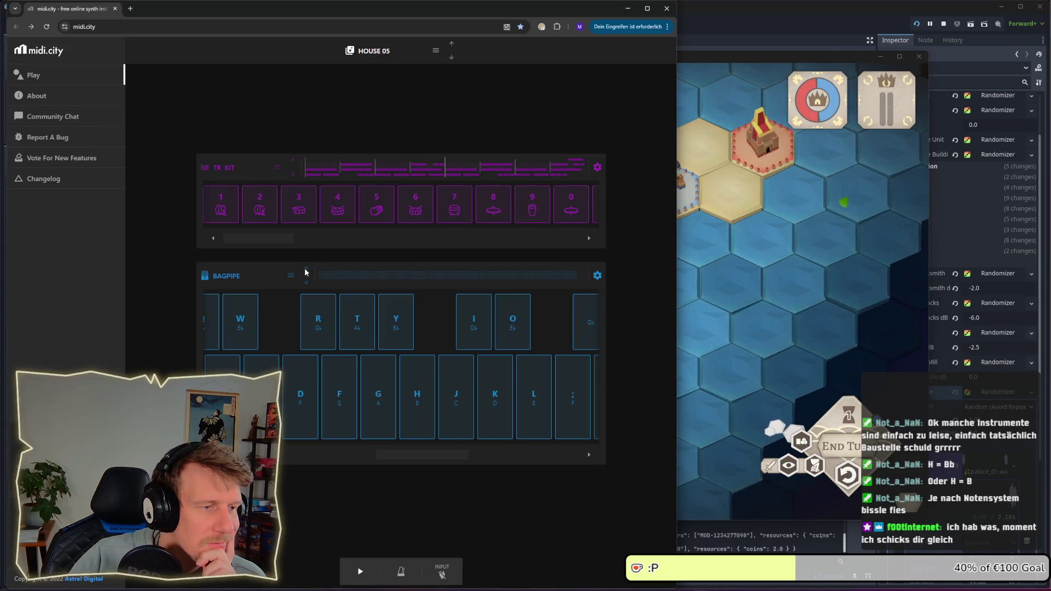
click(305, 269)
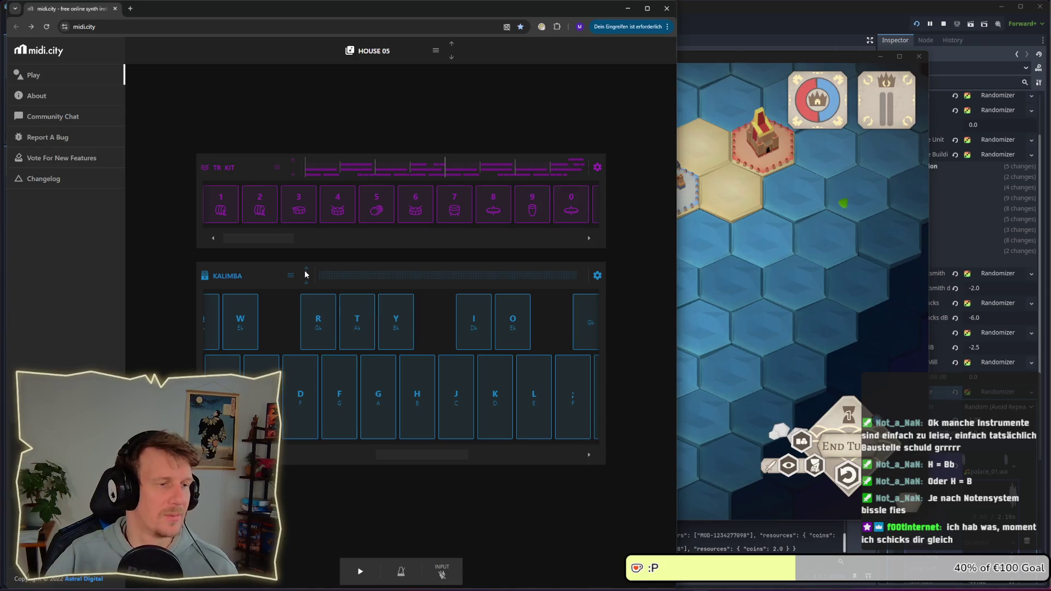
Play a short Kalimba phrase on A, D and F, then bring King's Edict forward
key(a)
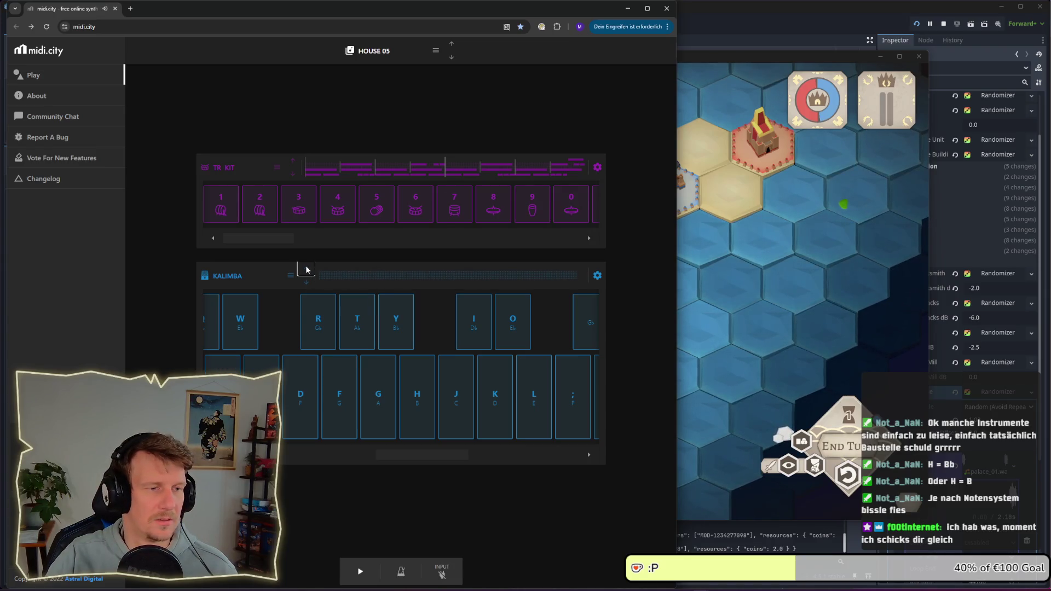
key(a)
key(a)
key(d)
key(f)
click(717, 305)
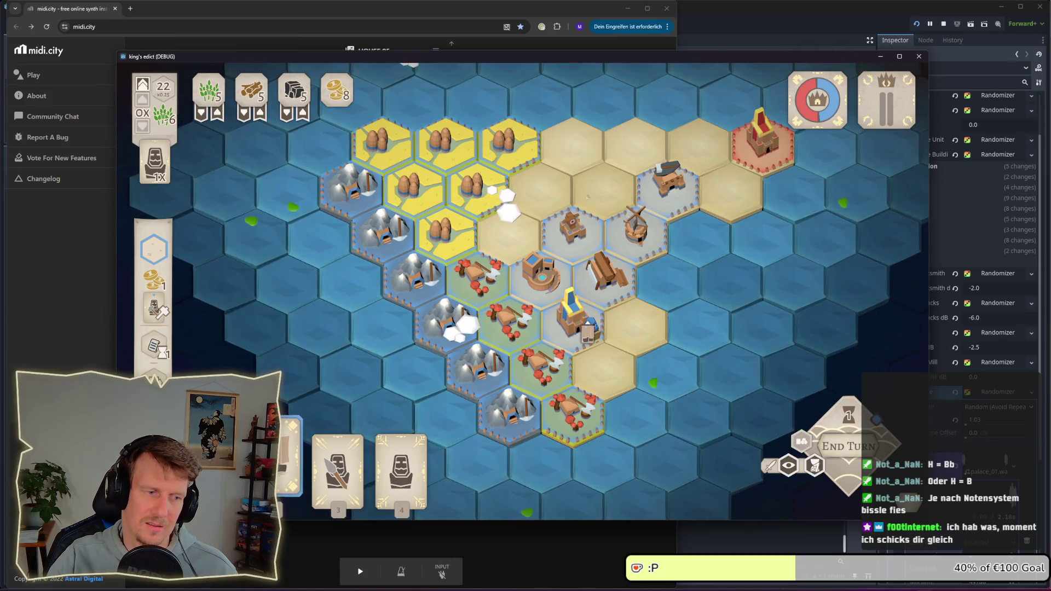
Place a spear unit, then place a serf on the castle hex and undo it
key(3)
click(587, 333)
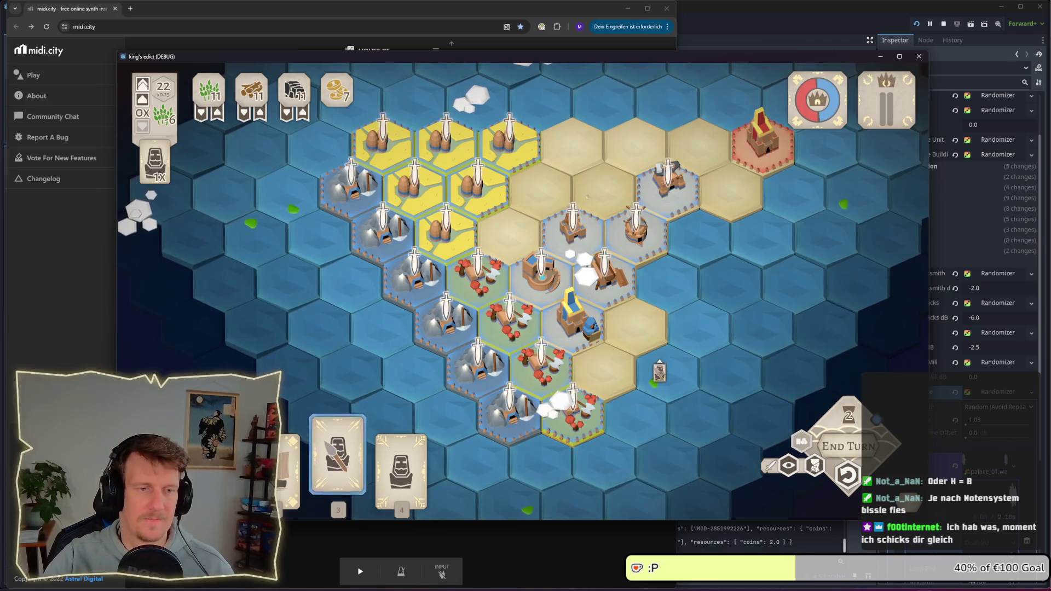
key(4)
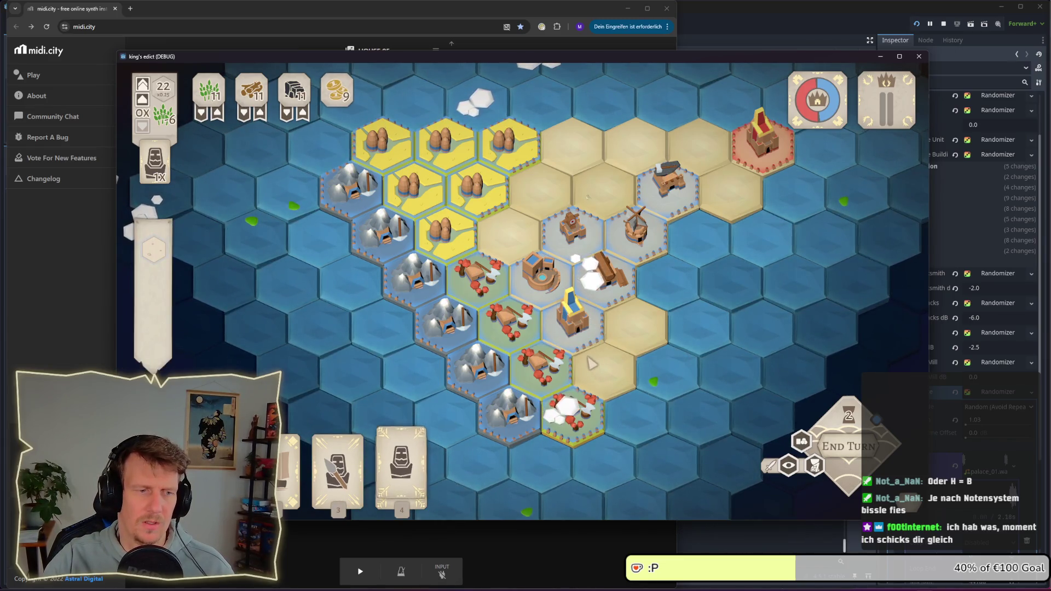
click(575, 328)
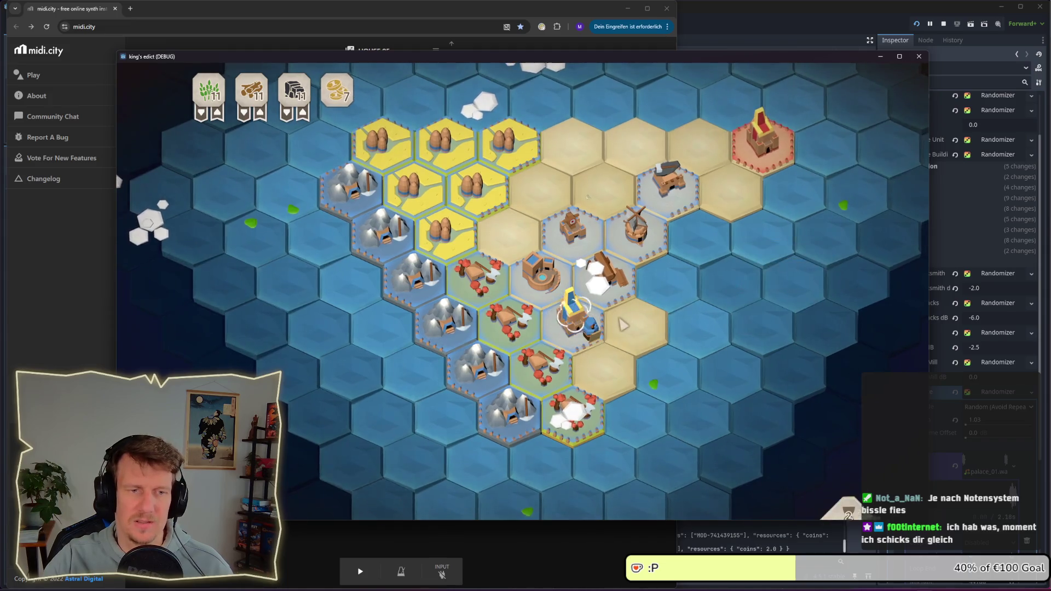
key(ctrl+z)
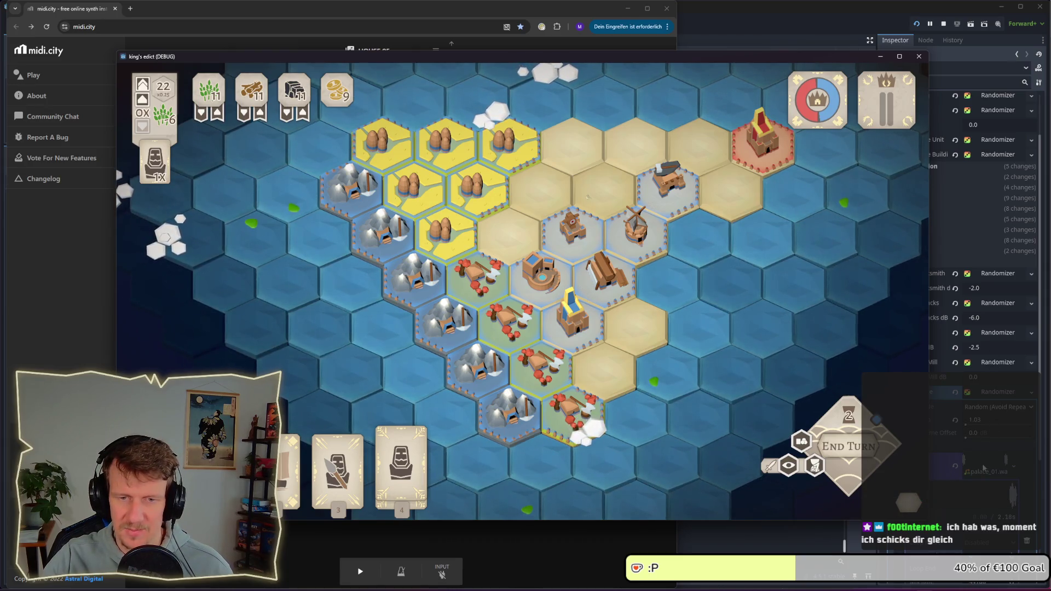
Close the game, set the Building Palace volume to -8.0 dB and rerun it
key(F8)
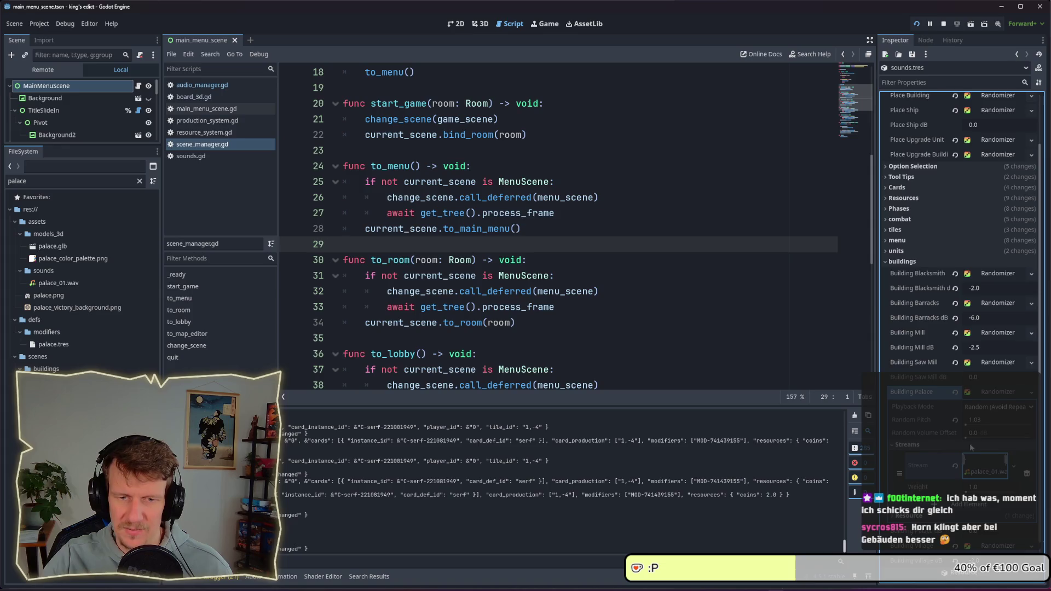
scroll(970, 448, up, 1)
scroll(985, 408, up, 3)
click(989, 466)
text(8)
key(Return)
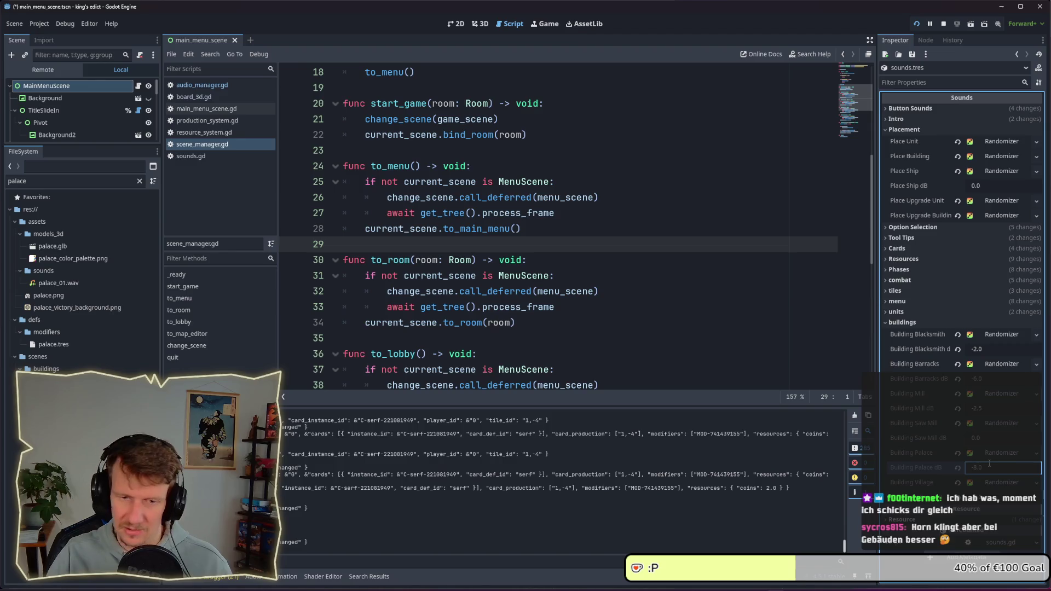
key(alt+Tab)
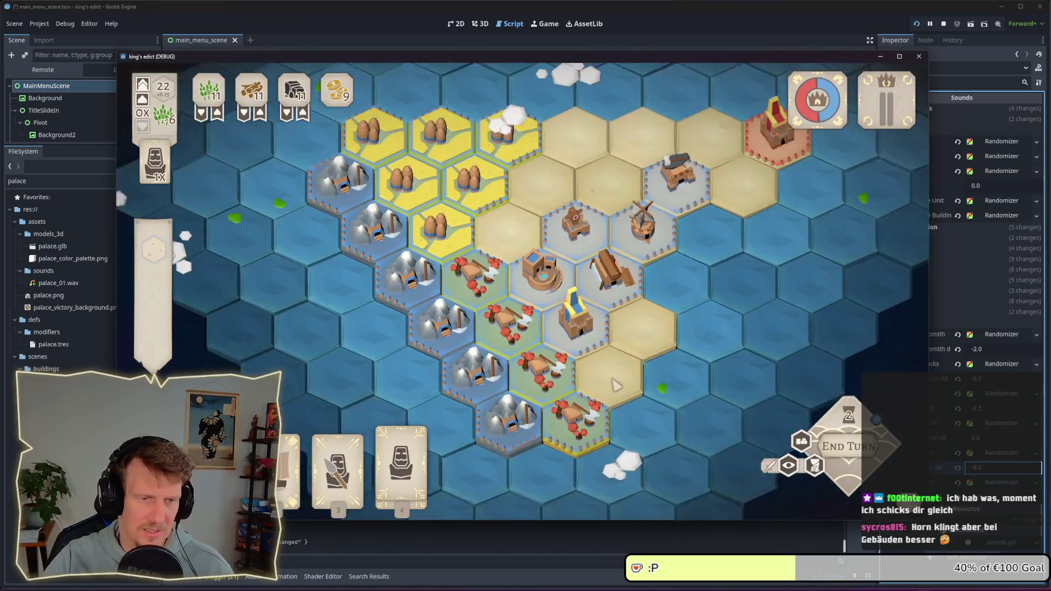
Place a serf on the palace tile to hear the new sound, then switch to Audacity
click(401, 460)
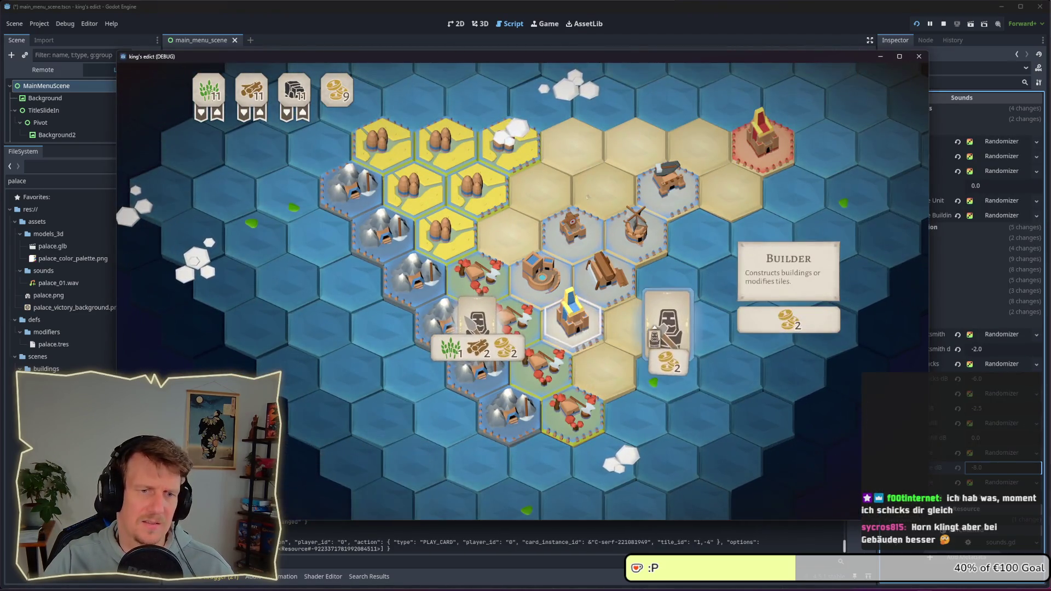
click(635, 334)
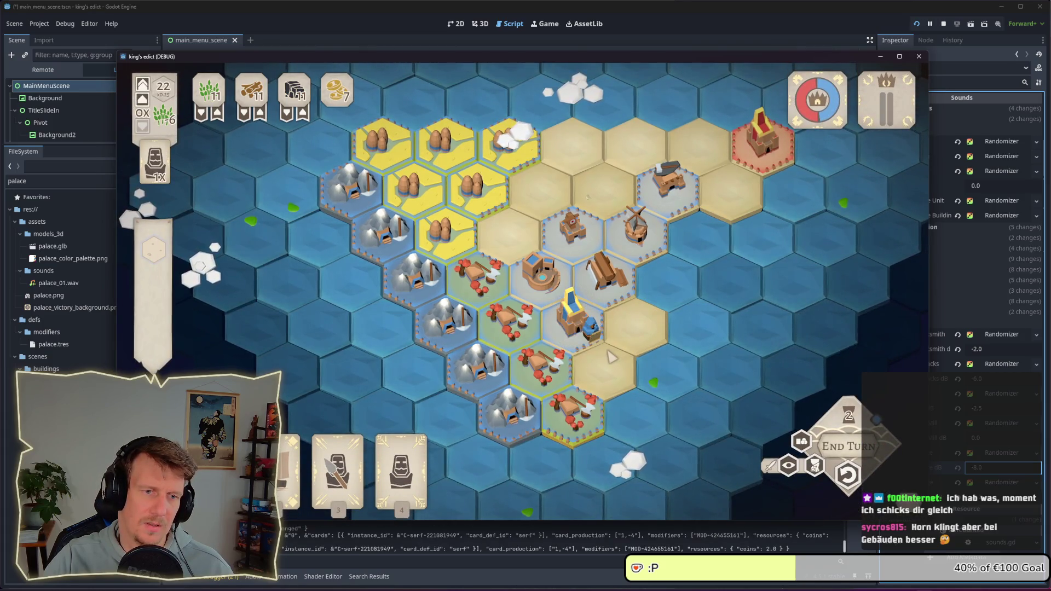
key(alt+Tab)
key(alt+Tab)
key(alt+Tab)
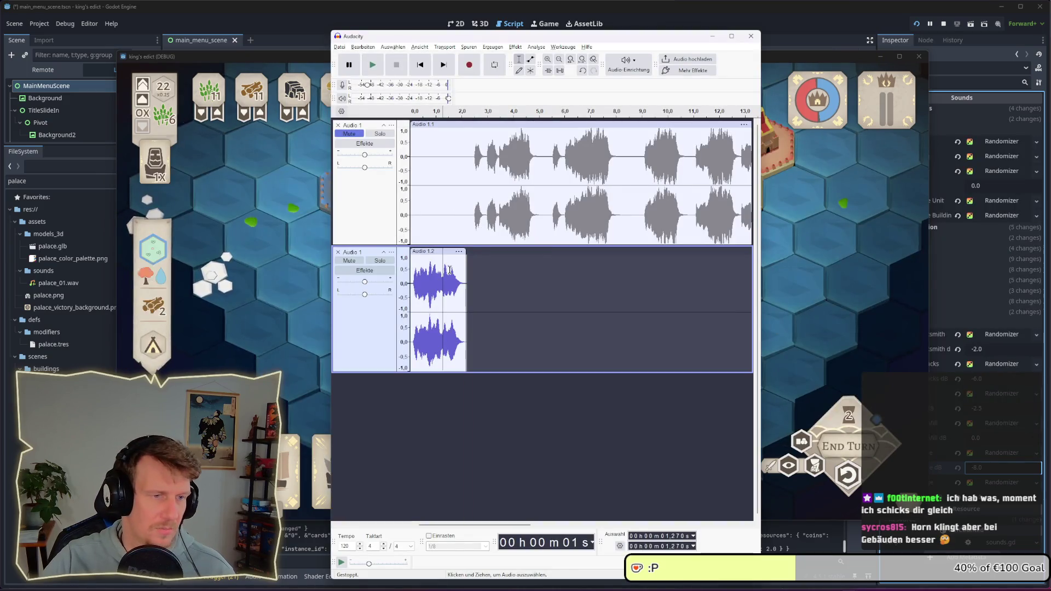
Select the Audio 1.2 clip and open Effekt > Verzögerung und Hall > Hall
click(438, 251)
click(520, 49)
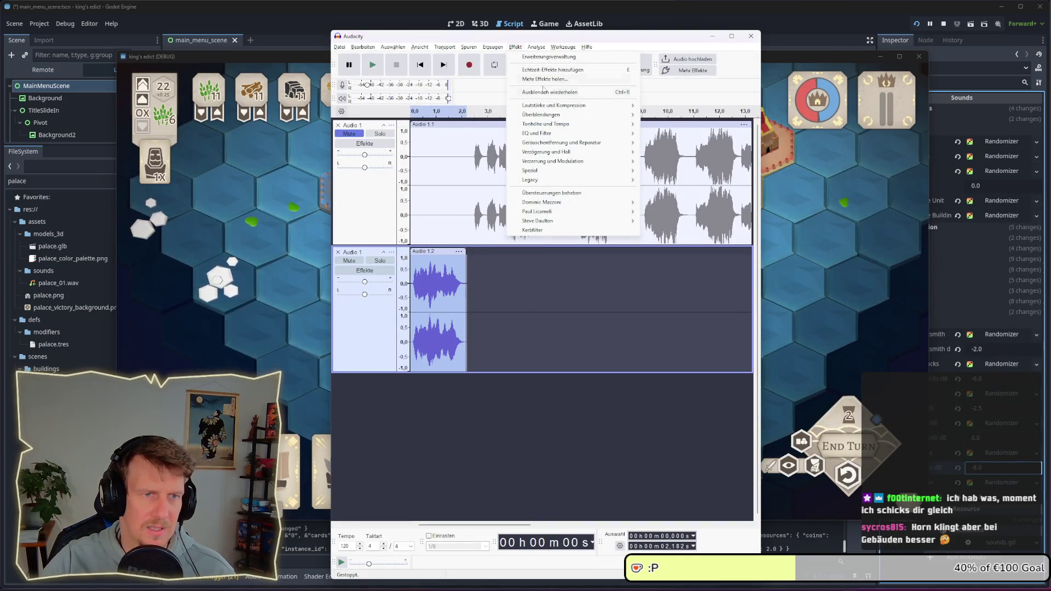
mouse_move(553, 124)
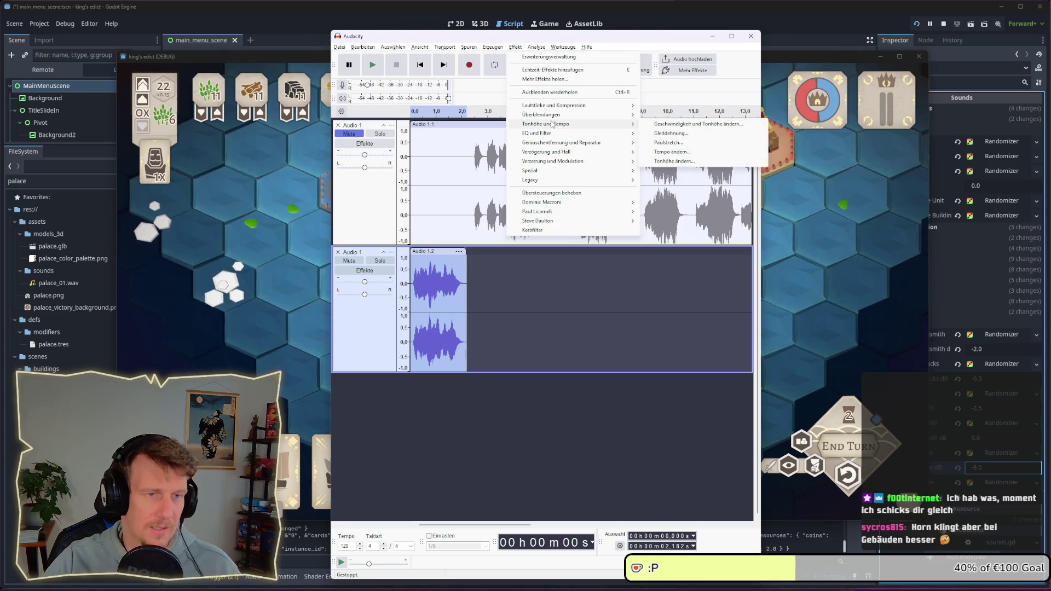
mouse_move(567, 143)
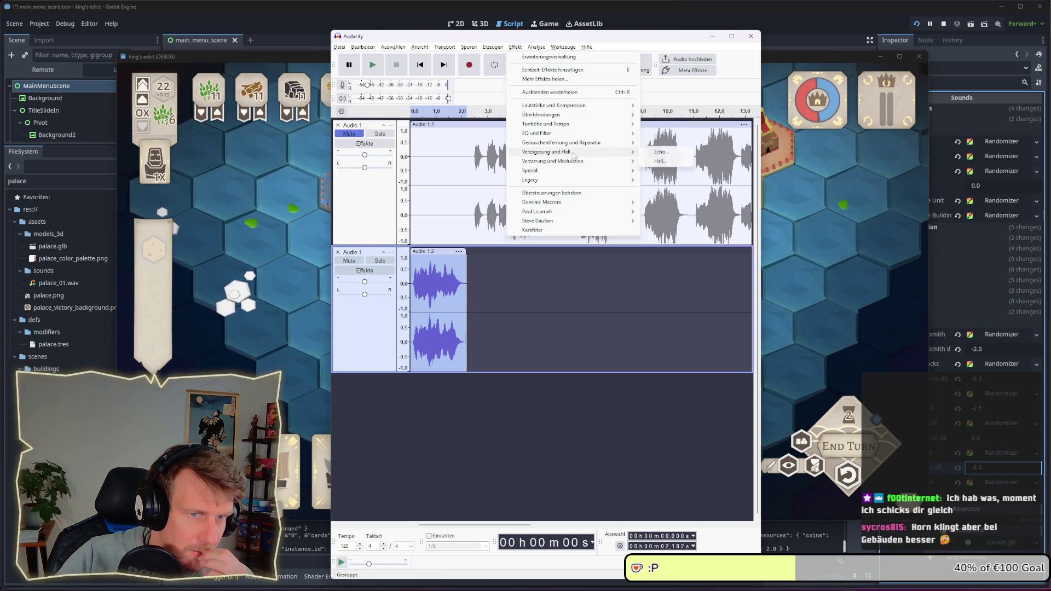
click(659, 161)
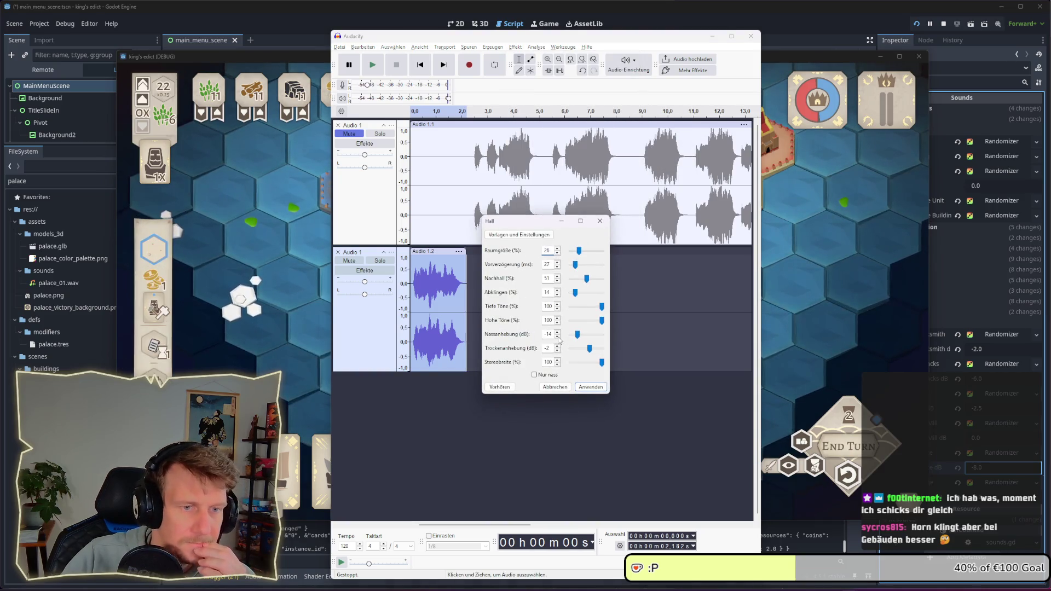
Adjust the Hall reverberance, bass 42 and treble 41, previewing after each change
click(509, 387)
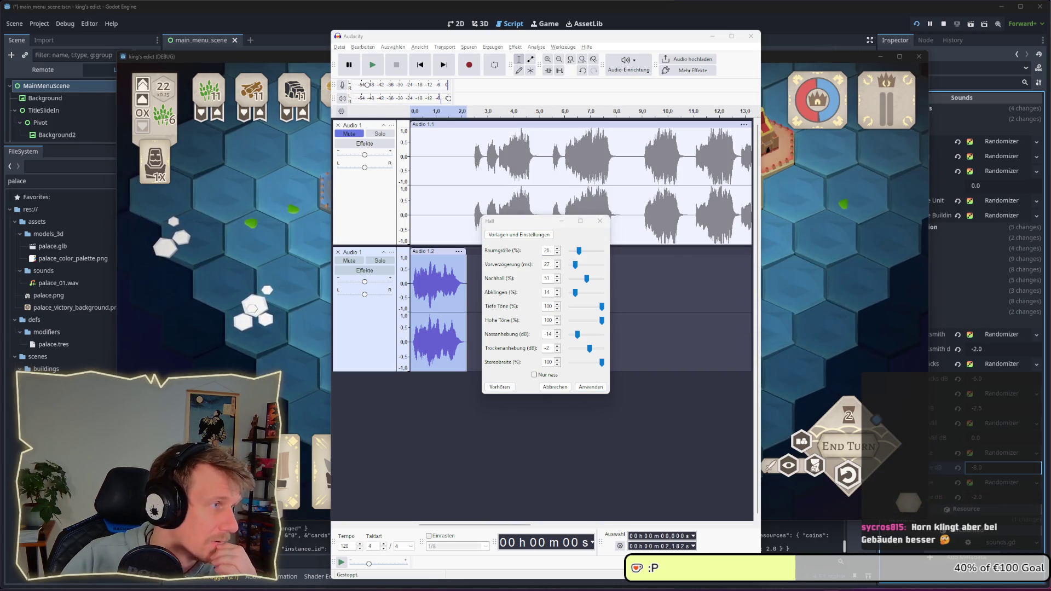
drag(585, 280, 588, 280)
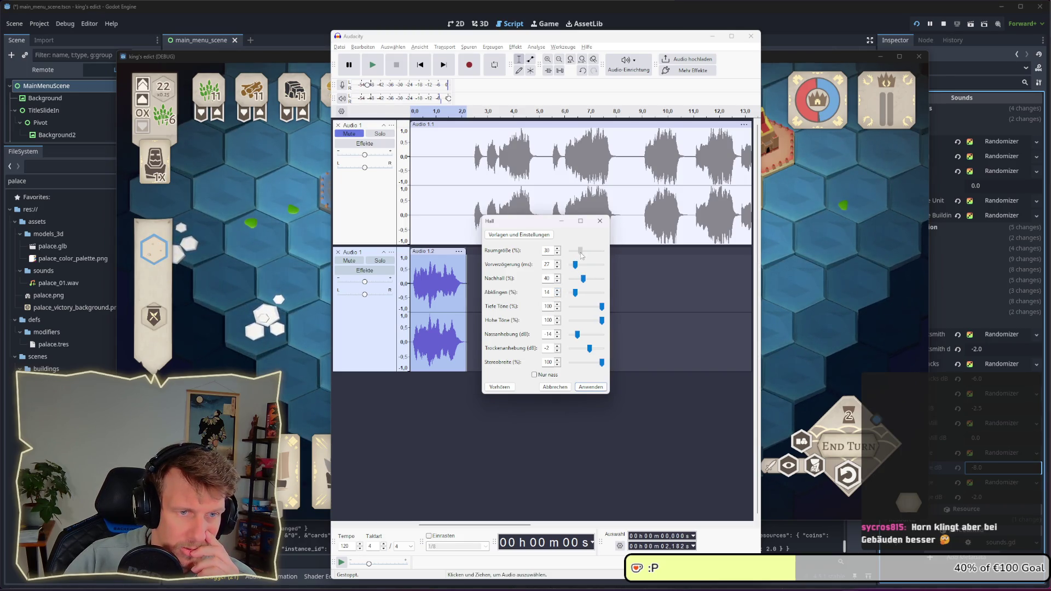
click(499, 388)
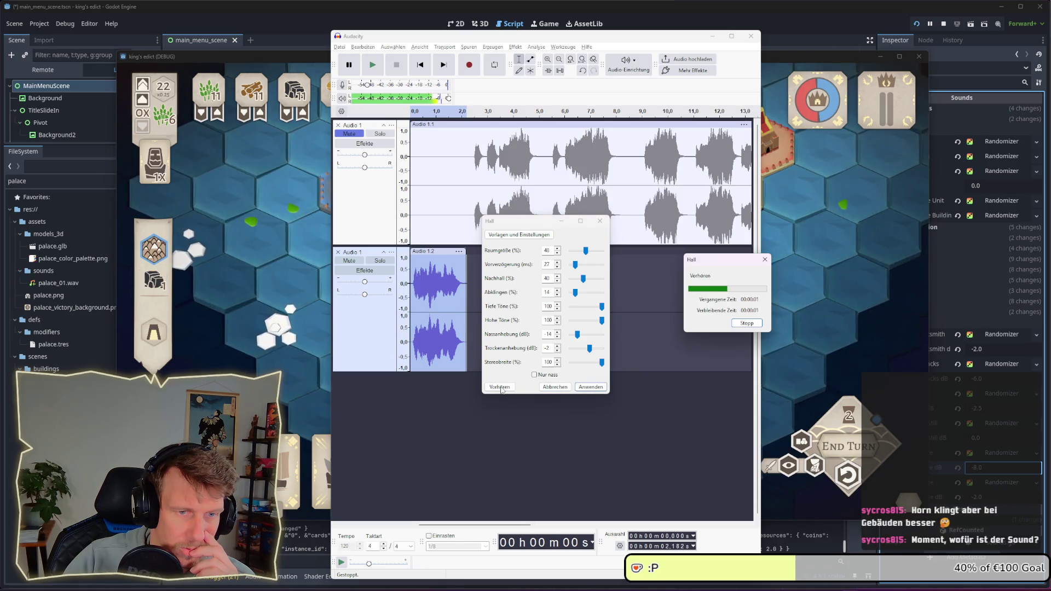
drag(602, 321, 583, 322)
click(499, 386)
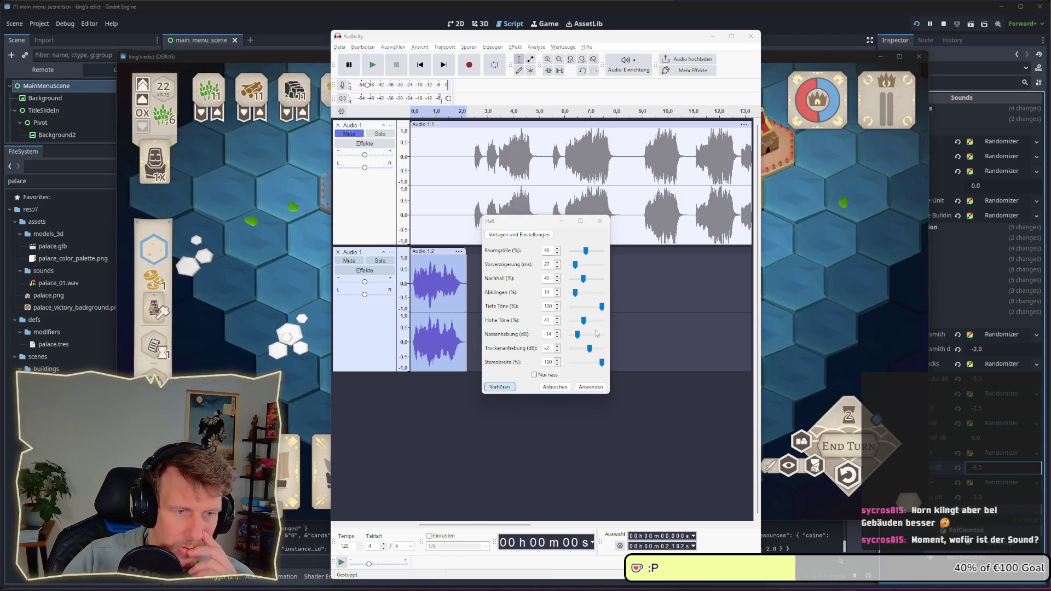
drag(602, 306, 584, 306)
click(500, 387)
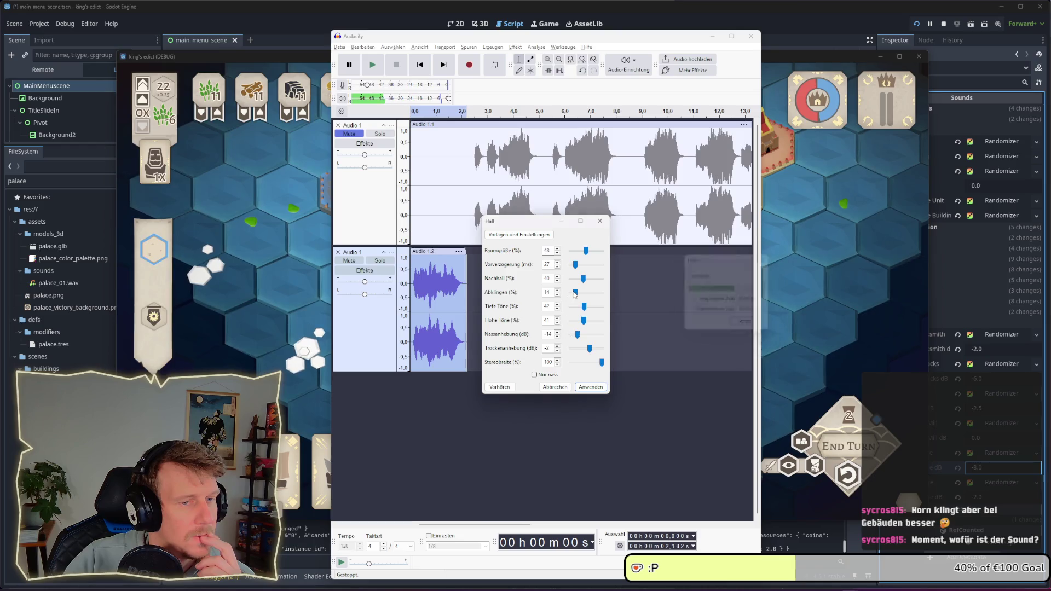
drag(583, 279, 581, 283)
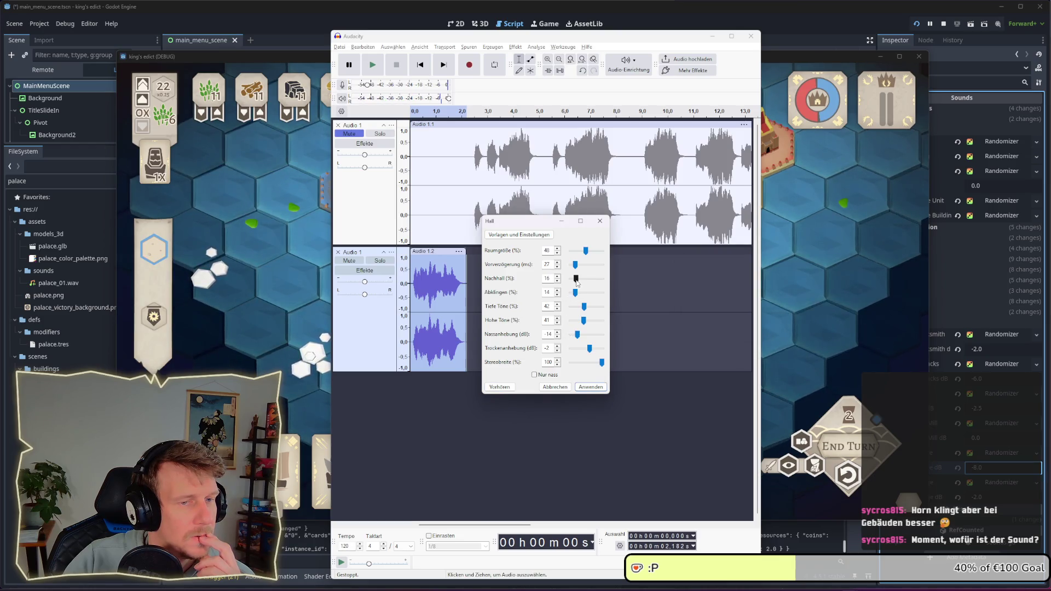
key(alt+v)
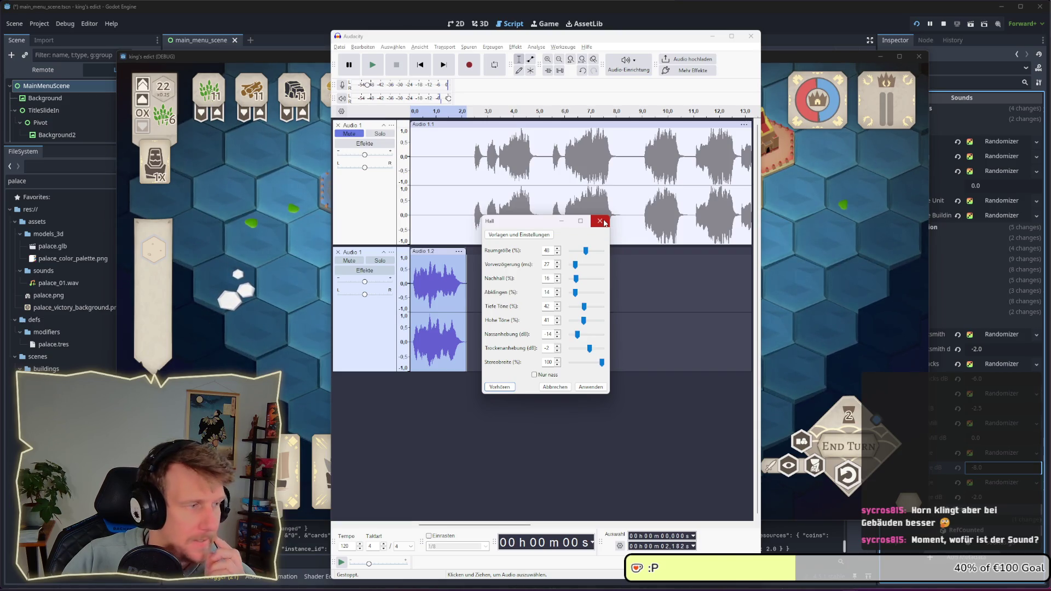
In the game, recruit spearmen on the centre tile and try, then undo, a windmill build
key(alt+Tab)
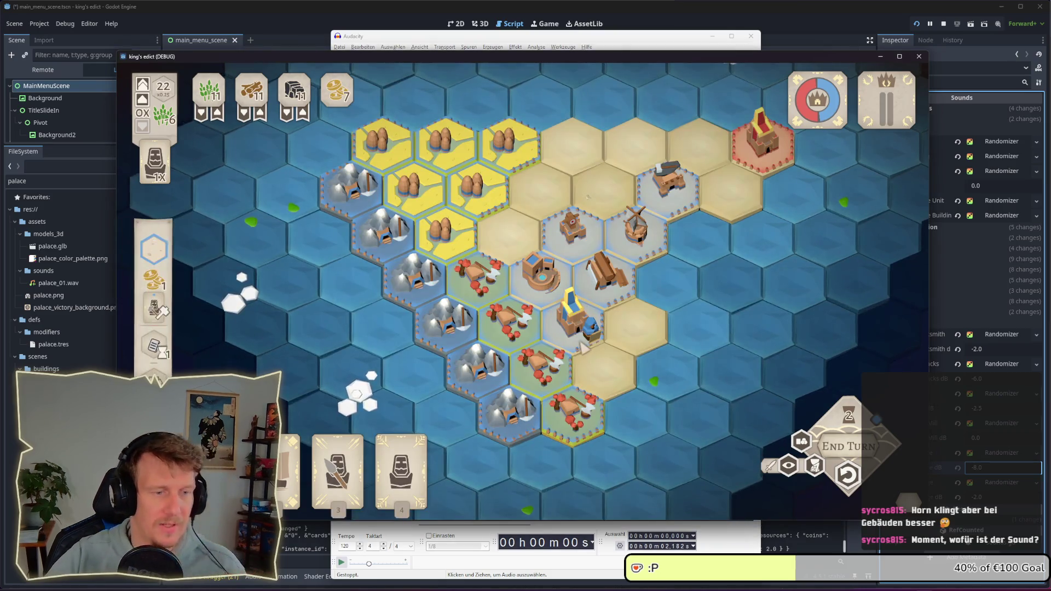
key(4)
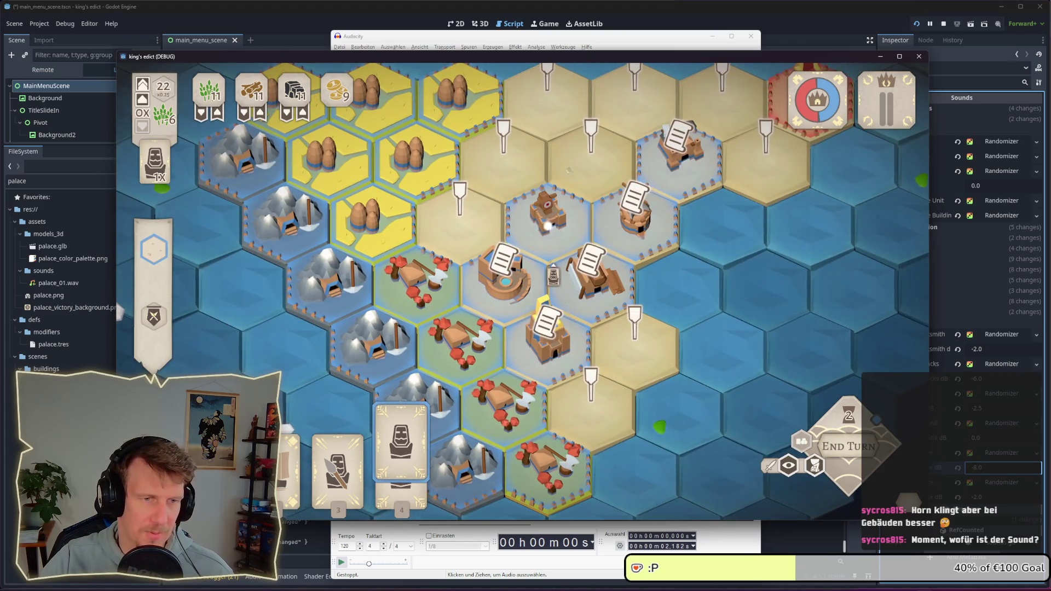
click(548, 208)
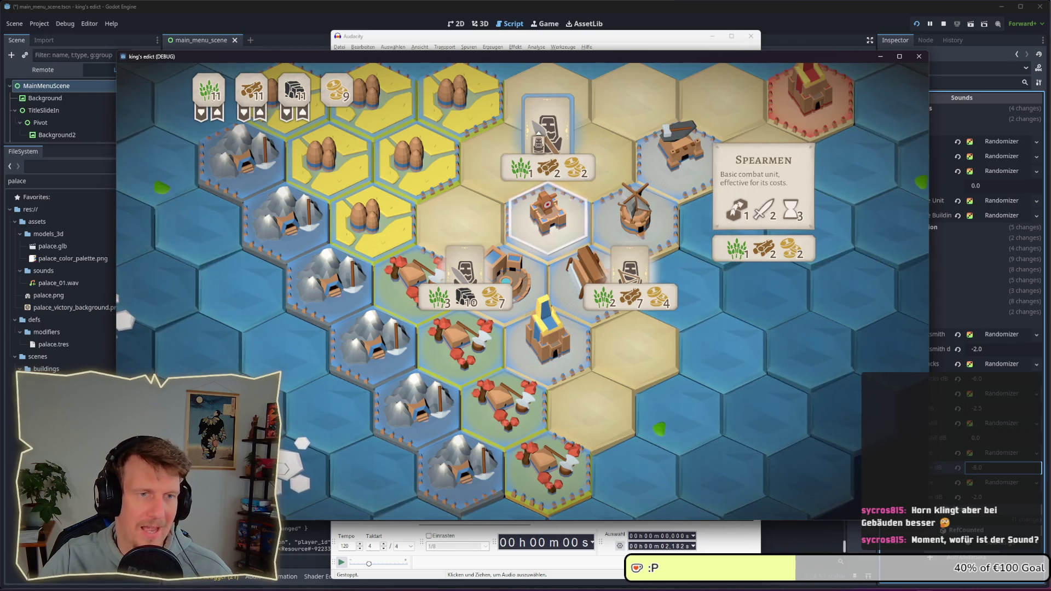
click(541, 138)
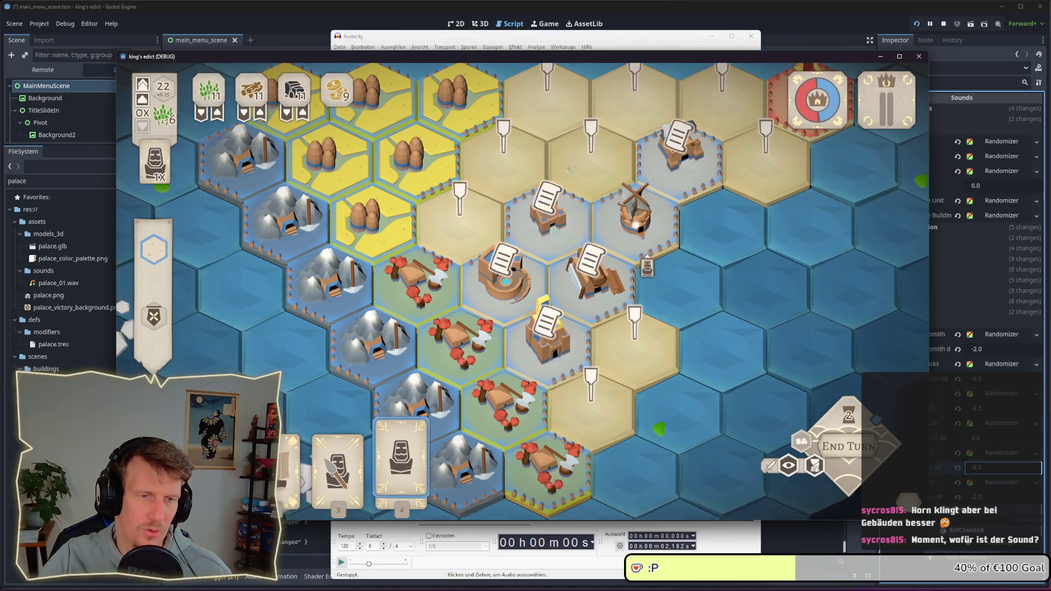
click(637, 213)
click(630, 159)
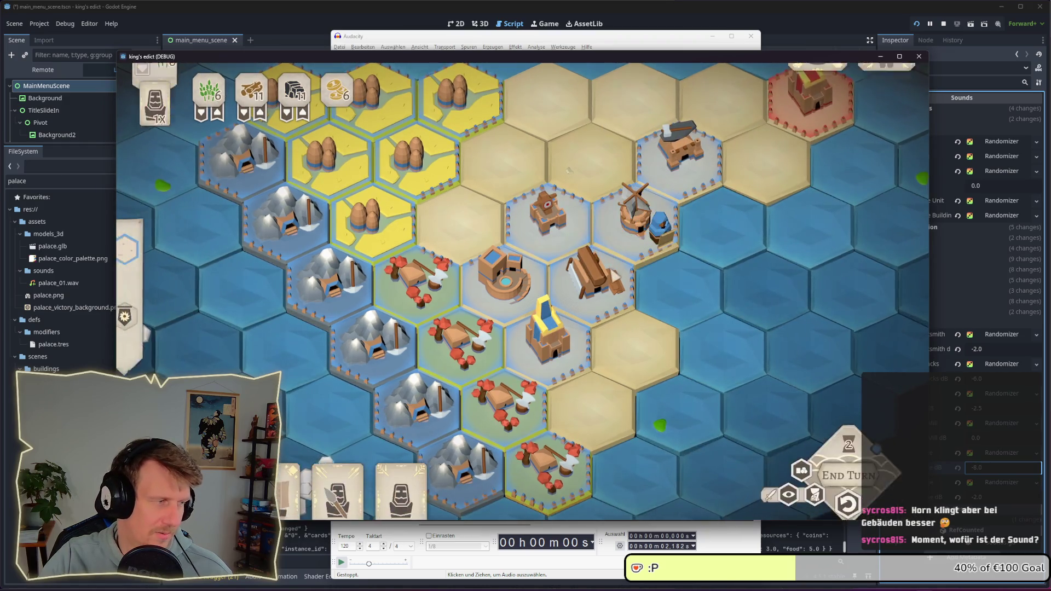
click(847, 475)
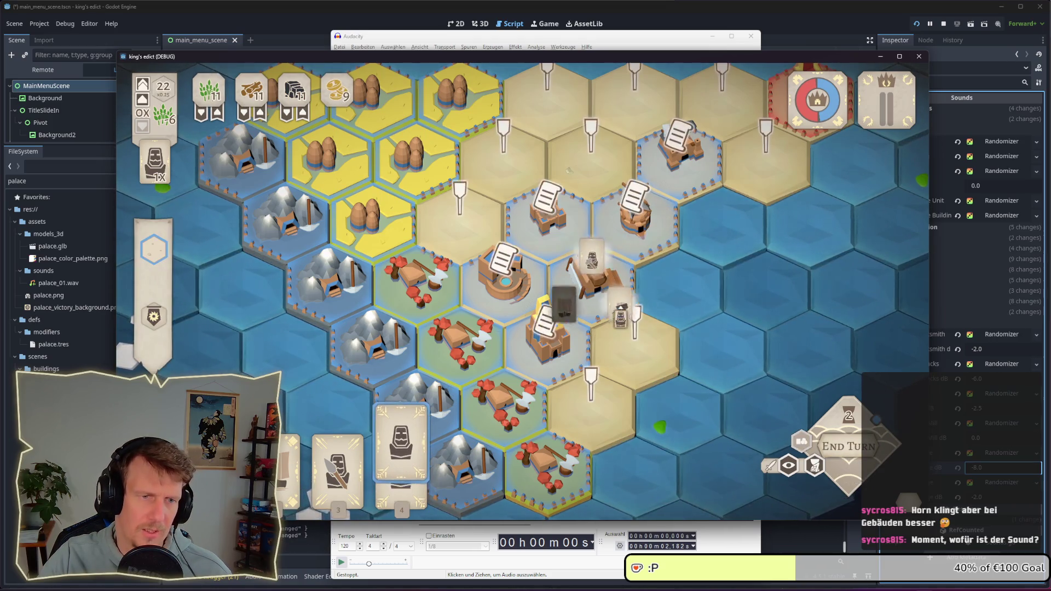
click(591, 268)
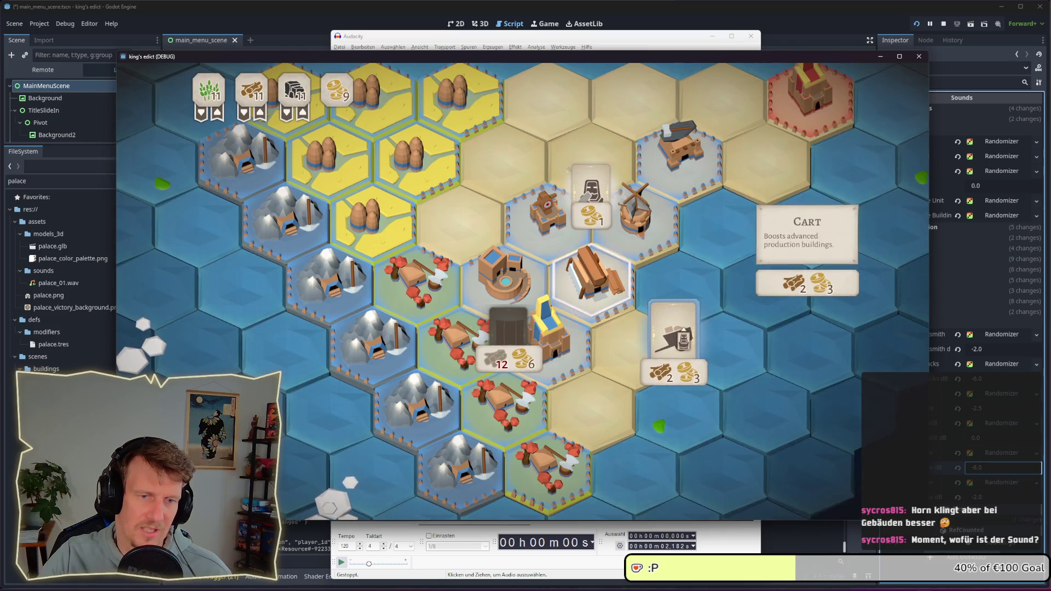
Buy the Cart and place Spearmen on the palace tile, undoing both
click(679, 334)
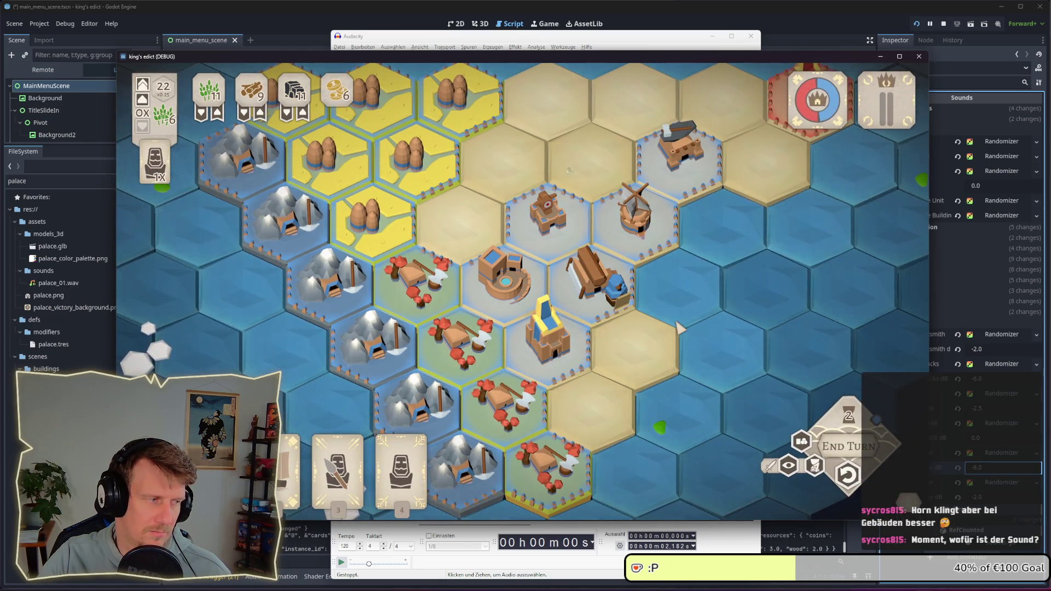
click(848, 475)
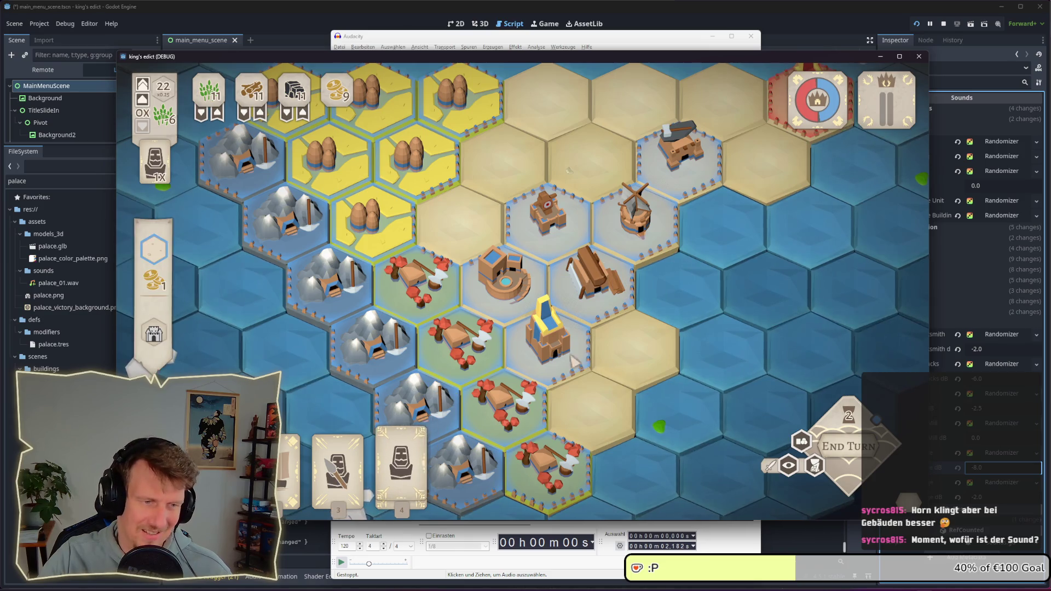
click(552, 353)
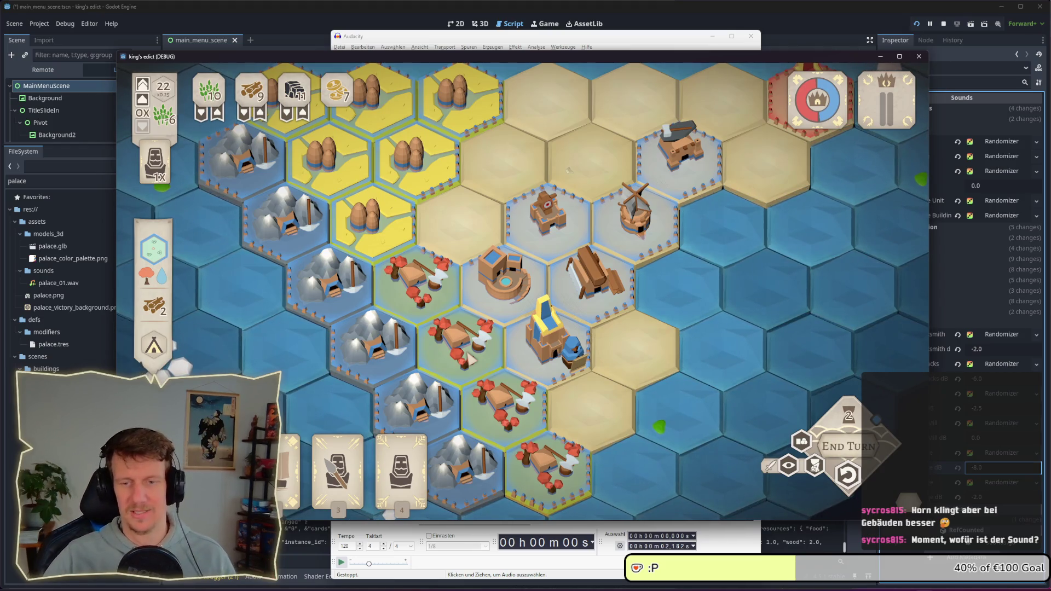
click(847, 476)
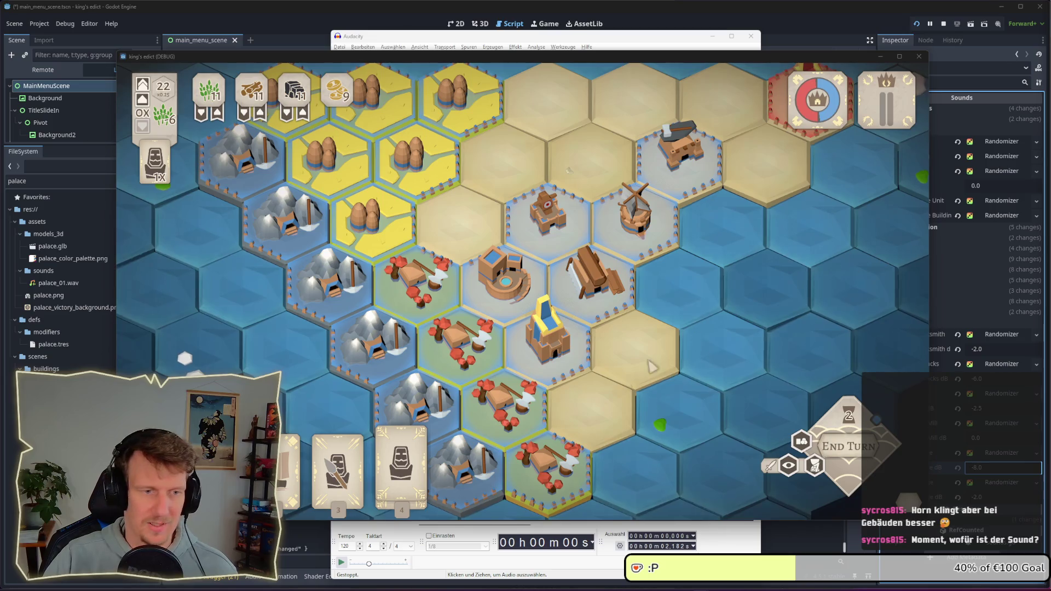
click(650, 364)
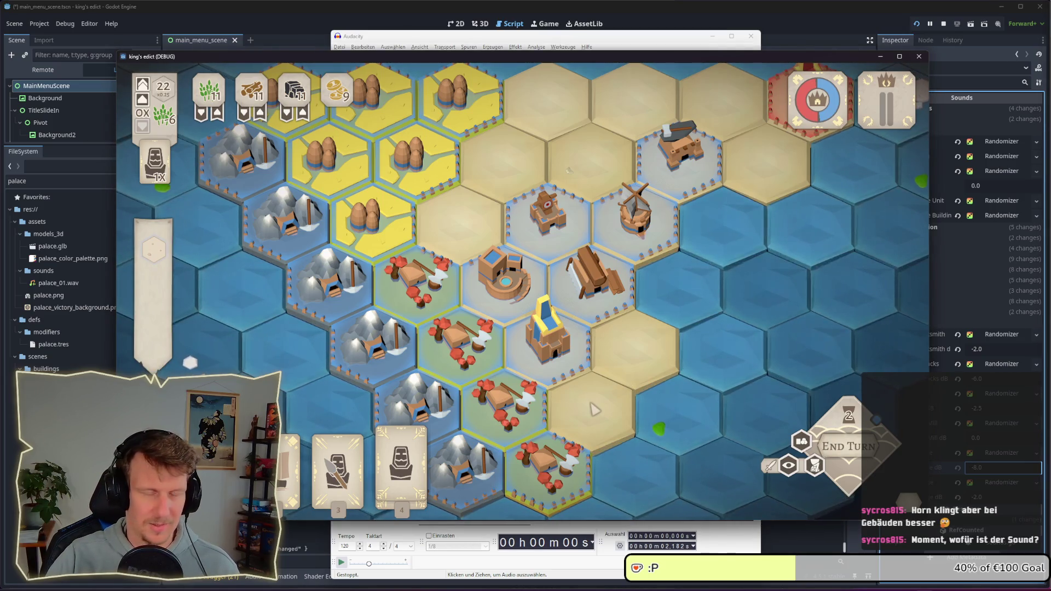
key(alt+Tab)
key(alt+Tab)
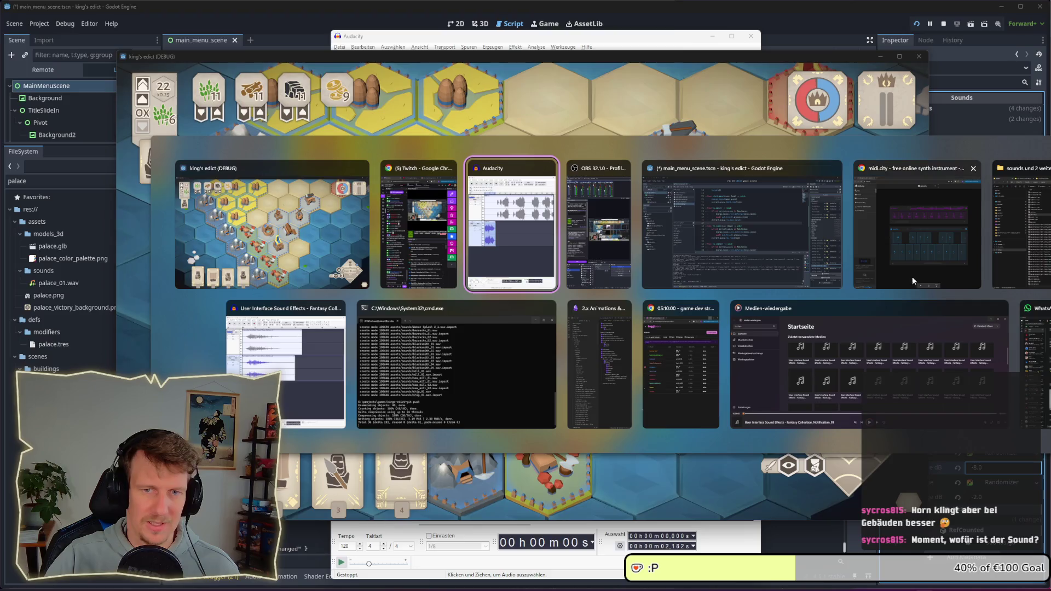
Switch to midi.city and pick PAN FLUTE under Pipe in the track's Change Preset list
click(913, 281)
click(289, 274)
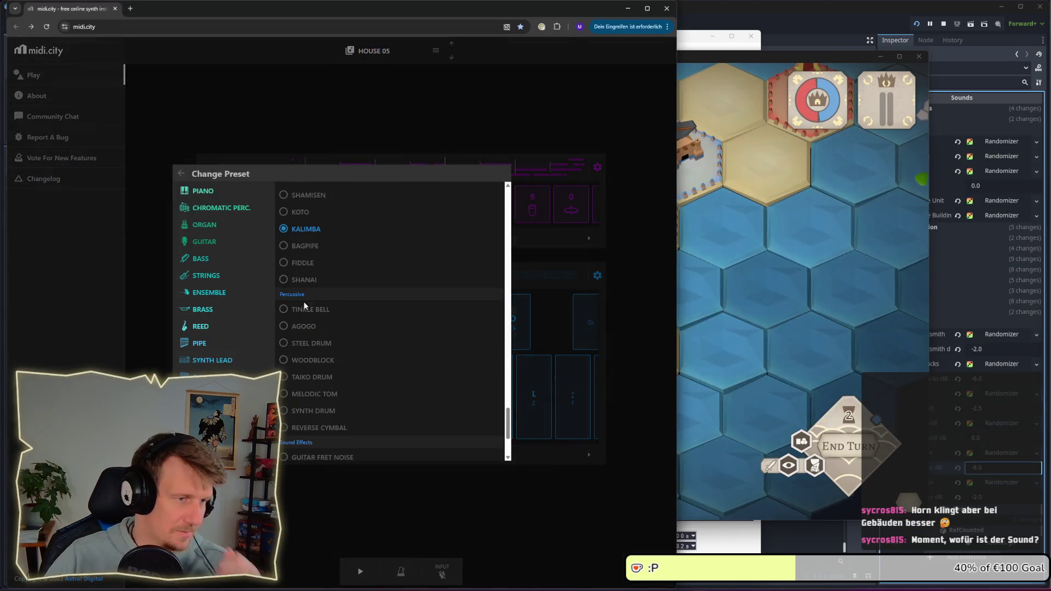
scroll(346, 309, up, 4)
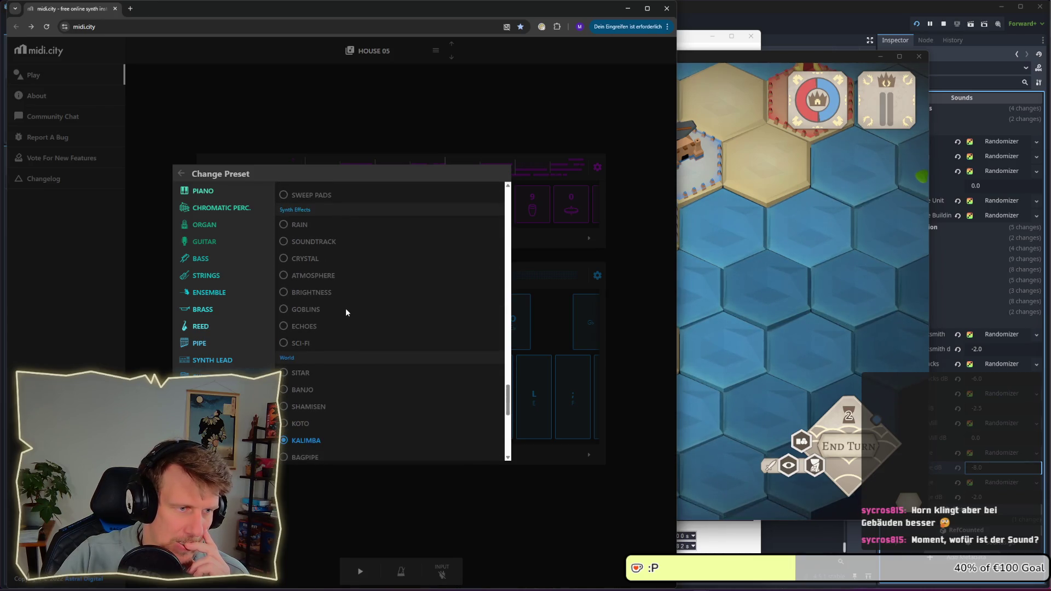
scroll(345, 309, up, 4)
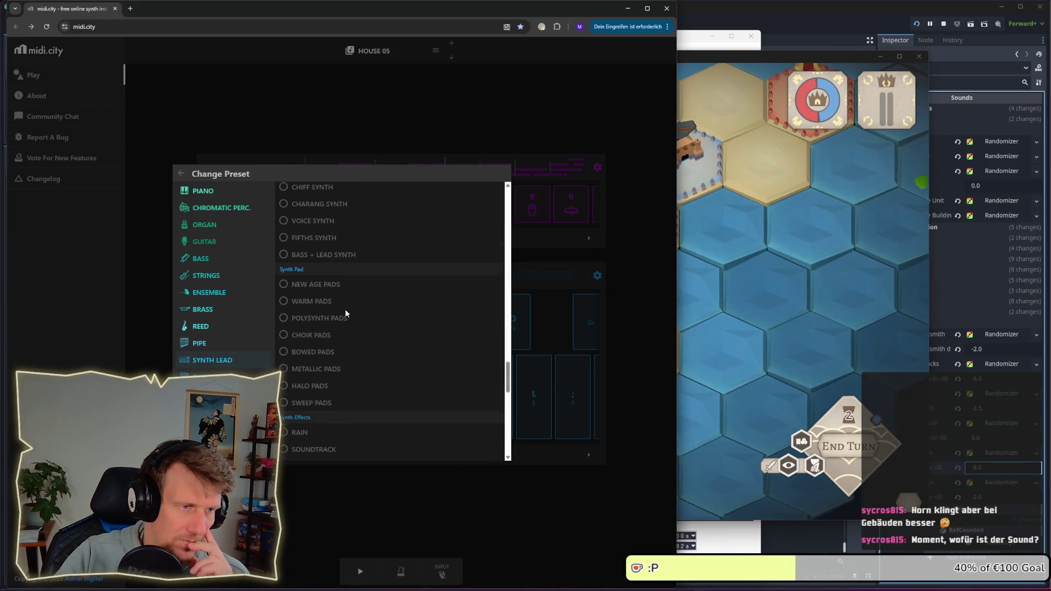
scroll(330, 261, up, 5)
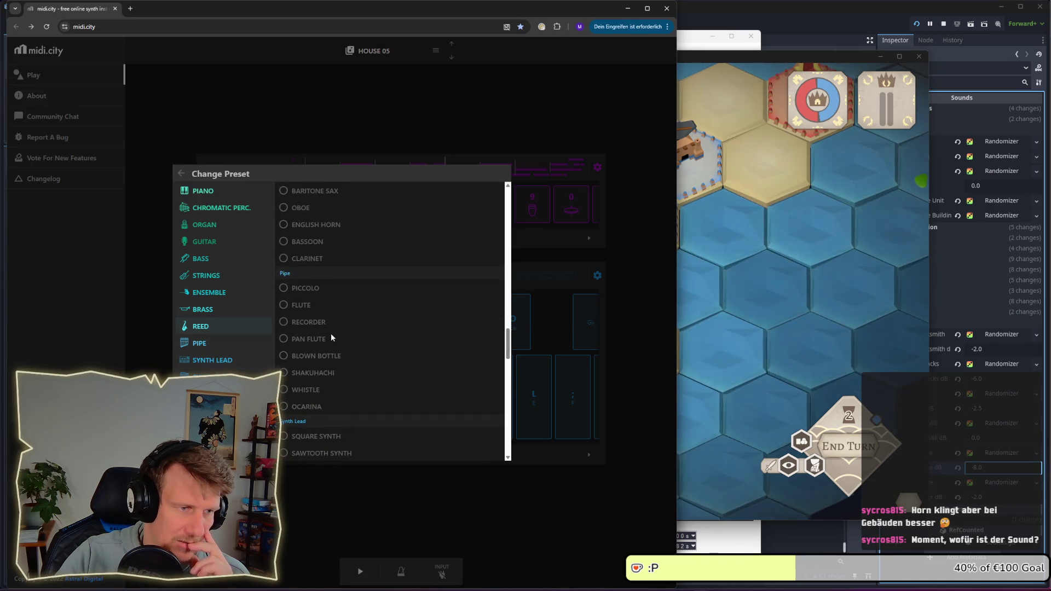
click(326, 338)
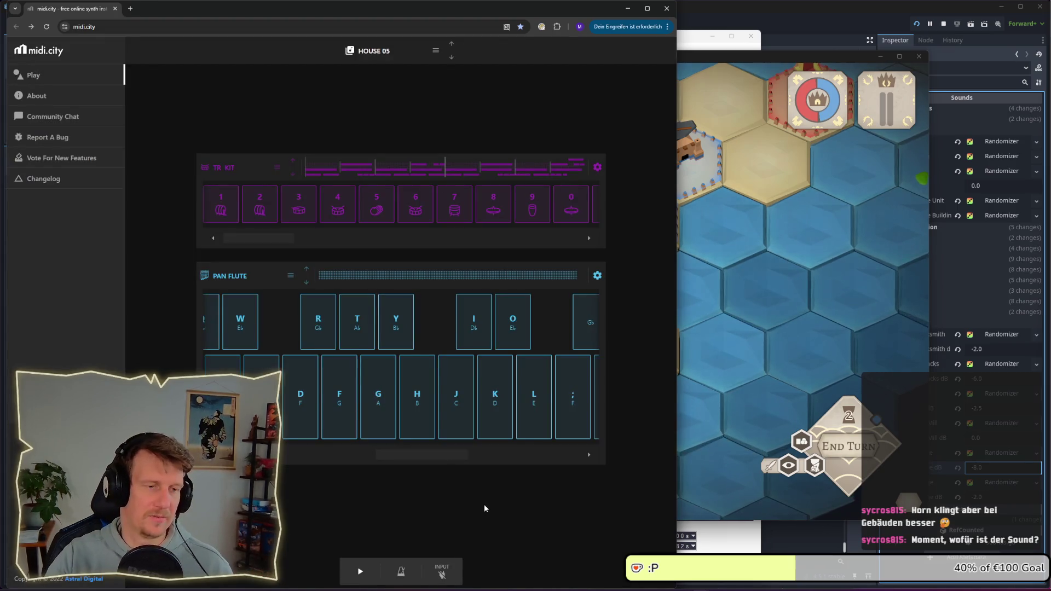
Play a short pan flute melody on the S, D, F and G keys, ending with a rising run
key(s)
key(d)
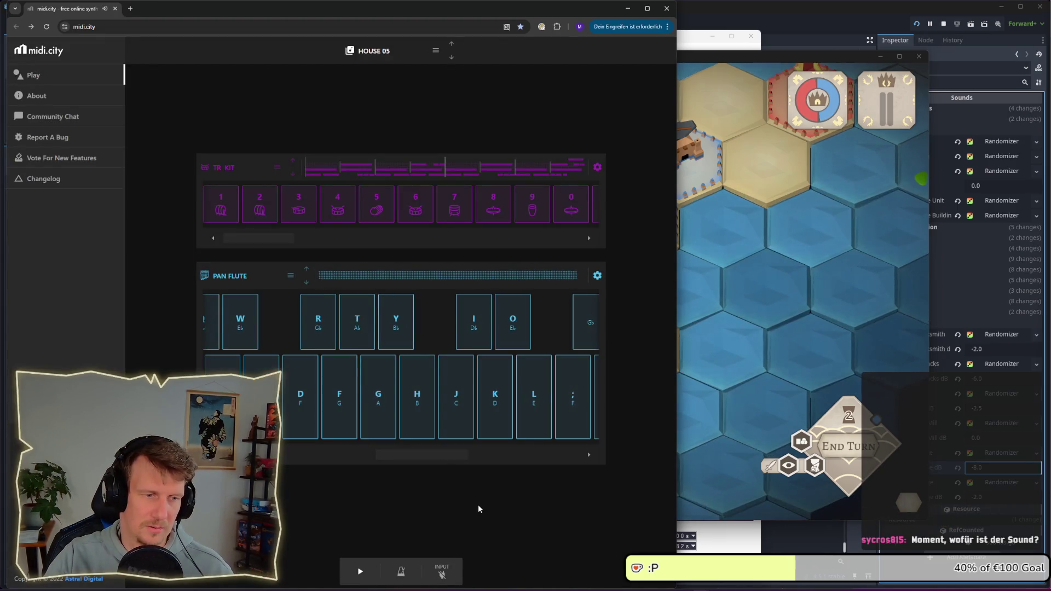
key(s)
key(s)
key(d)
key(f)
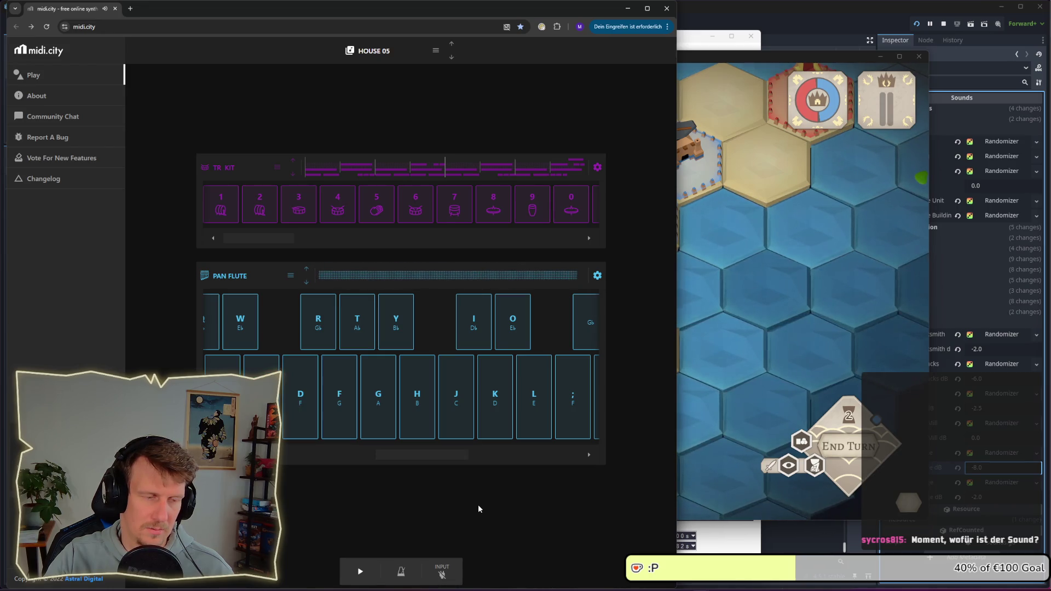
key(s)
key(d)
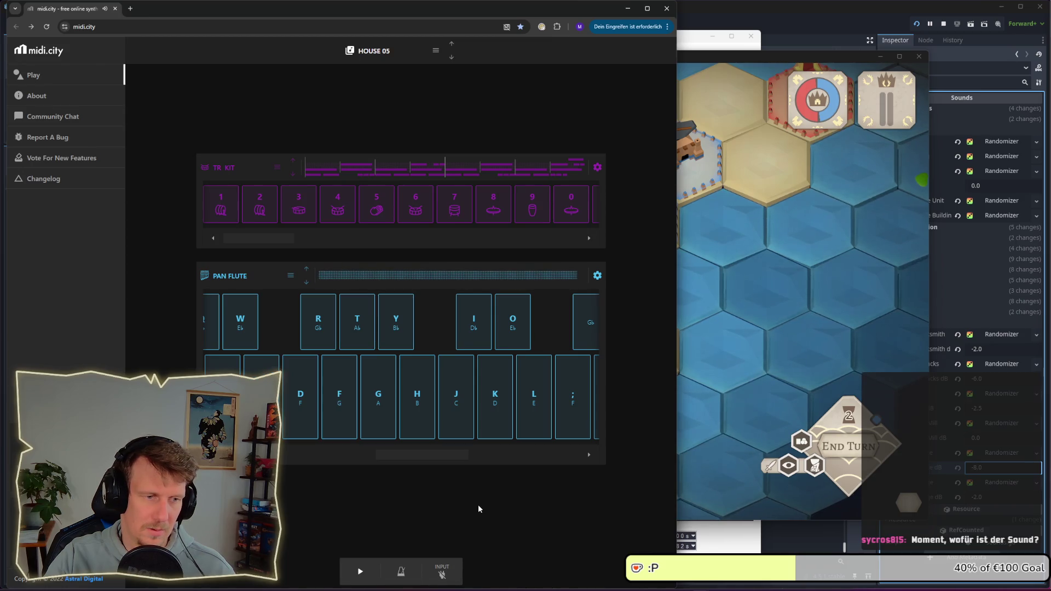
key(s)
key(d)
key(f)
key(g)
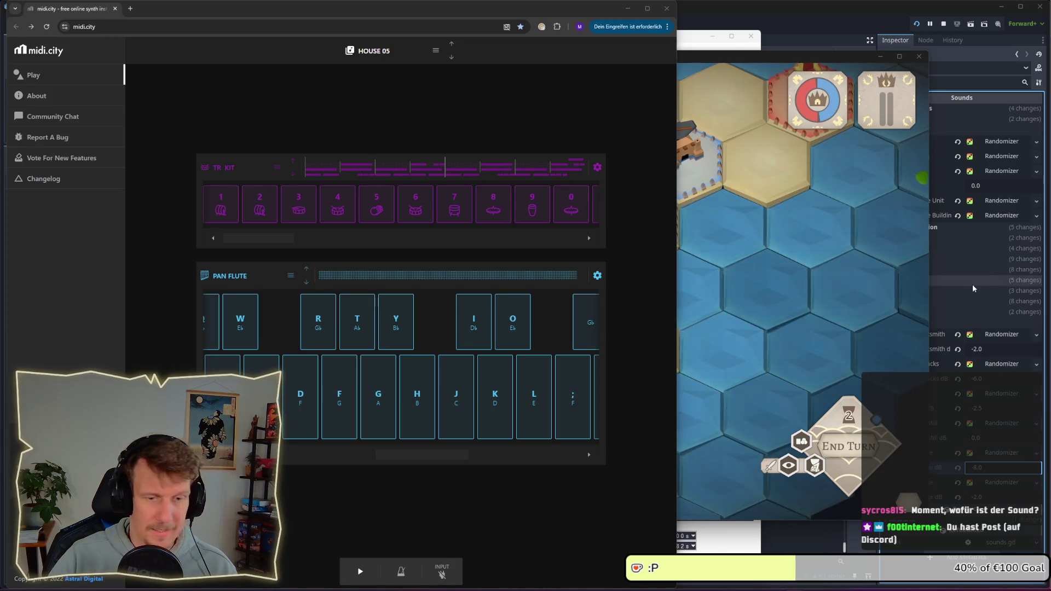
Bring up File Explorer at the Downloads folder listing Mystic Whistle.mp3
mouse_move(700, 588)
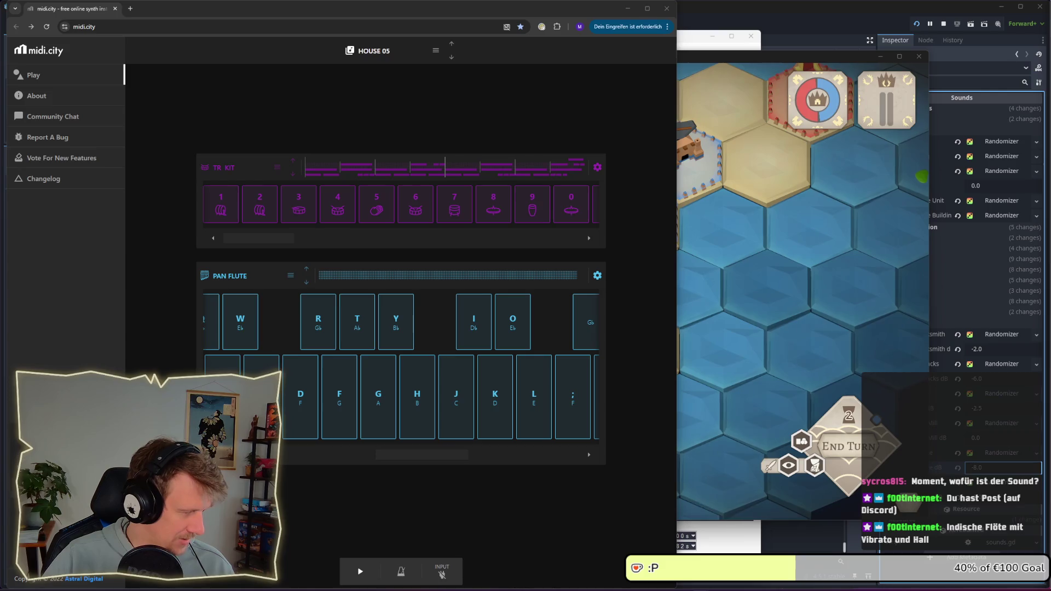
key(alt+Tab)
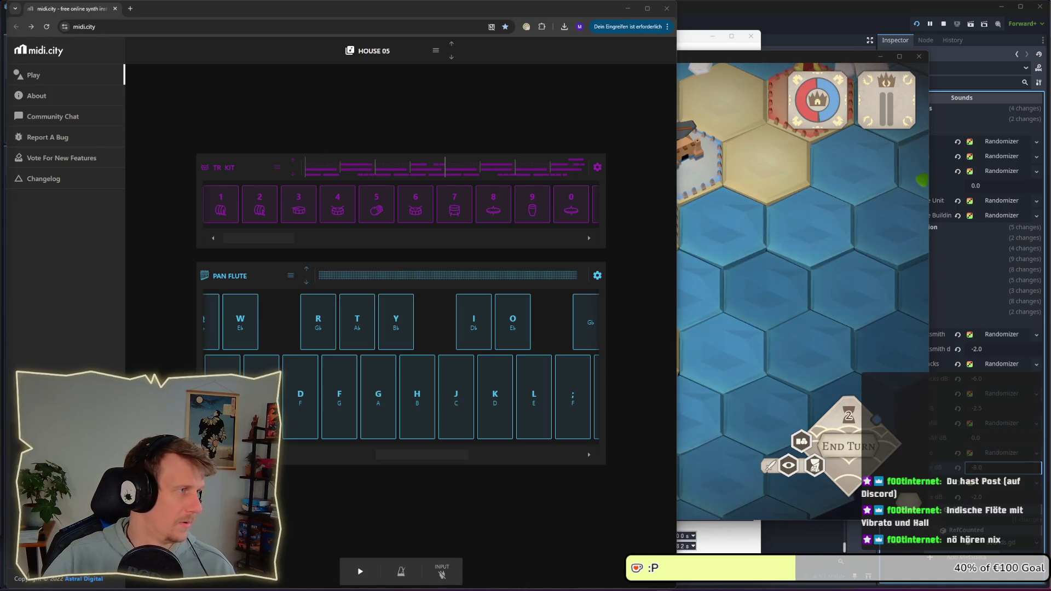
key(super+e)
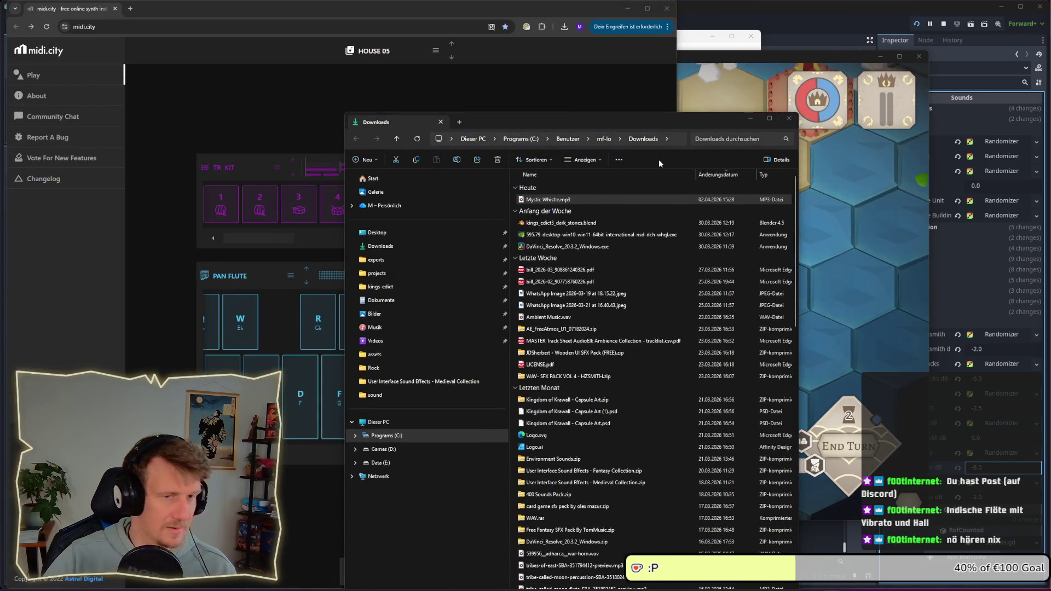
Move the Downloads window up and left, then open Mystic Whistle.mp3 for playback
drag(530, 129, 488, 88)
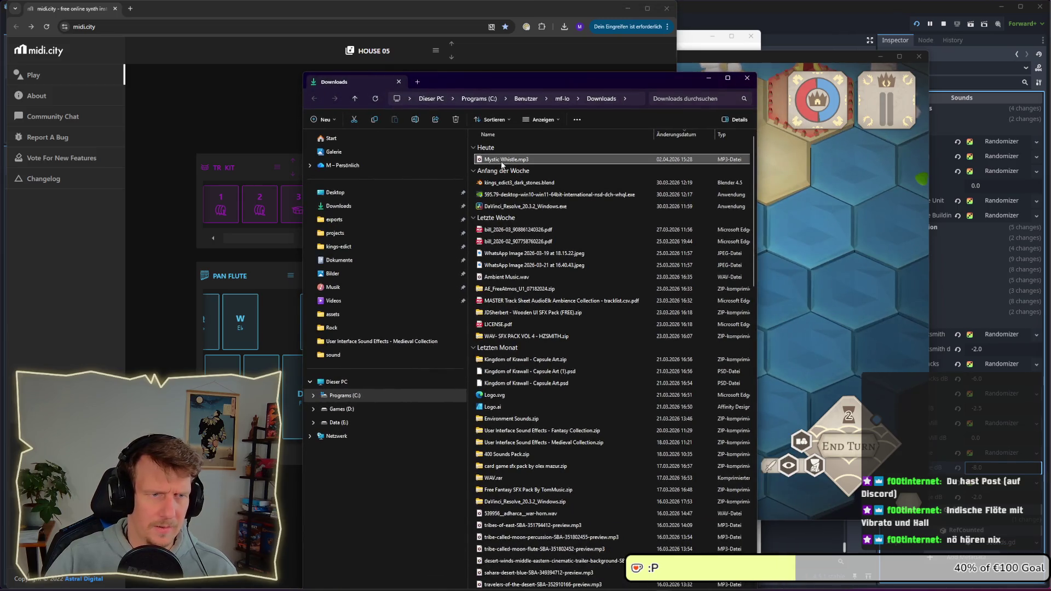
double_click(502, 161)
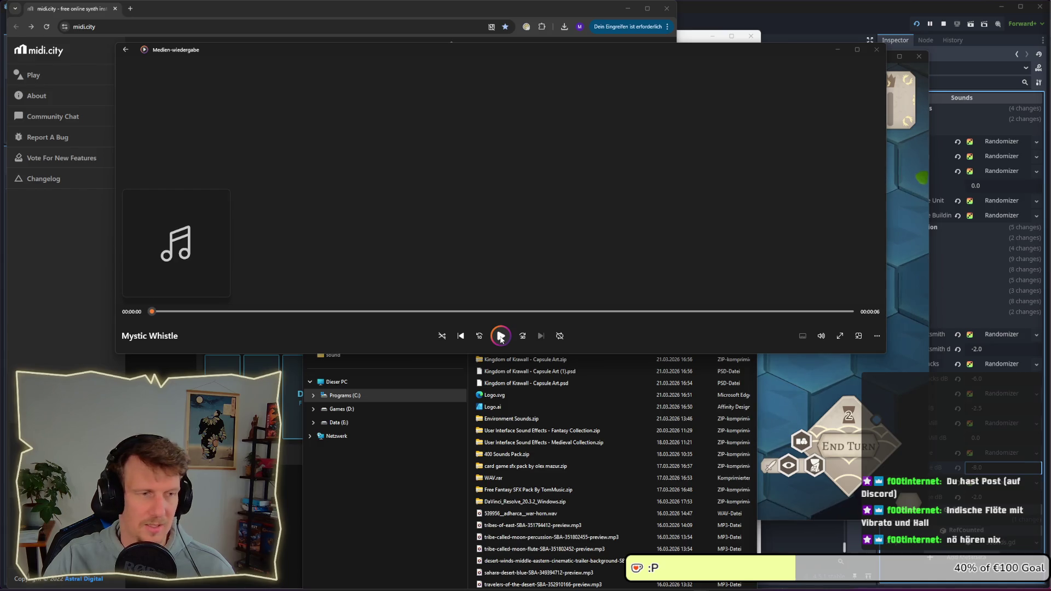
Play the 6-second Mystic Whistle clip through once, then close Media Player
click(500, 336)
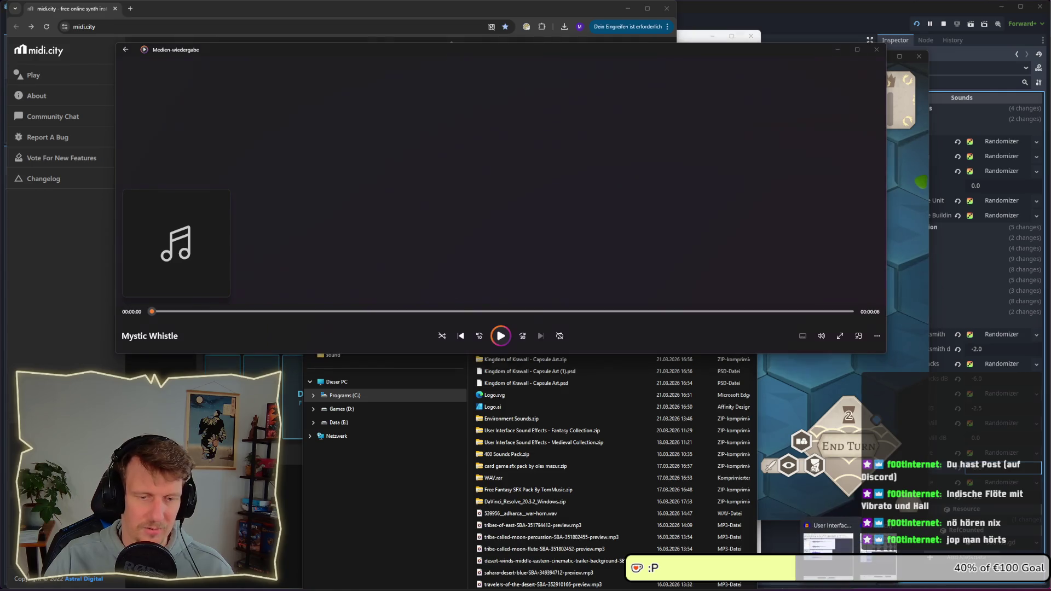
mouse_move(875, 560)
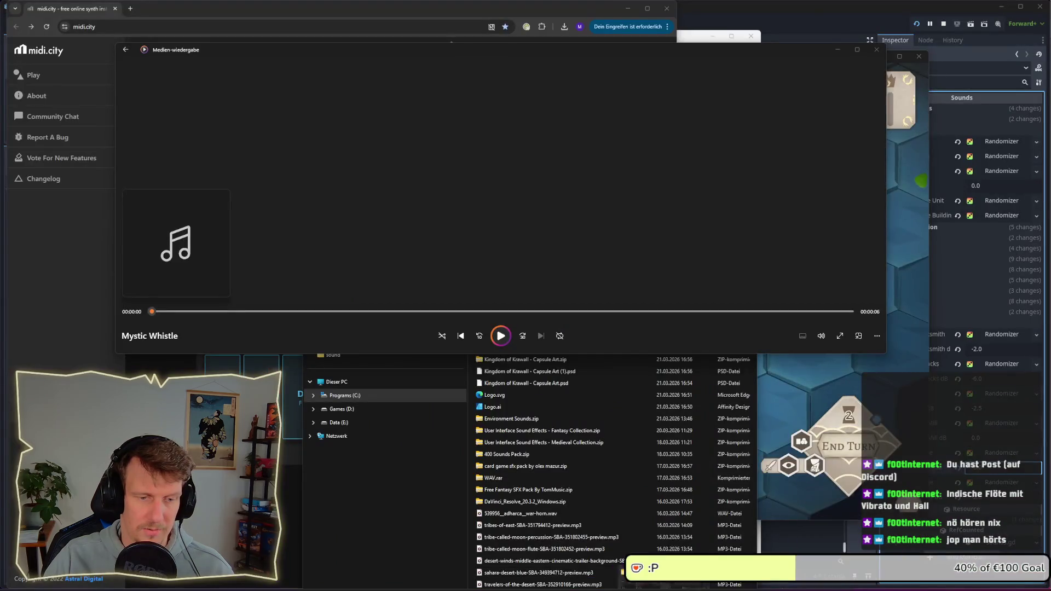
click(565, 320)
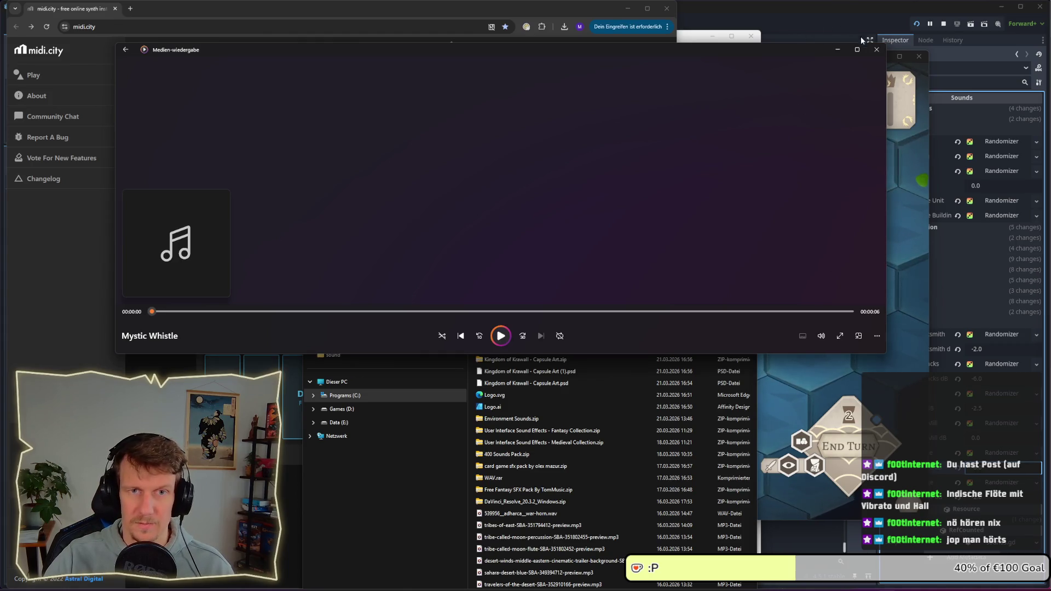
click(873, 52)
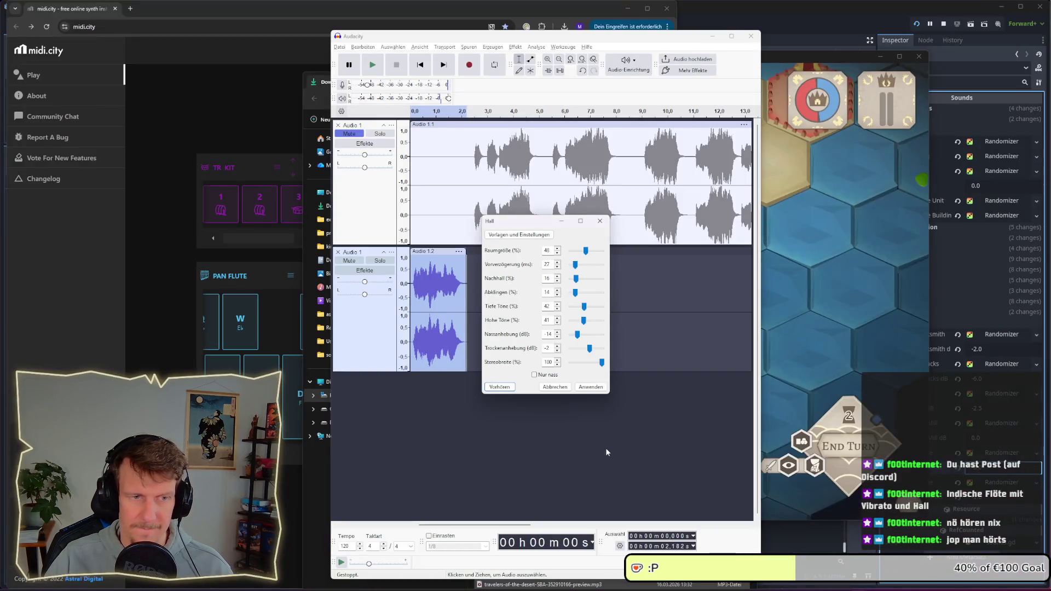
Dismiss the Hall reverb dialog without applying it, keeping Audacity in front
click(600, 221)
key(alt+Tab)
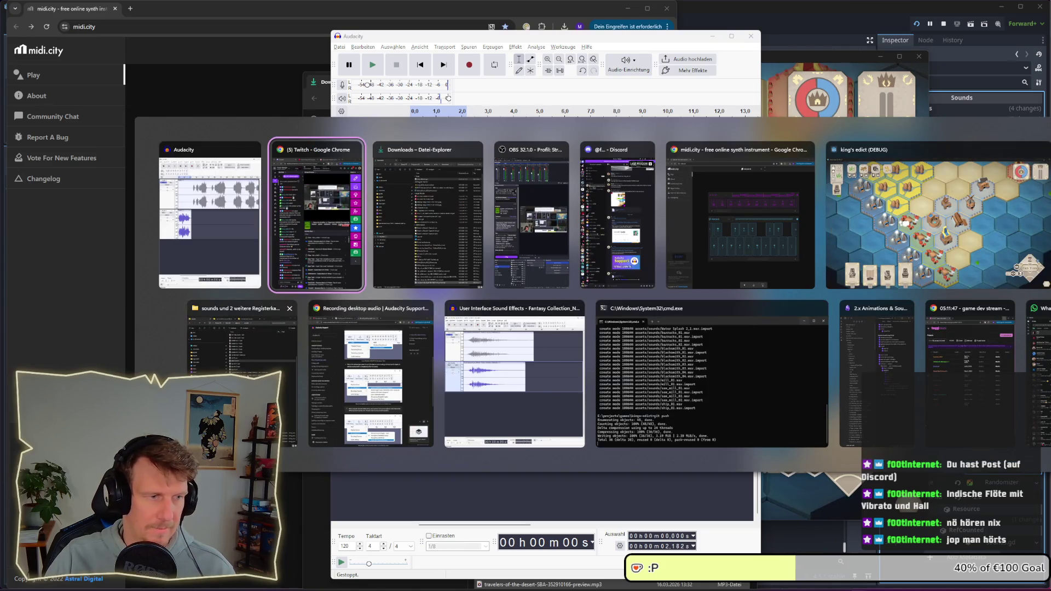
key(Escape)
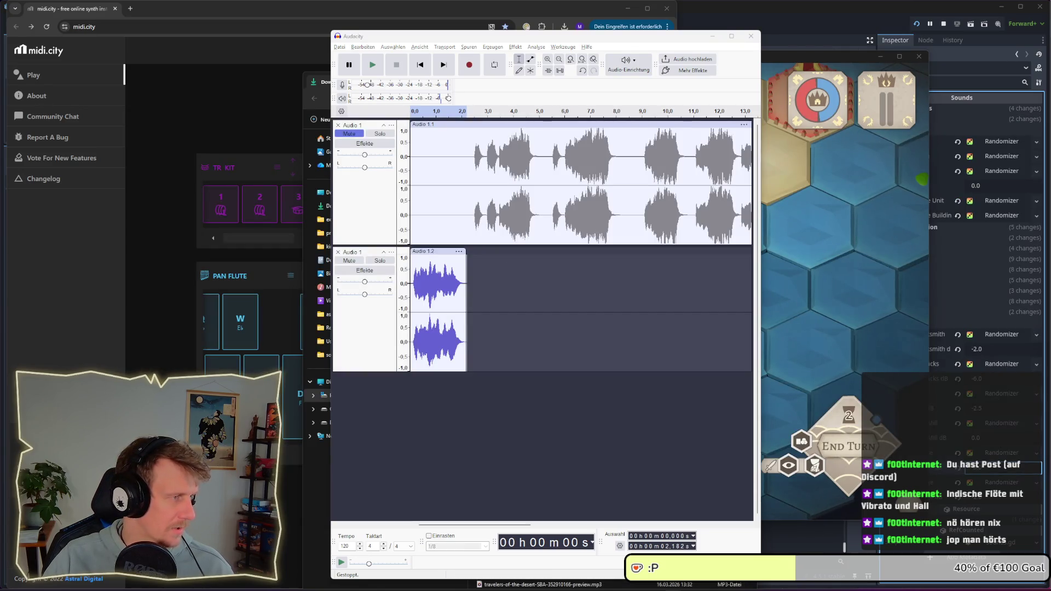